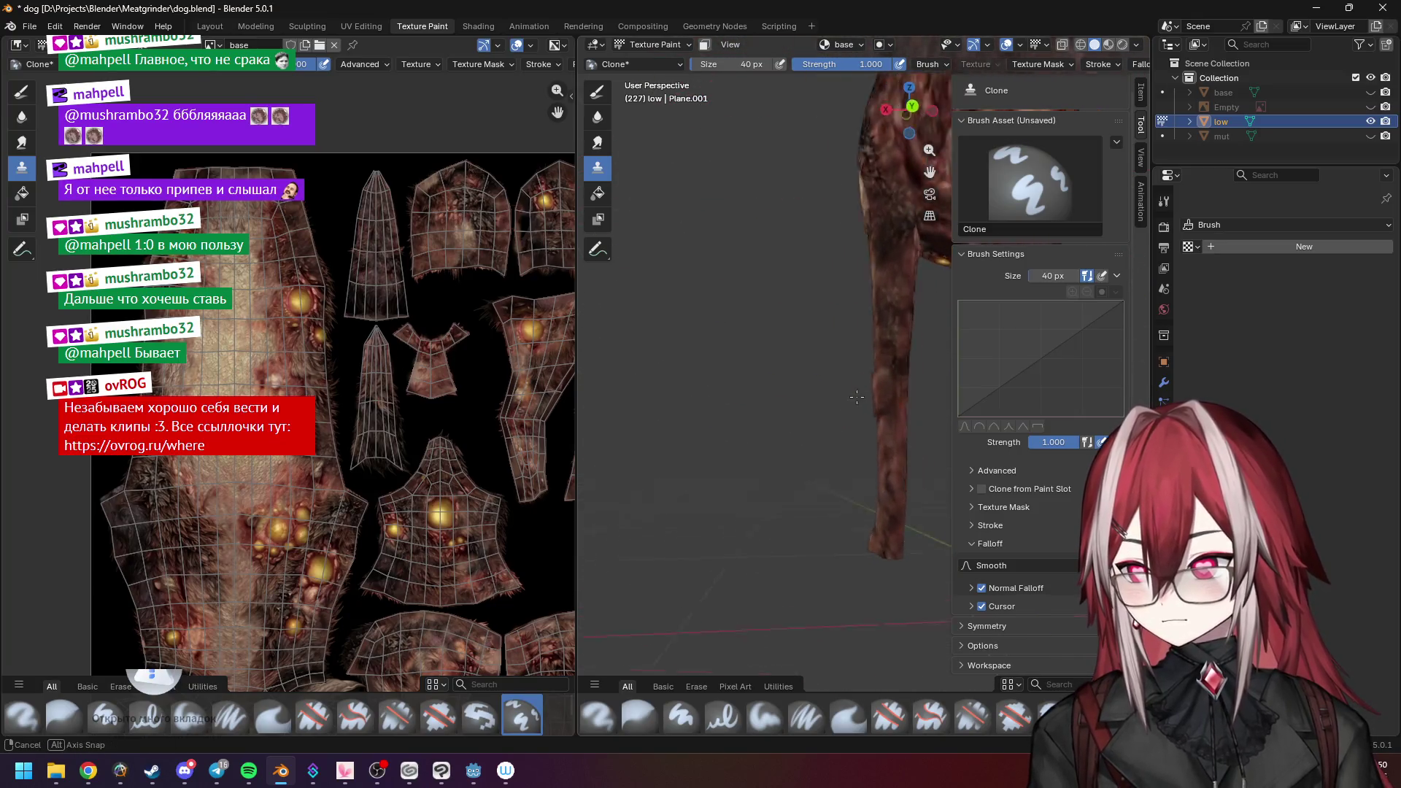
Orbit around the textured dog to inspect its side, back, front and top for dark seams.
mouse_move(864, 392)
middle_mouse_down()
mouse_move(728, 441)
mouse_move(797, 254)
middle_mouse_up()
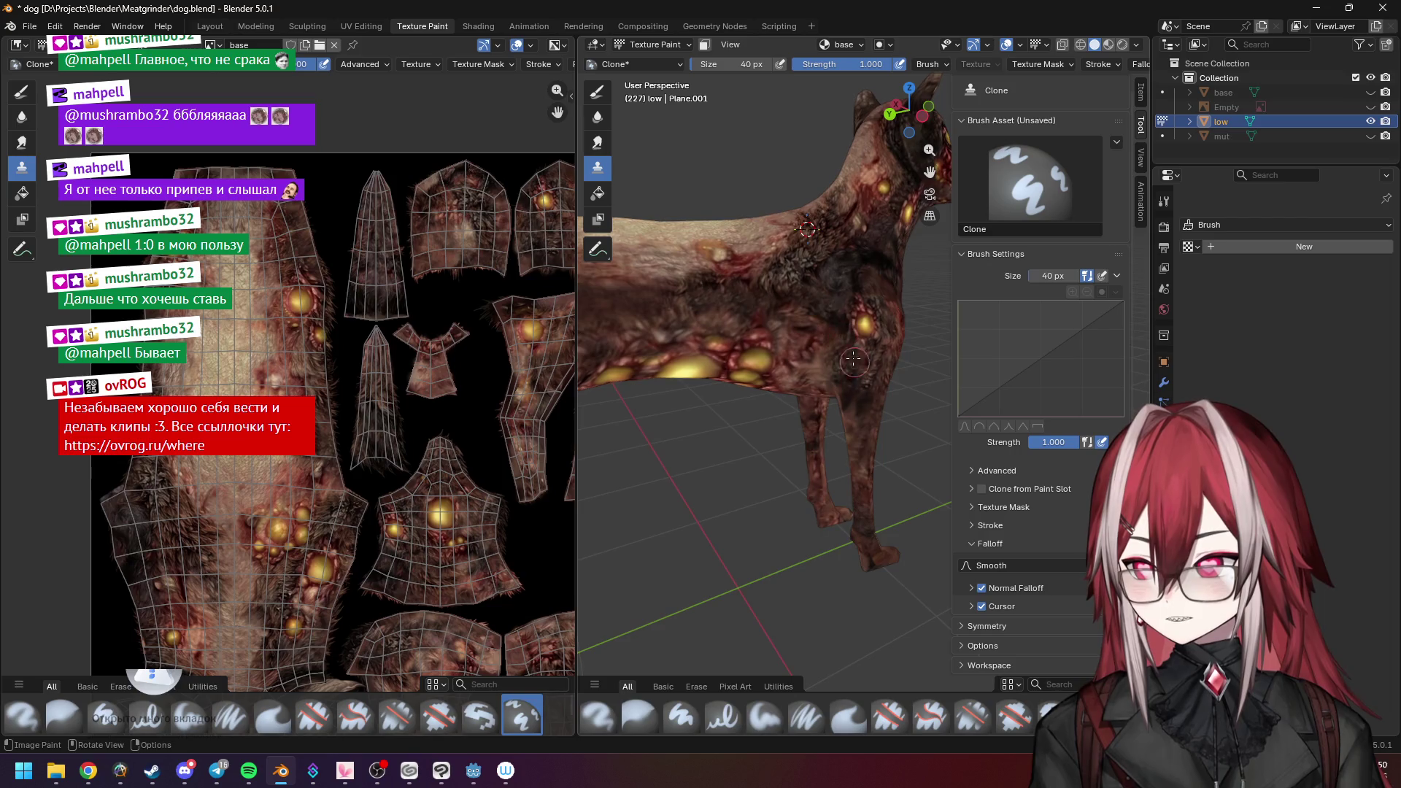
mouse_move(854, 366)
middle_mouse_down()
mouse_move(813, 345)
mouse_move(888, 329)
mouse_move(885, 370)
mouse_move(799, 367)
mouse_move(789, 332)
middle_mouse_up()
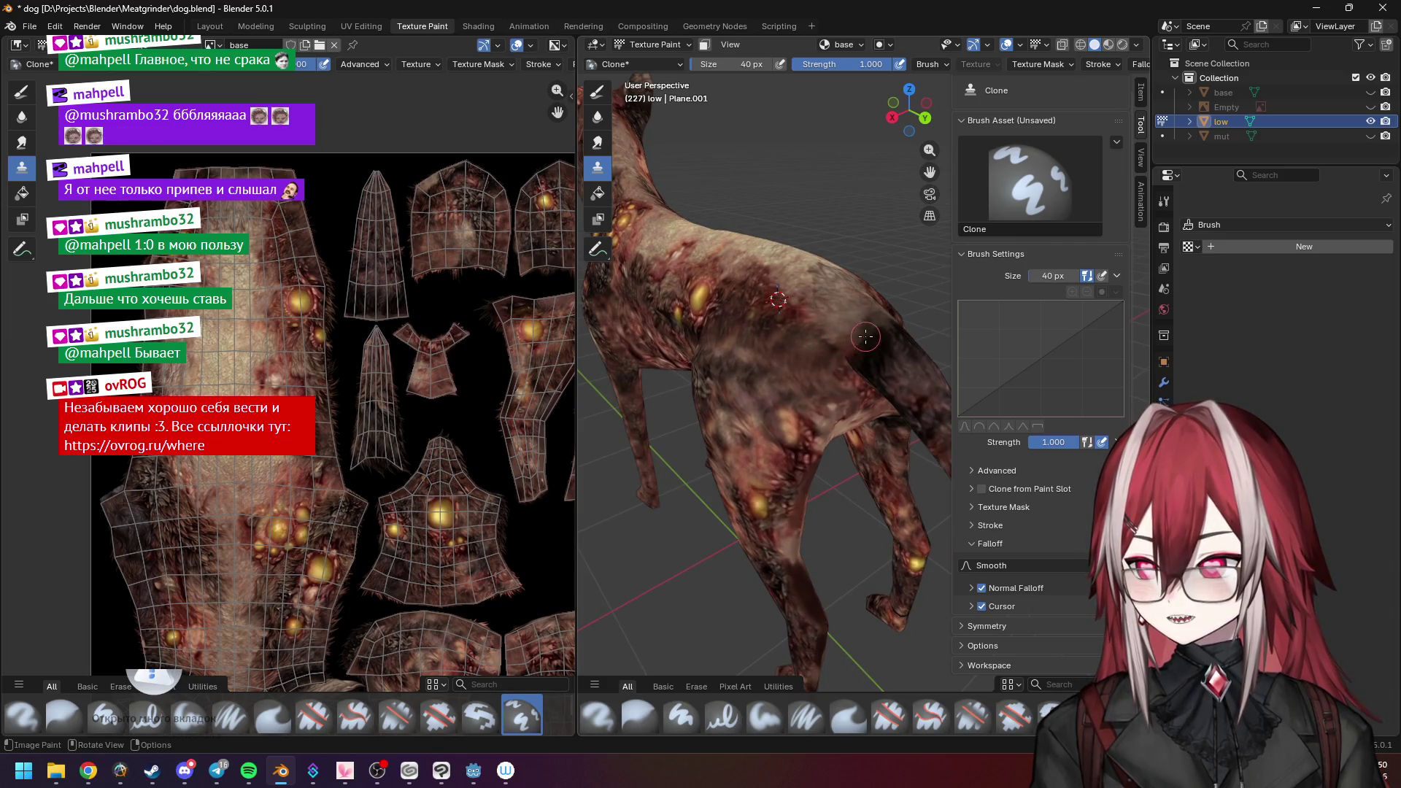
middle_click_drag(879, 367, 790, 338)
scroll(790, 337, "up", 2)
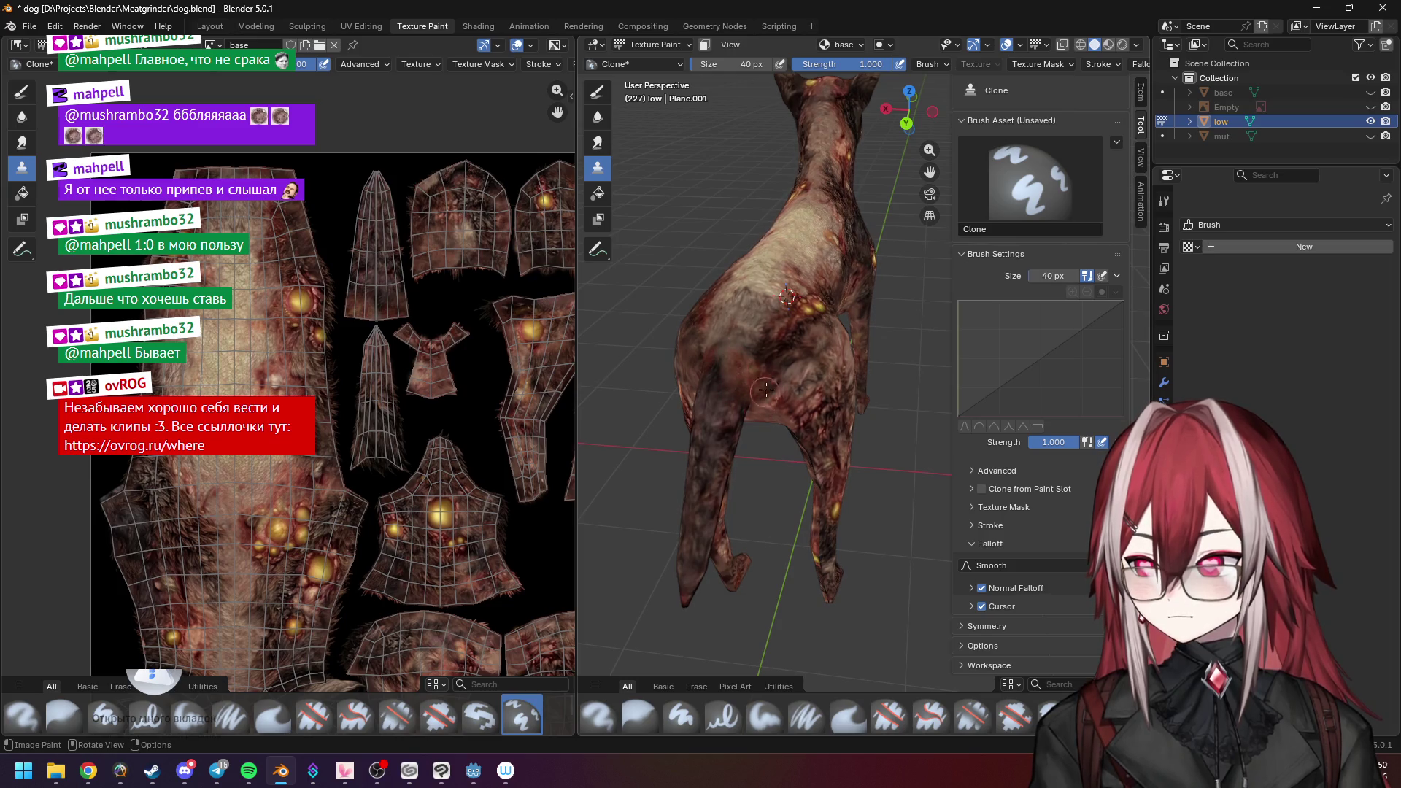
middle_click_drag(764, 395, 805, 204)
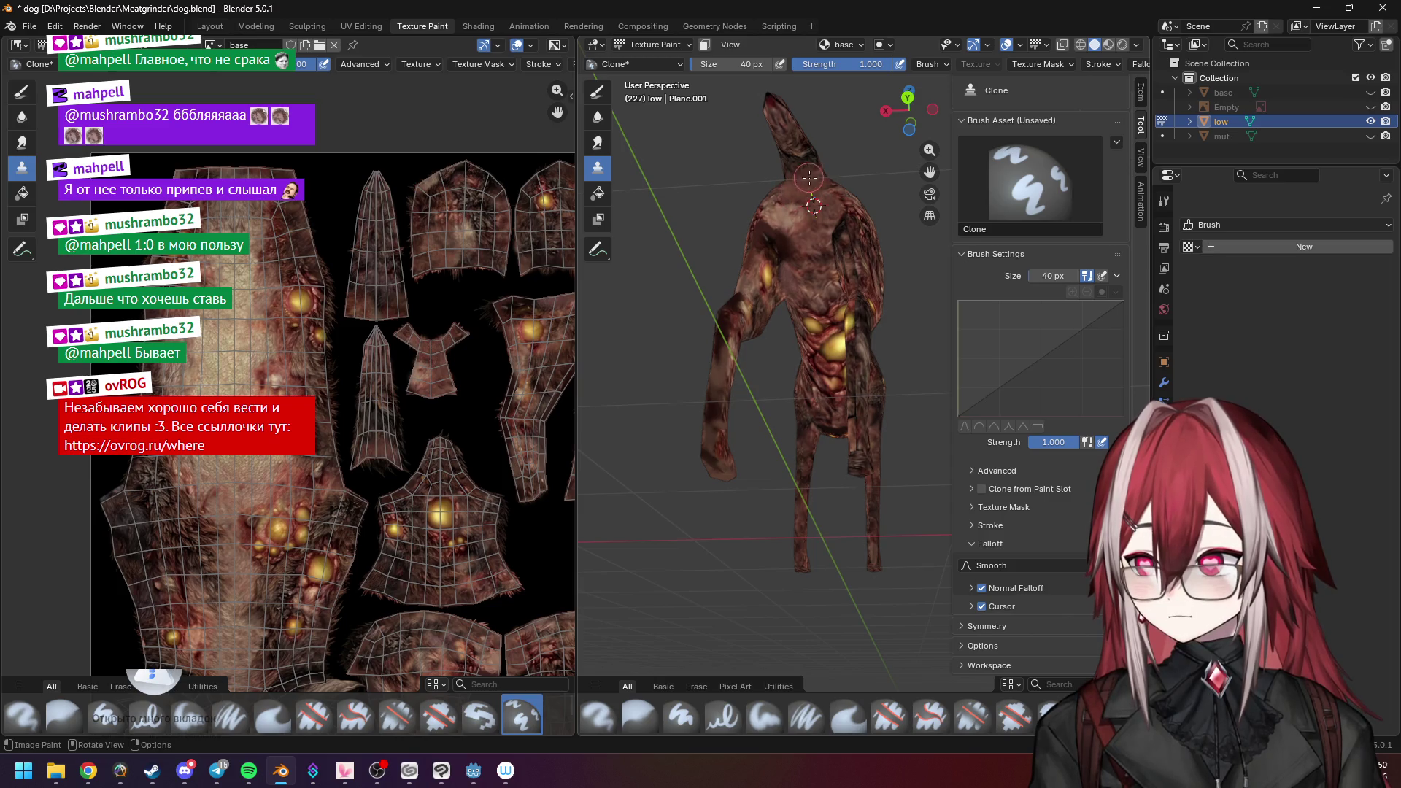
mouse_move(806, 170)
middle_mouse_down()
mouse_move(878, 288)
mouse_move(862, 331)
mouse_move(761, 324)
middle_mouse_up()
scroll(878, 288, "up", 4)
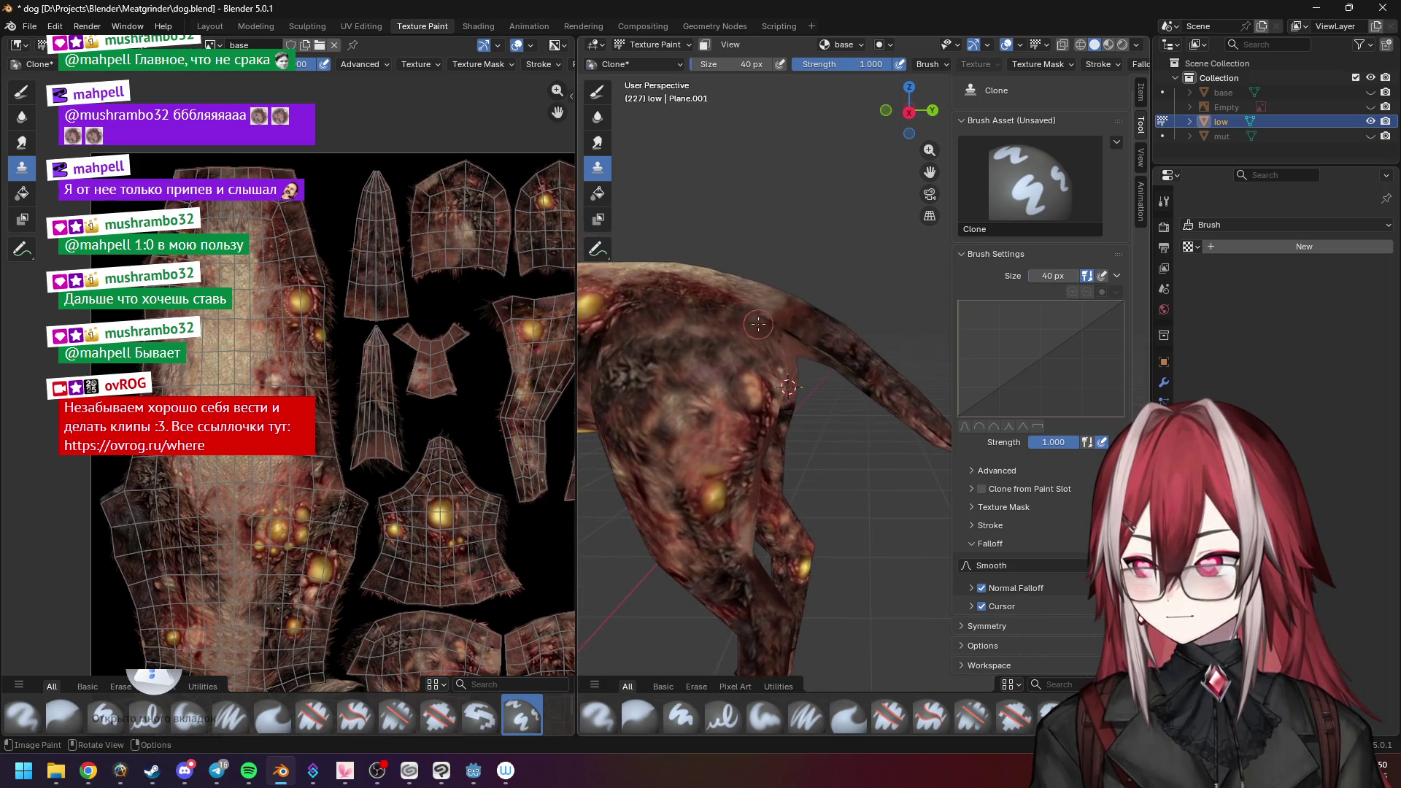
mouse_move(896, 396)
middle_mouse_down("shift")
mouse_move(834, 390)
mouse_move(832, 315)
mouse_move(877, 314)
middle_mouse_up("shift")
scroll(806, 358, "down", 3)
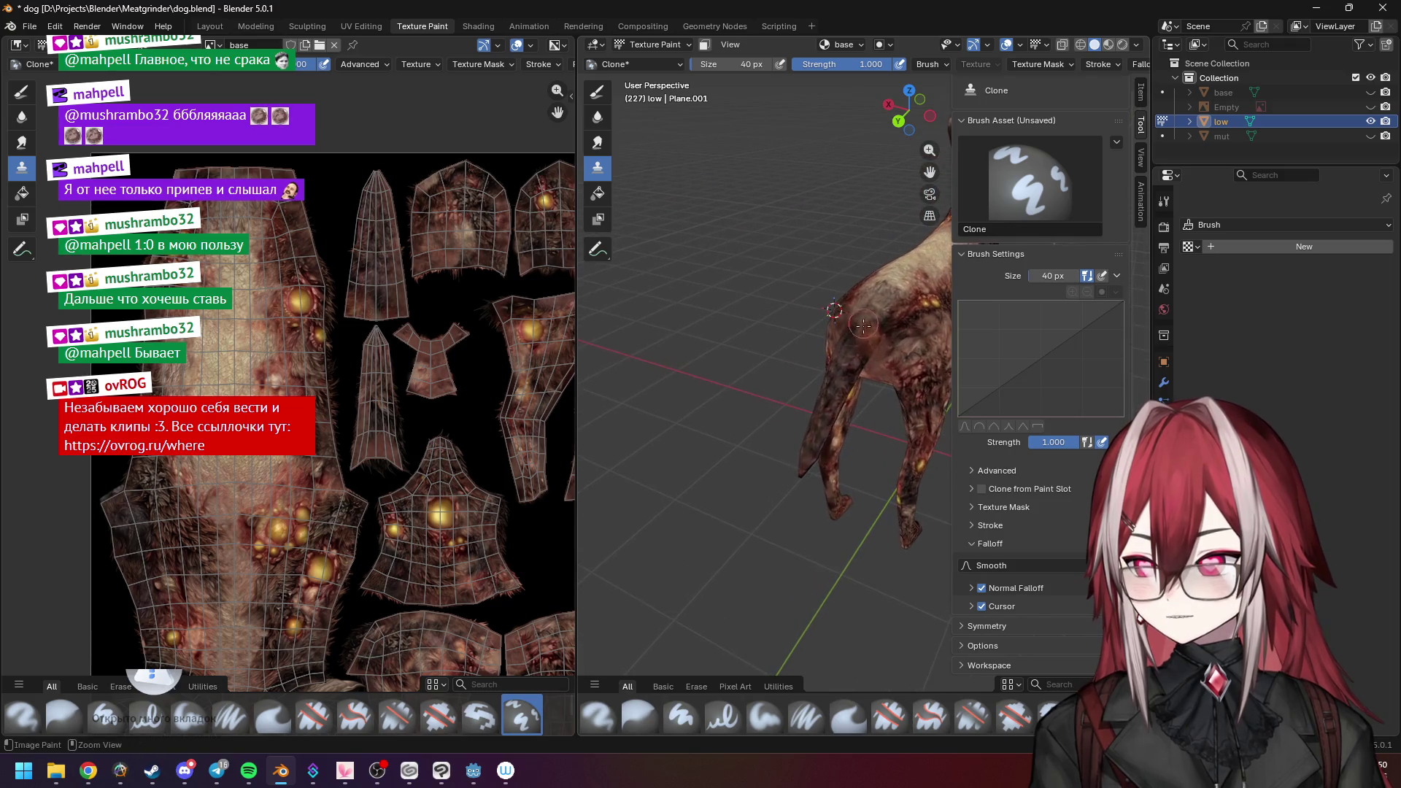
scroll(810, 374, "up", 2)
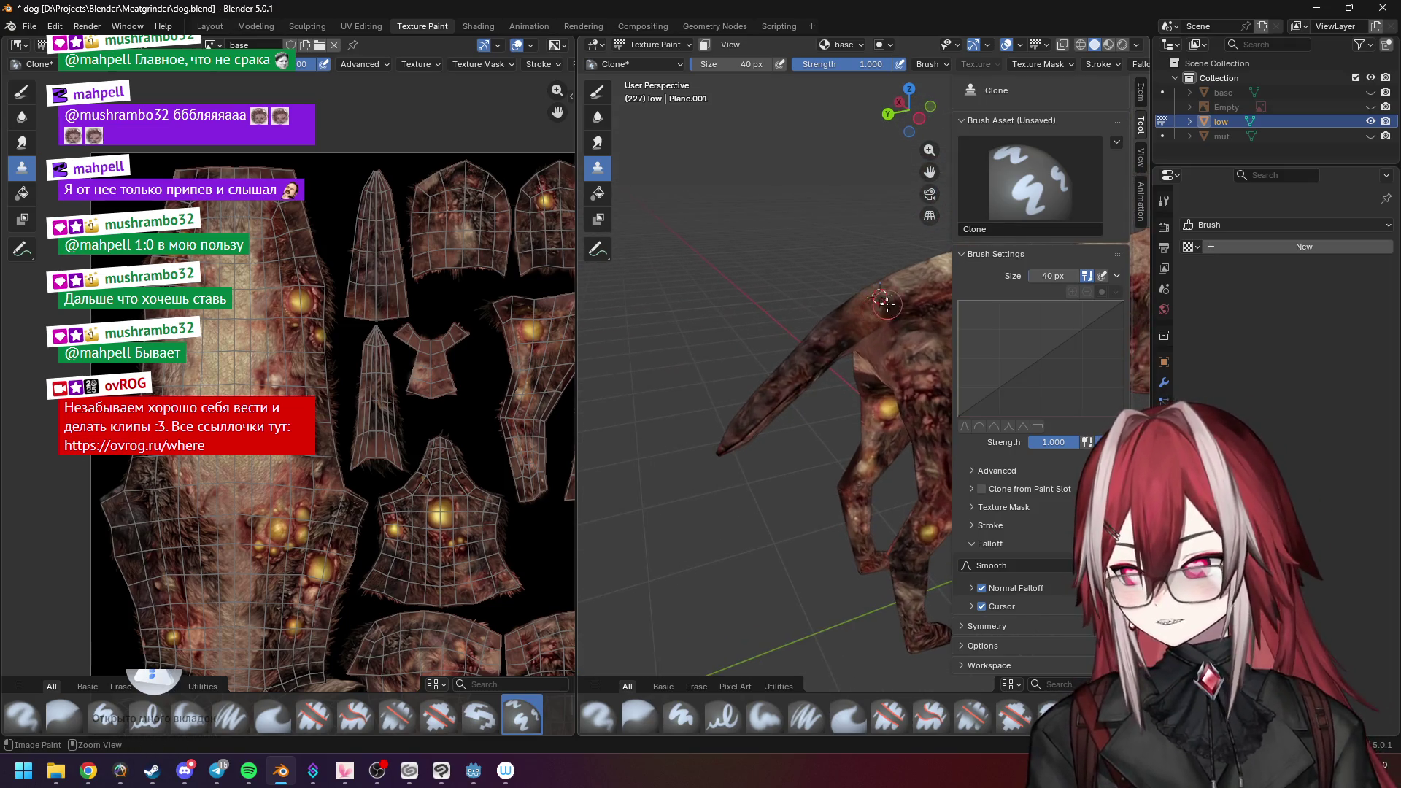
middle_click_drag(810, 373, 830, 328)
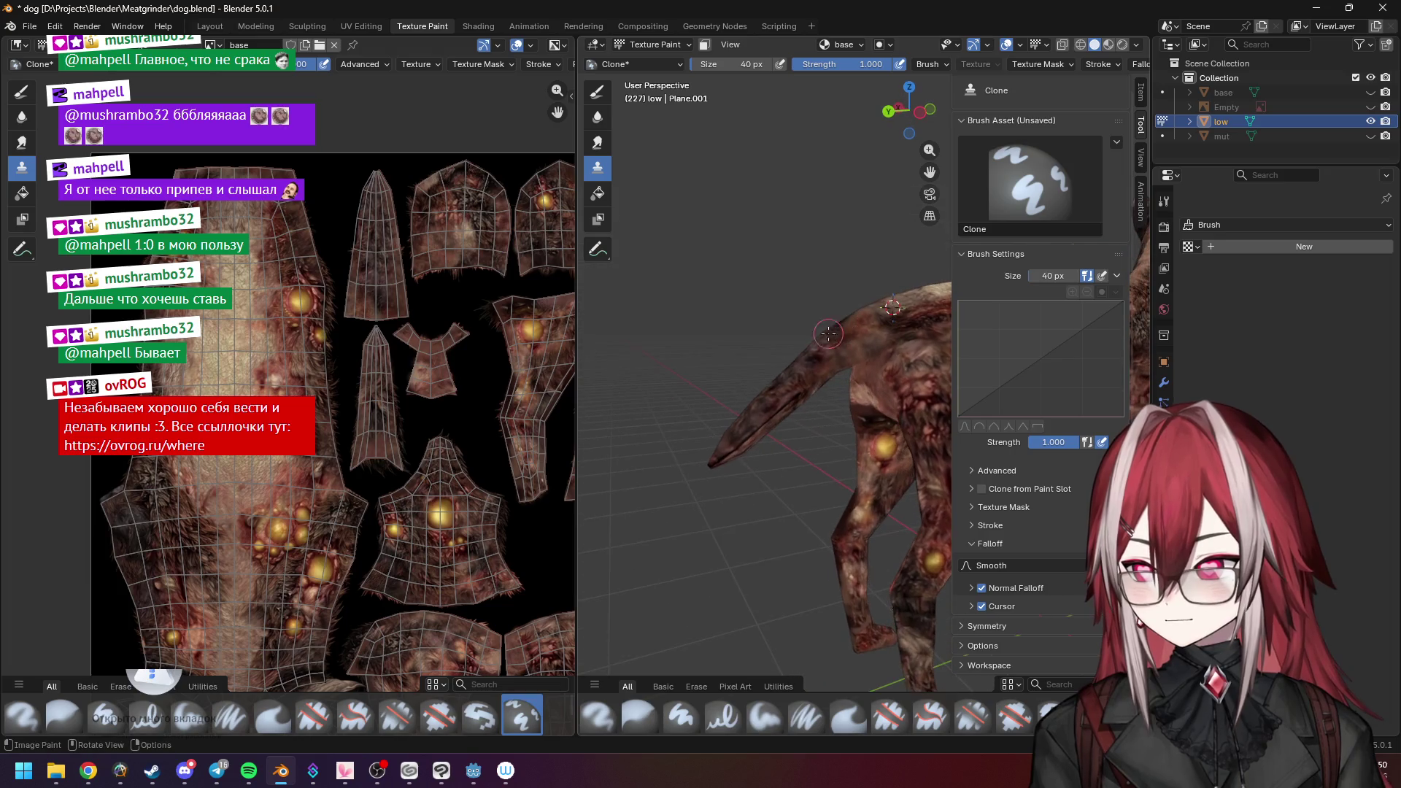
mouse_move(755, 422)
middle_mouse_down()
mouse_move(861, 380)
mouse_move(748, 428)
middle_mouse_up()
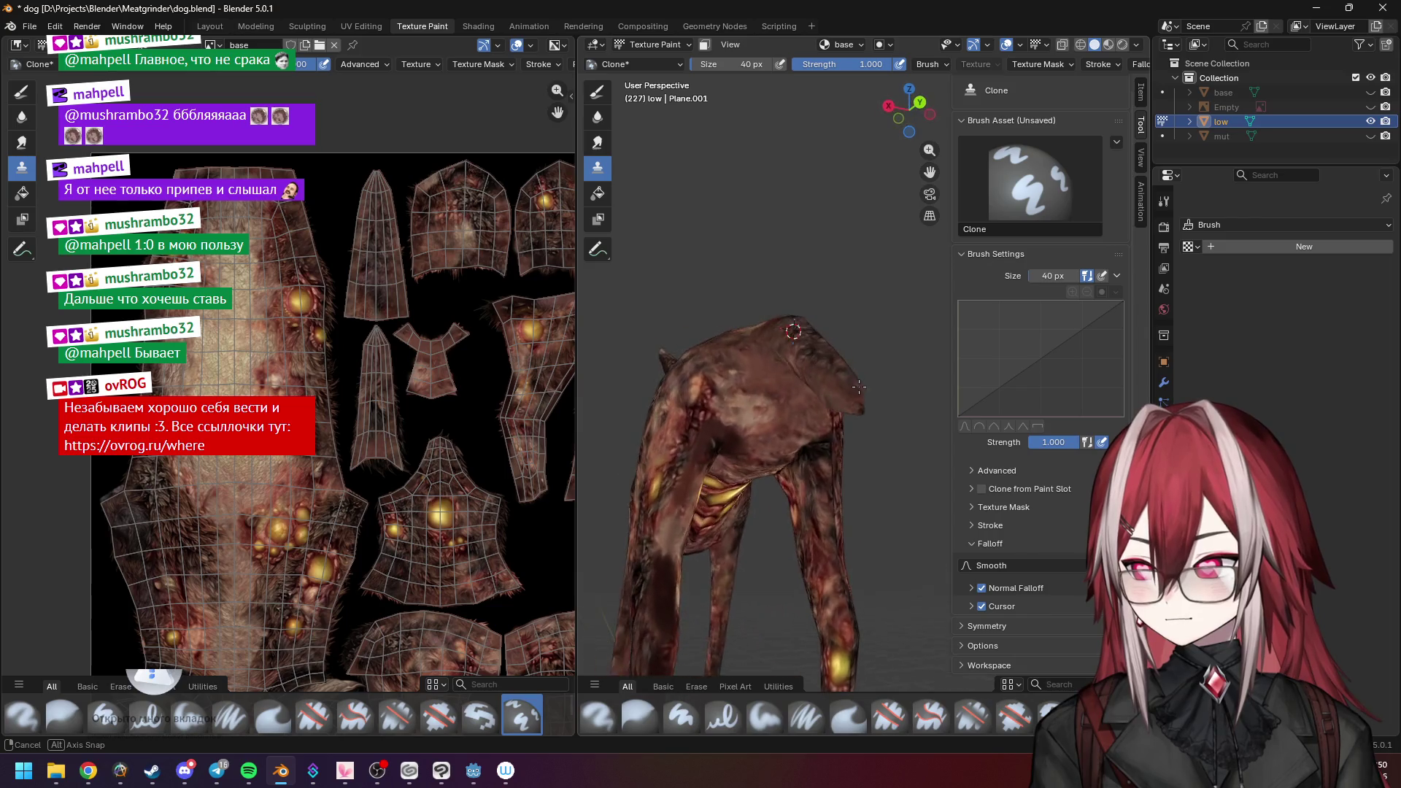
mouse_move(727, 479)
middle_mouse_down()
mouse_move(762, 347)
mouse_move(794, 413)
middle_mouse_up()
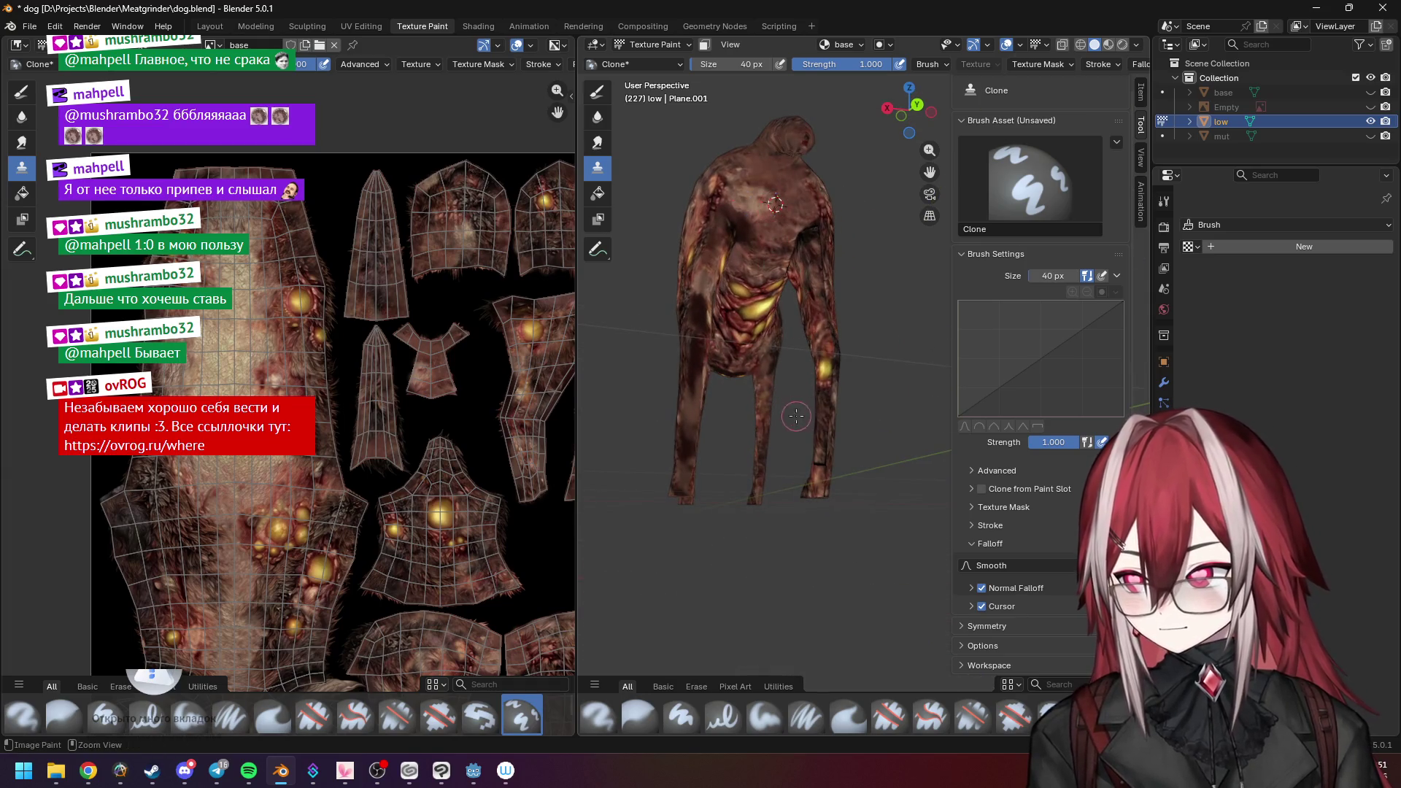
scroll(795, 413, "up", 2)
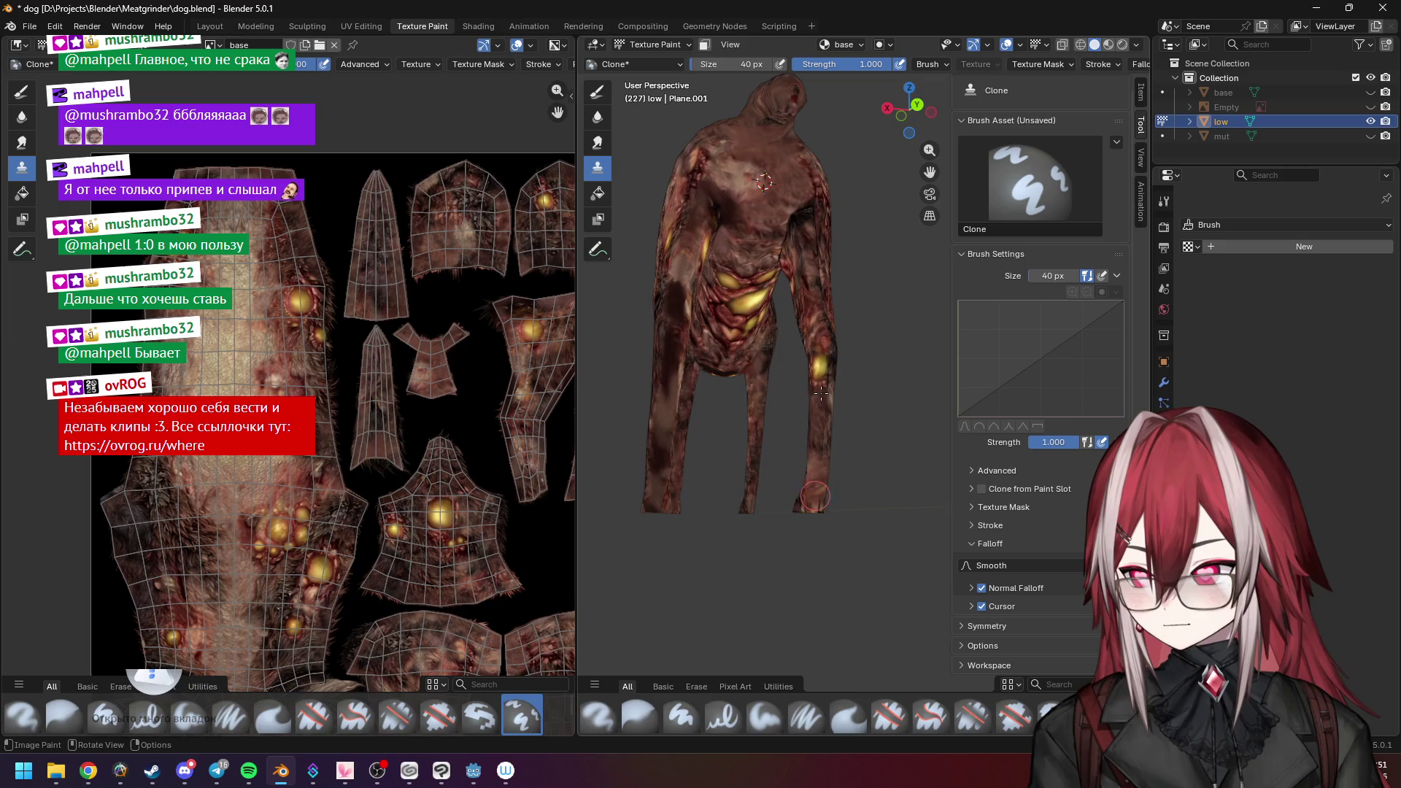
scroll(828, 349, "up", 3)
Close in on the legs and clone-paint skin over the dark stripe down the leg's edge.
mouse_move(815, 367)
middle_mouse_down("shift")
mouse_move(802, 385)
mouse_move(801, 244)
middle_mouse_up("shift")
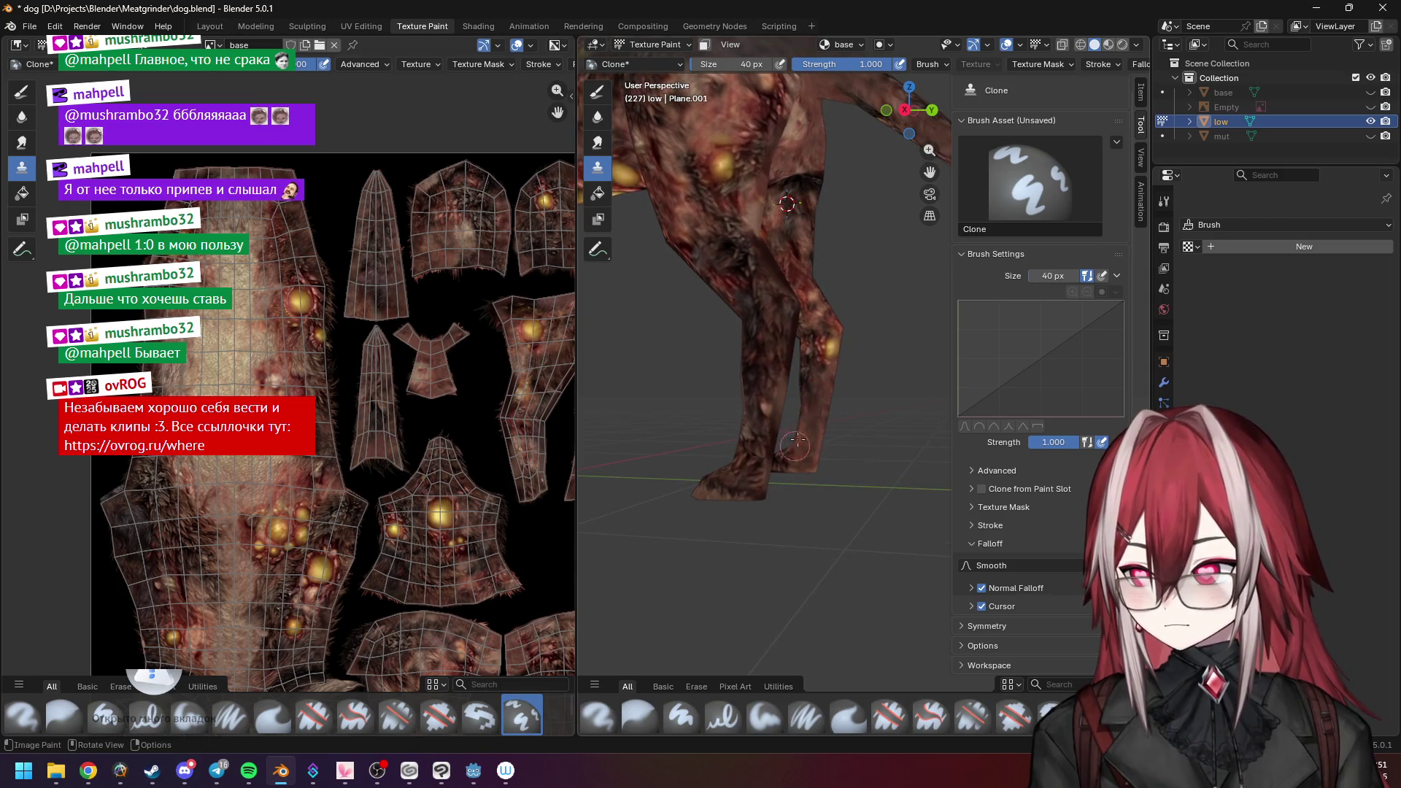
middle_click_drag(806, 440, 796, 400)
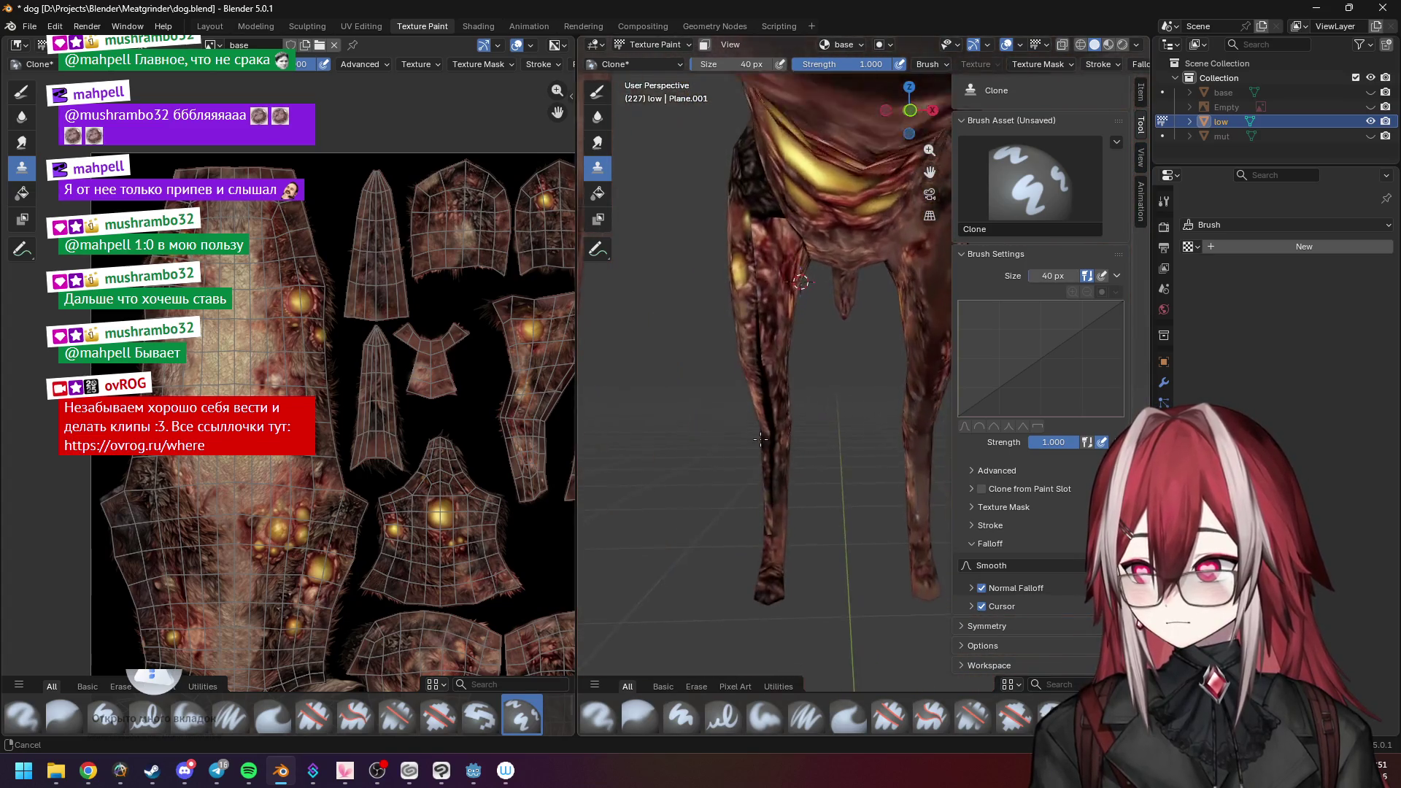
middle_click_drag(797, 399, 784, 268)
left_click_drag(750, 209, 766, 499)
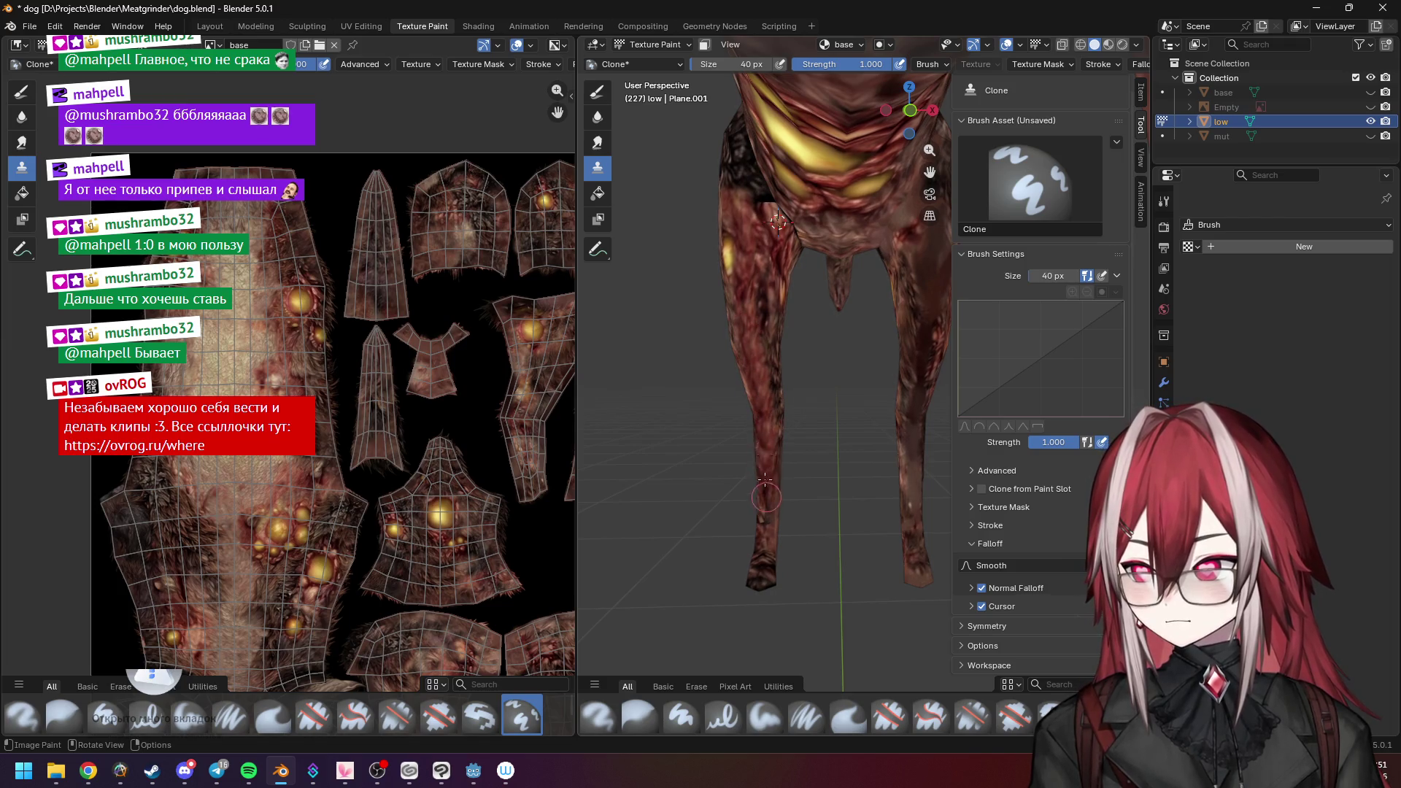
Orbit around the legs, tail and flank to check the painted stripe blends with the skin.
mouse_move(766, 532)
middle_mouse_down()
mouse_move(724, 334)
mouse_move(727, 350)
middle_mouse_up()
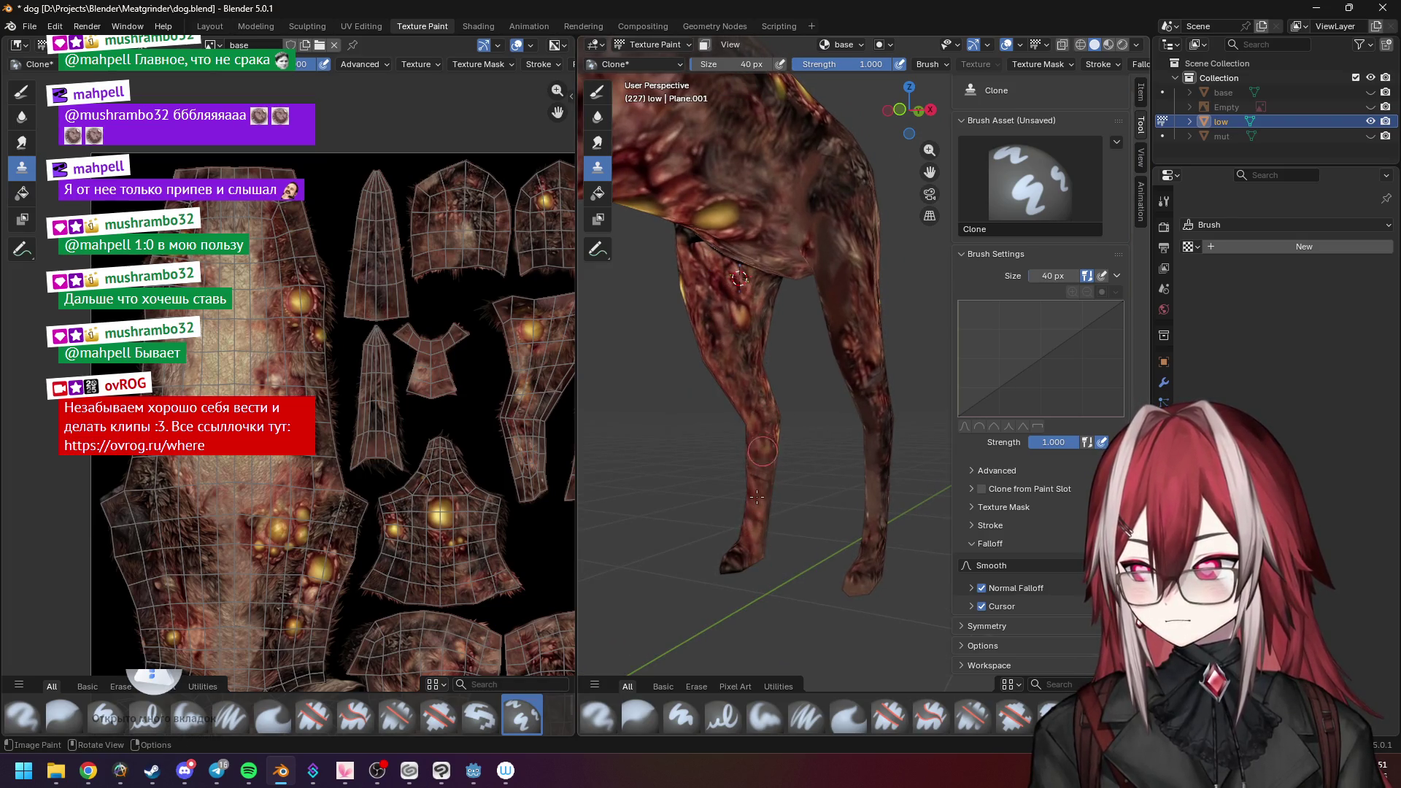
mouse_move(773, 382)
middle_mouse_down()
mouse_move(871, 342)
mouse_move(818, 275)
middle_mouse_up()
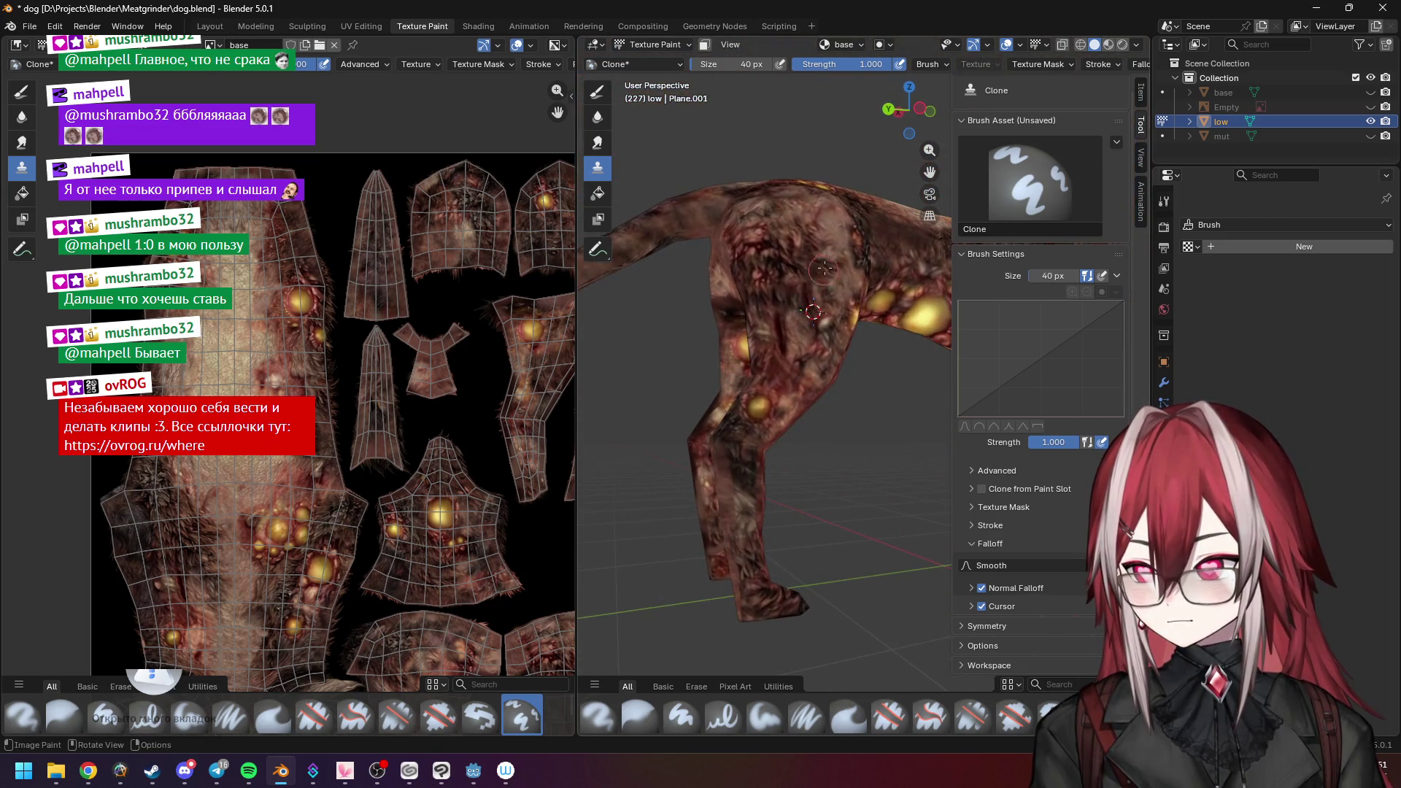
middle_click_drag(768, 438, 707, 489)
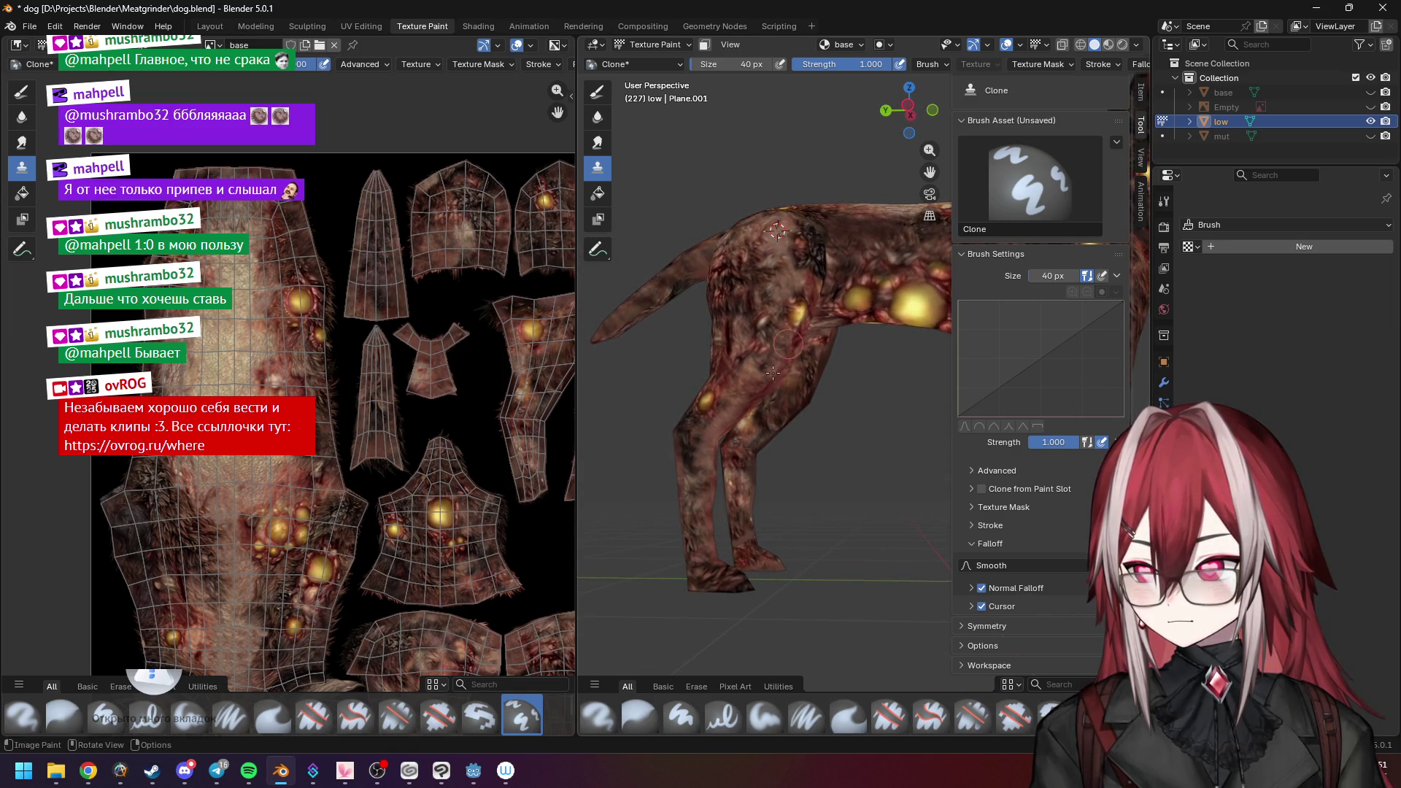
middle_click_drag(794, 332, 773, 311)
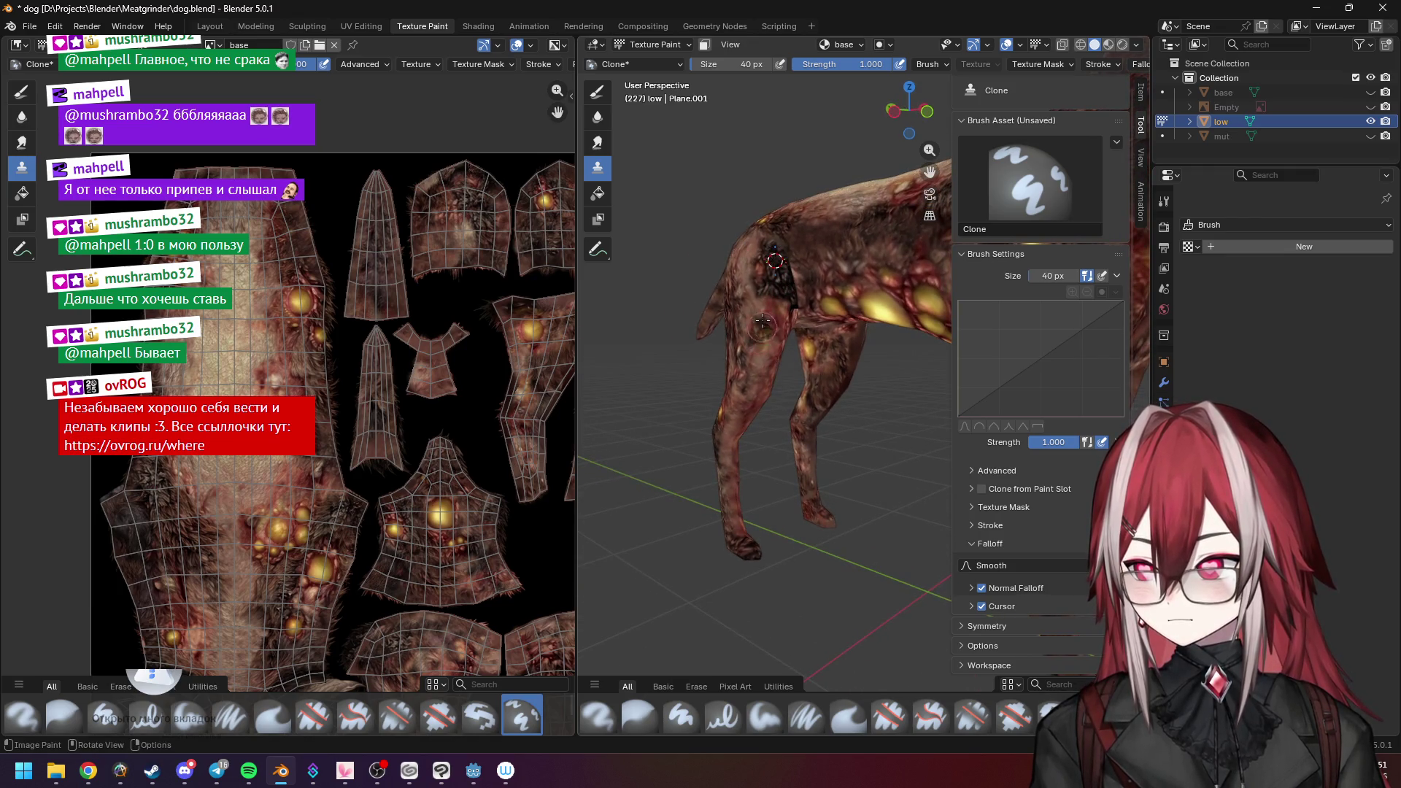
mouse_move(756, 351)
middle_mouse_down()
mouse_move(862, 341)
mouse_move(820, 368)
mouse_move(803, 339)
middle_mouse_up()
middle_click_drag(715, 200, 825, 465)
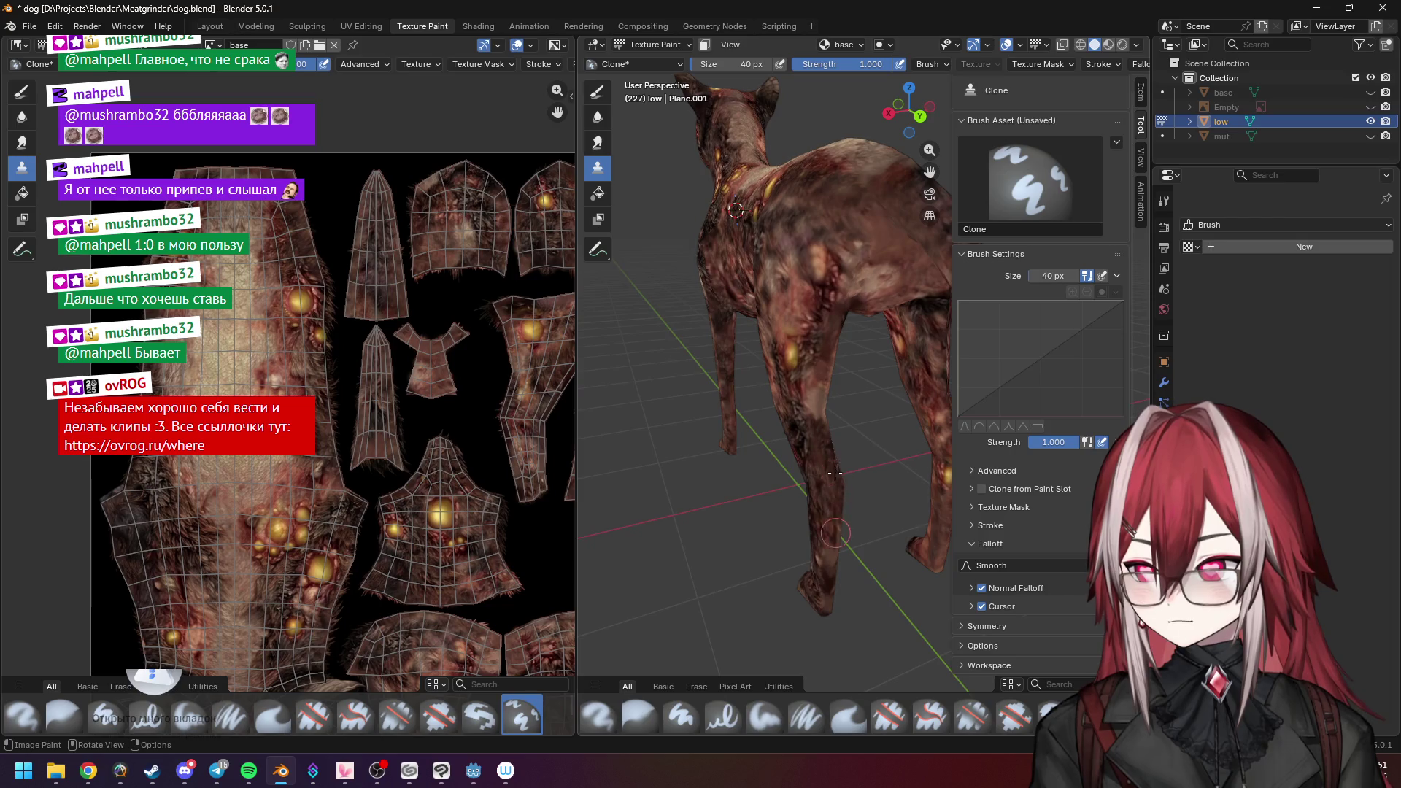
mouse_move(827, 541)
middle_mouse_down()
mouse_move(804, 357)
mouse_move(819, 376)
middle_mouse_up()
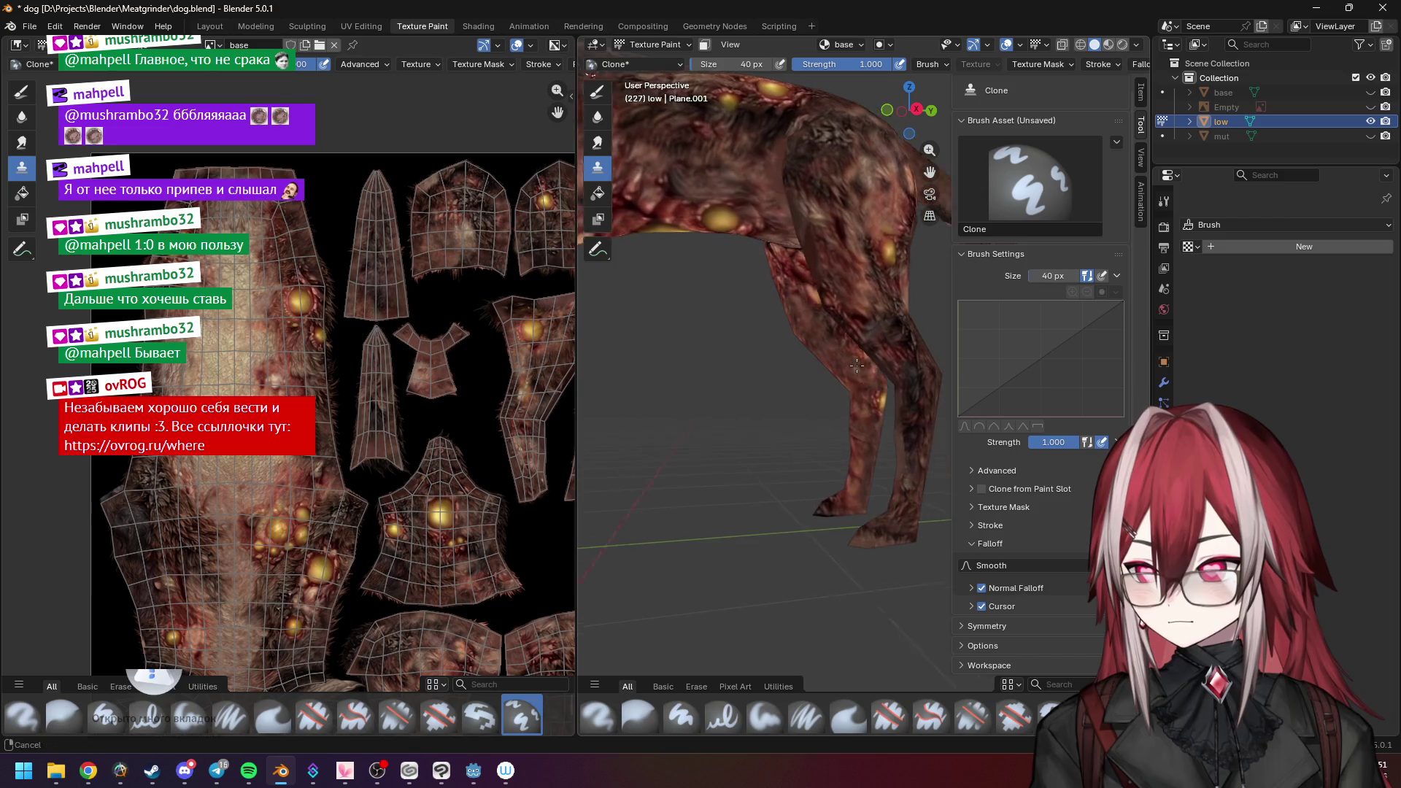
mouse_move(848, 316)
middle_mouse_down()
mouse_move(897, 436)
mouse_move(882, 346)
mouse_move(727, 381)
middle_mouse_up()
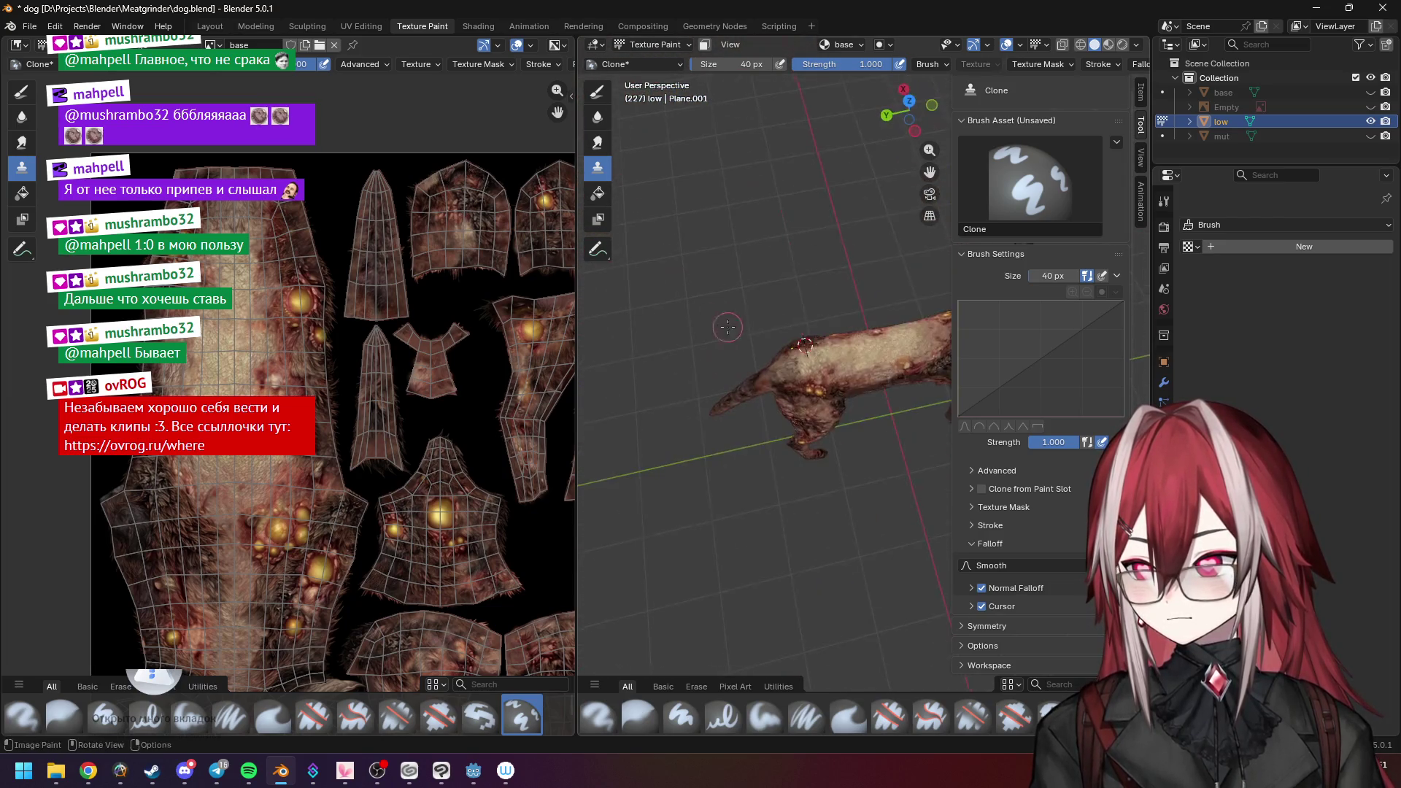
mouse_move(727, 380)
middle_mouse_down()
mouse_move(661, 250)
mouse_move(776, 334)
mouse_move(766, 389)
mouse_move(759, 323)
middle_mouse_up()
scroll(775, 334, "up", 2)
scroll(768, 389, "up", 2)
scroll(768, 388, "up", 2)
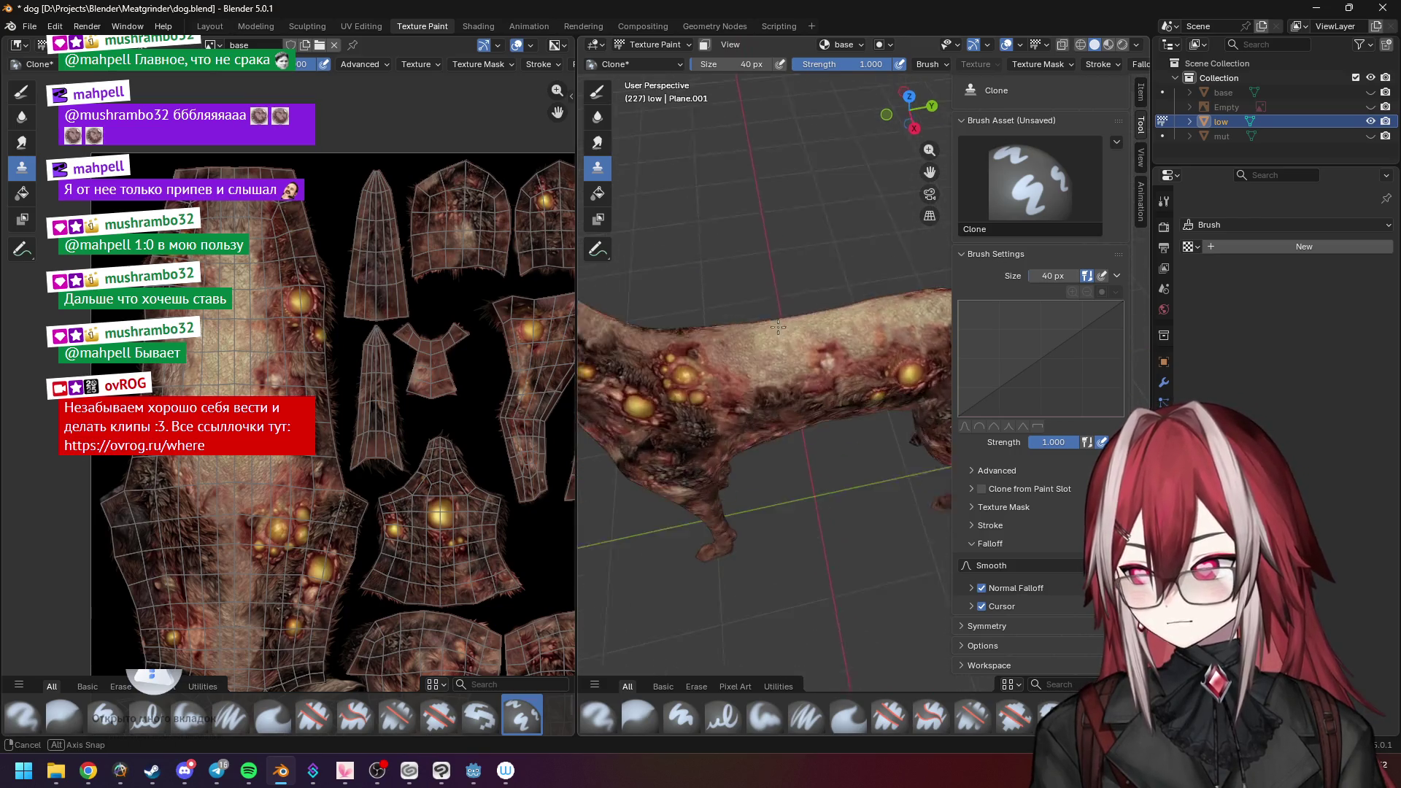
View the dog from top orthographic, pan across torso and head, then orbit to a three-quarter angle.
key("KP_7")
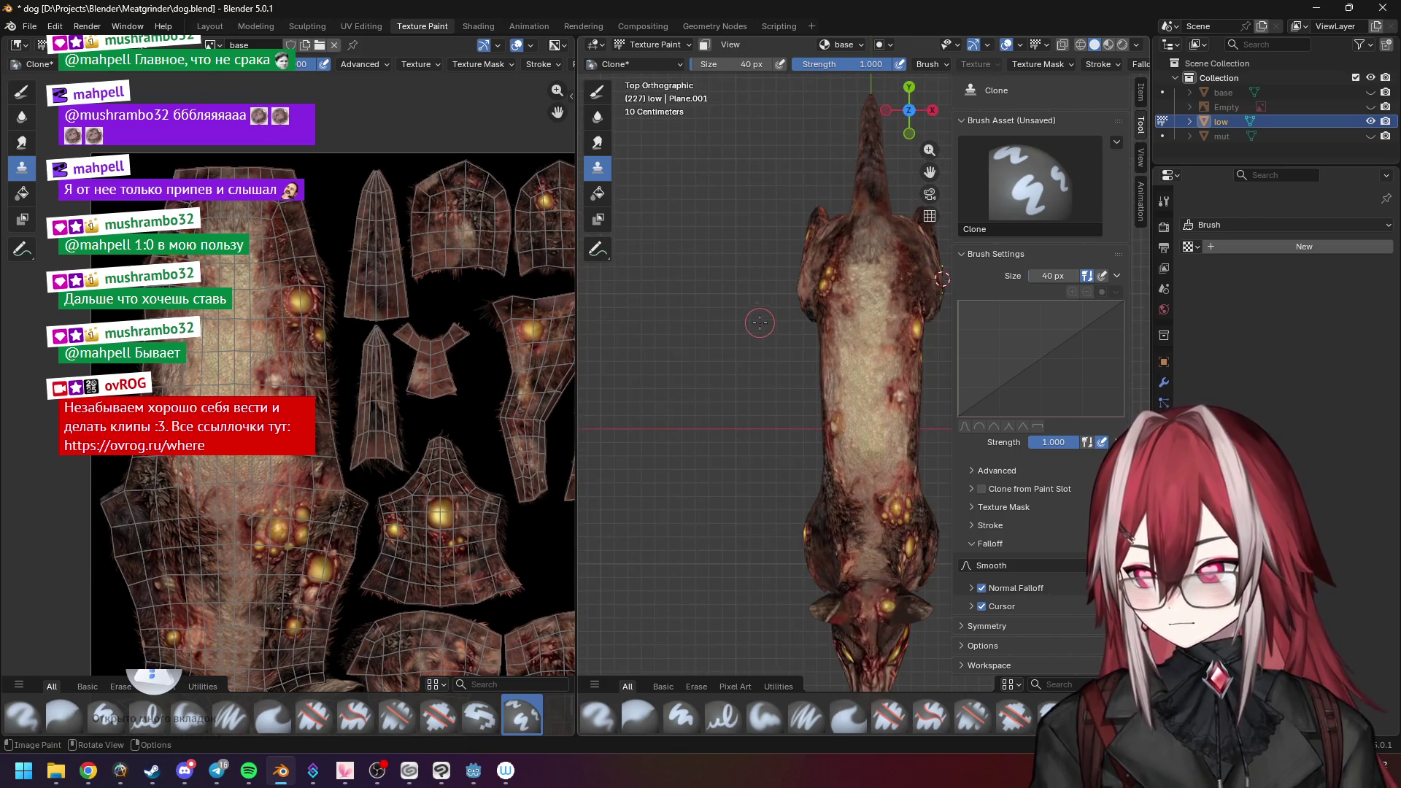
scroll(785, 305, "up", 3)
middle_click_drag(785, 305, 804, 228, "shift")
scroll(791, 333, "up", 2)
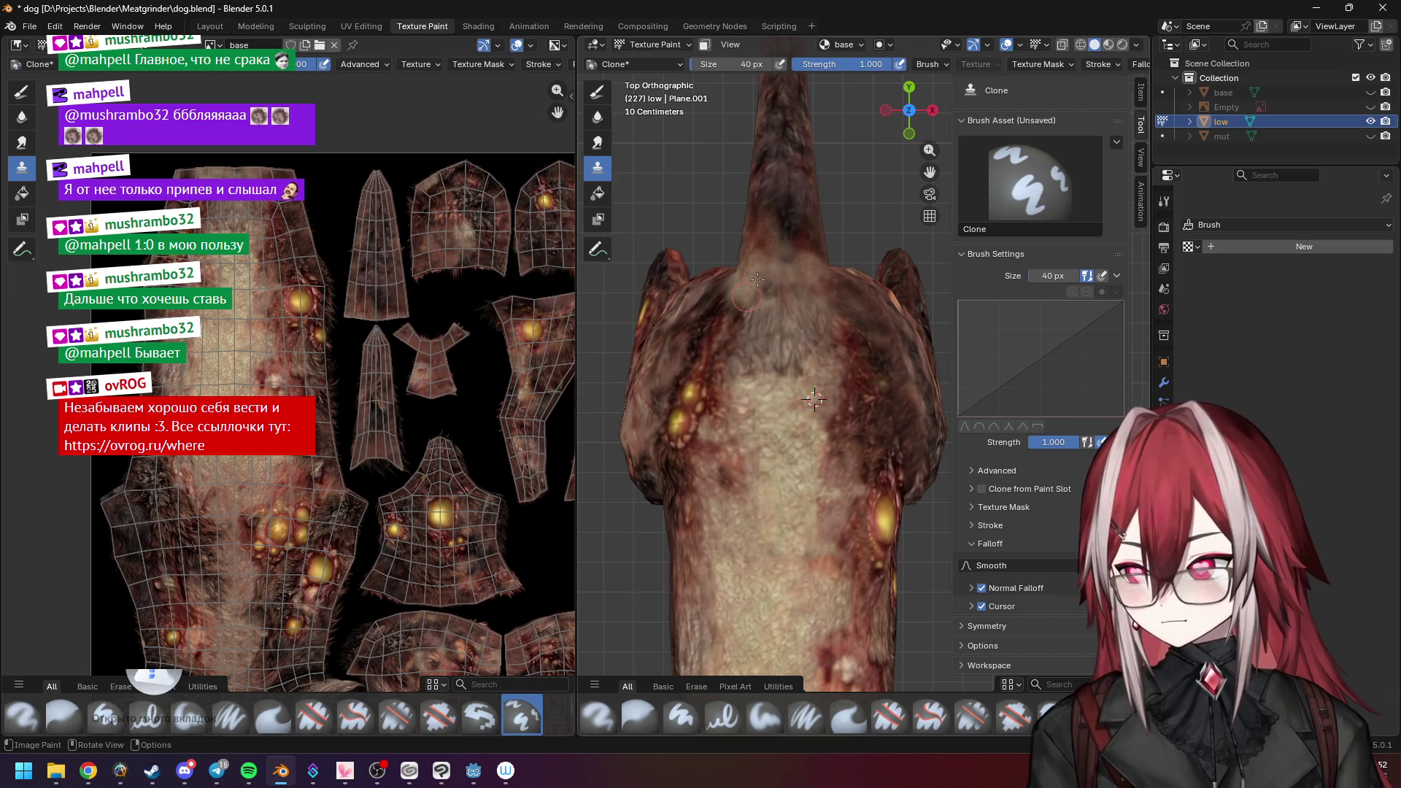
middle_click_drag(814, 399, 890, 425)
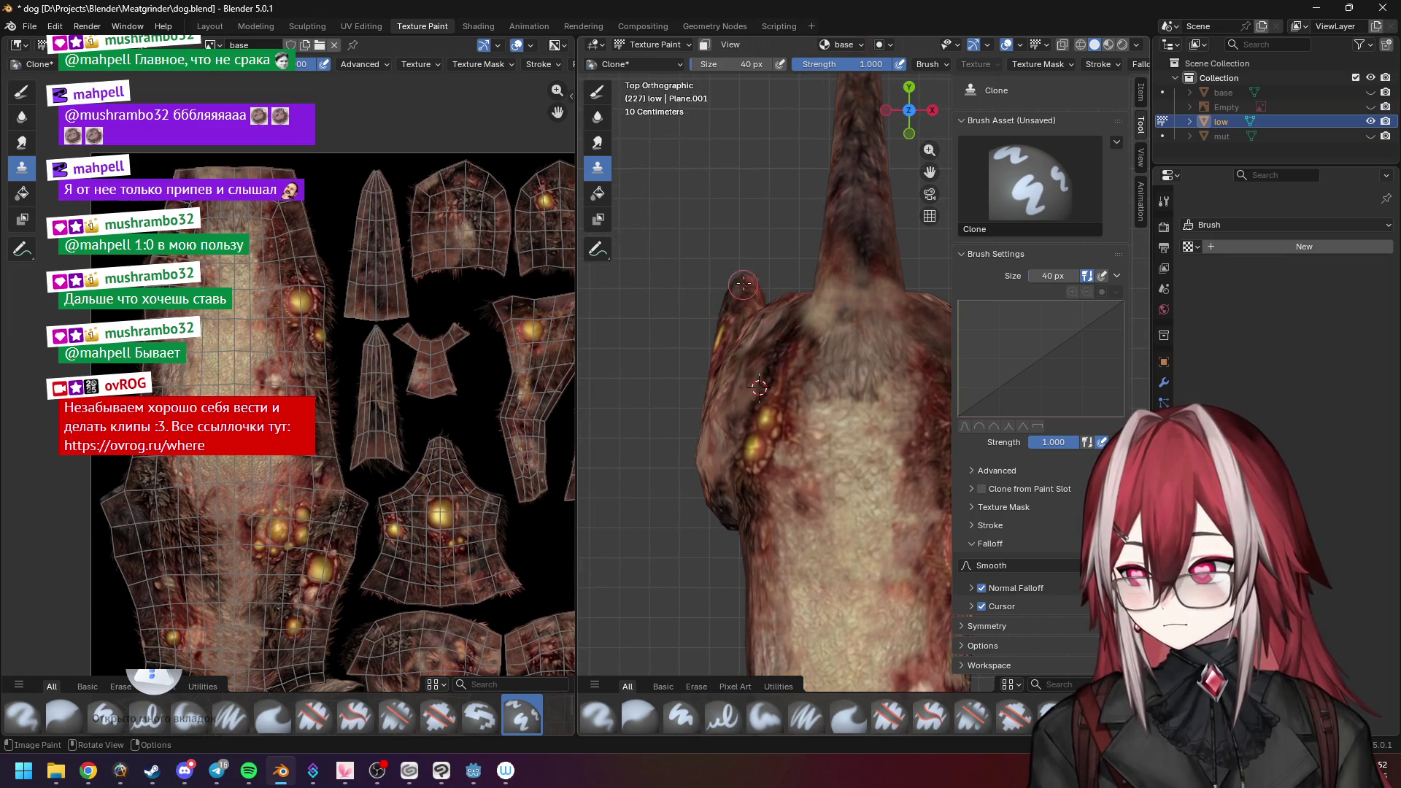
middle_click_drag(740, 317, 675, 302, "shift")
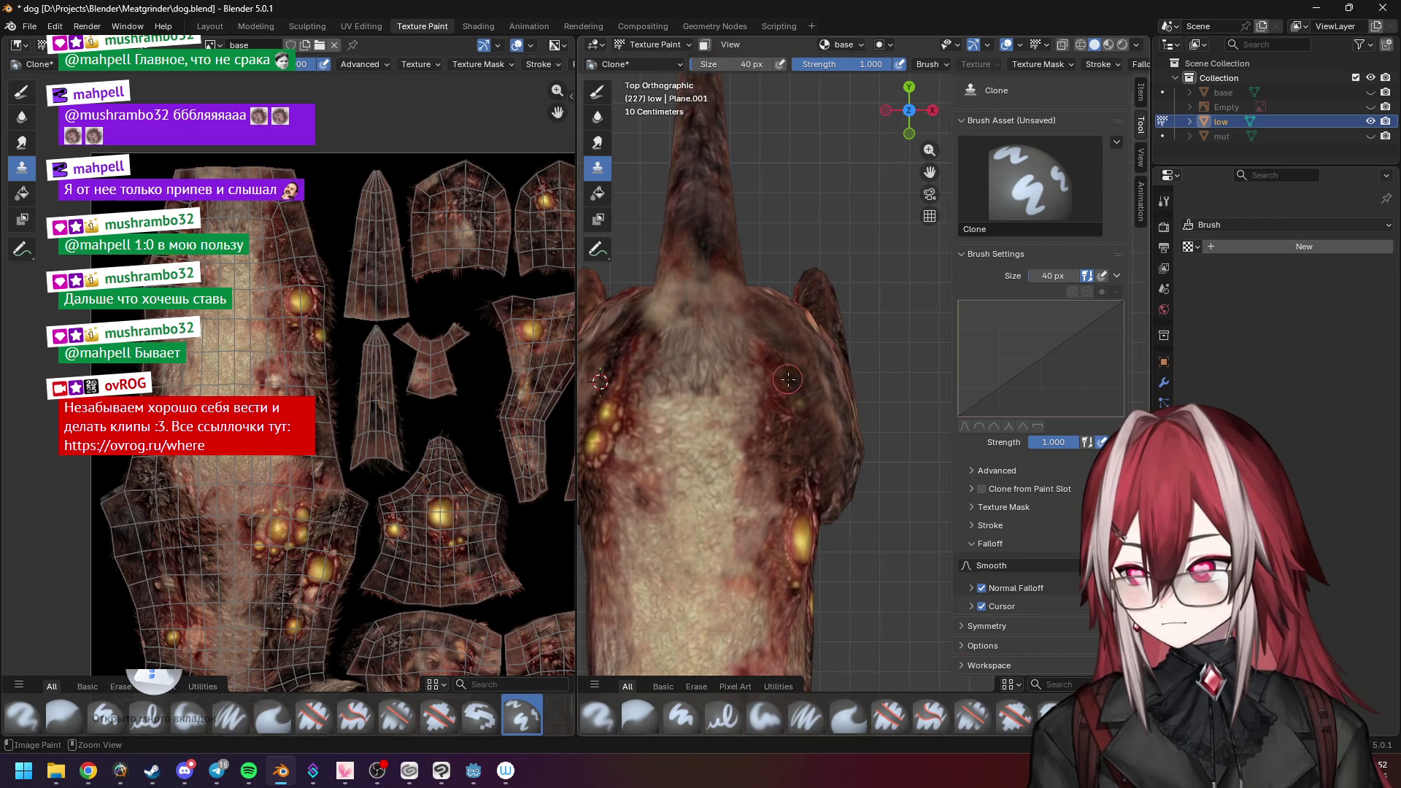
mouse_move(807, 355)
middle_mouse_down("shift")
mouse_move(736, 283)
mouse_move(766, 466)
middle_mouse_up("shift")
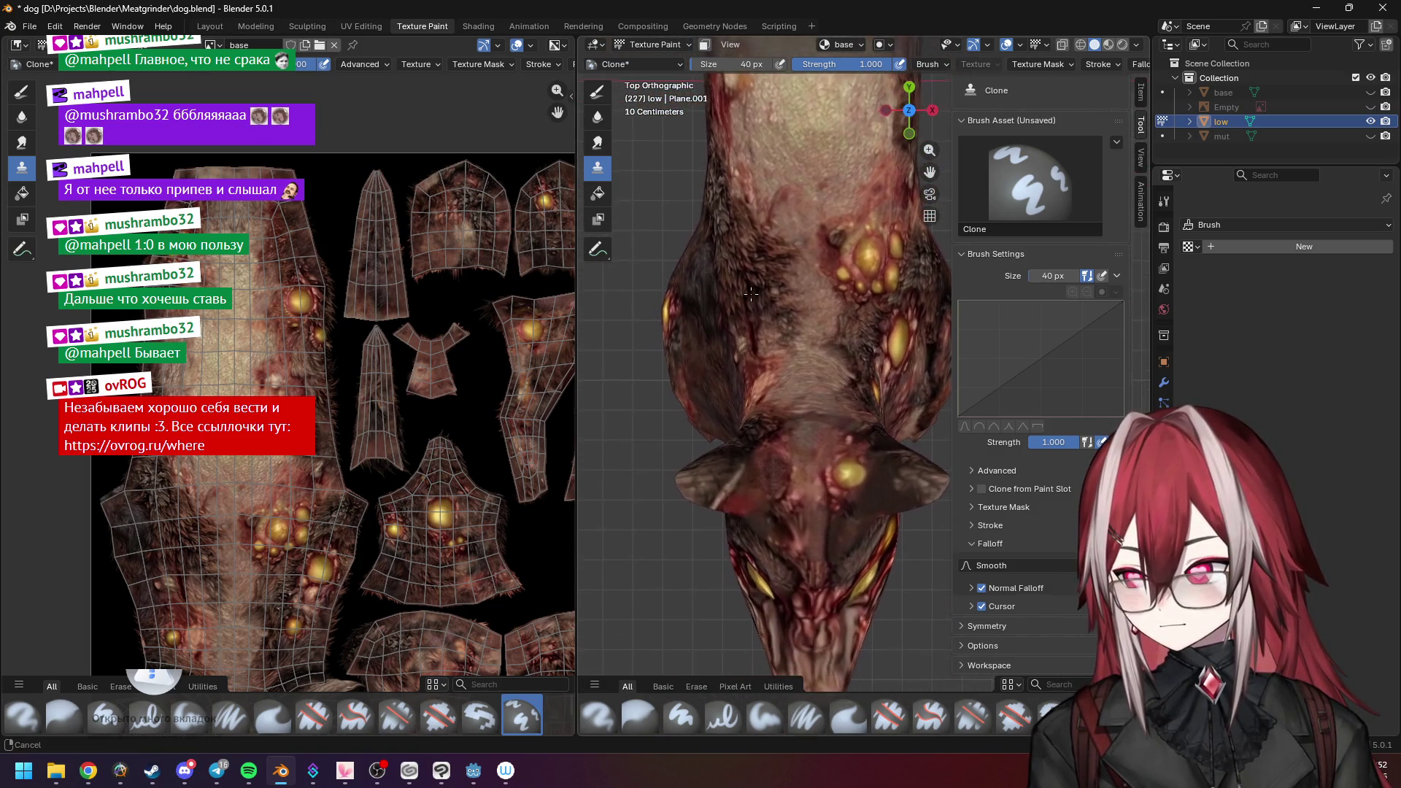
mouse_move(766, 467)
middle_mouse_down("shift")
mouse_move(724, 225)
mouse_move(727, 302)
middle_mouse_up("shift")
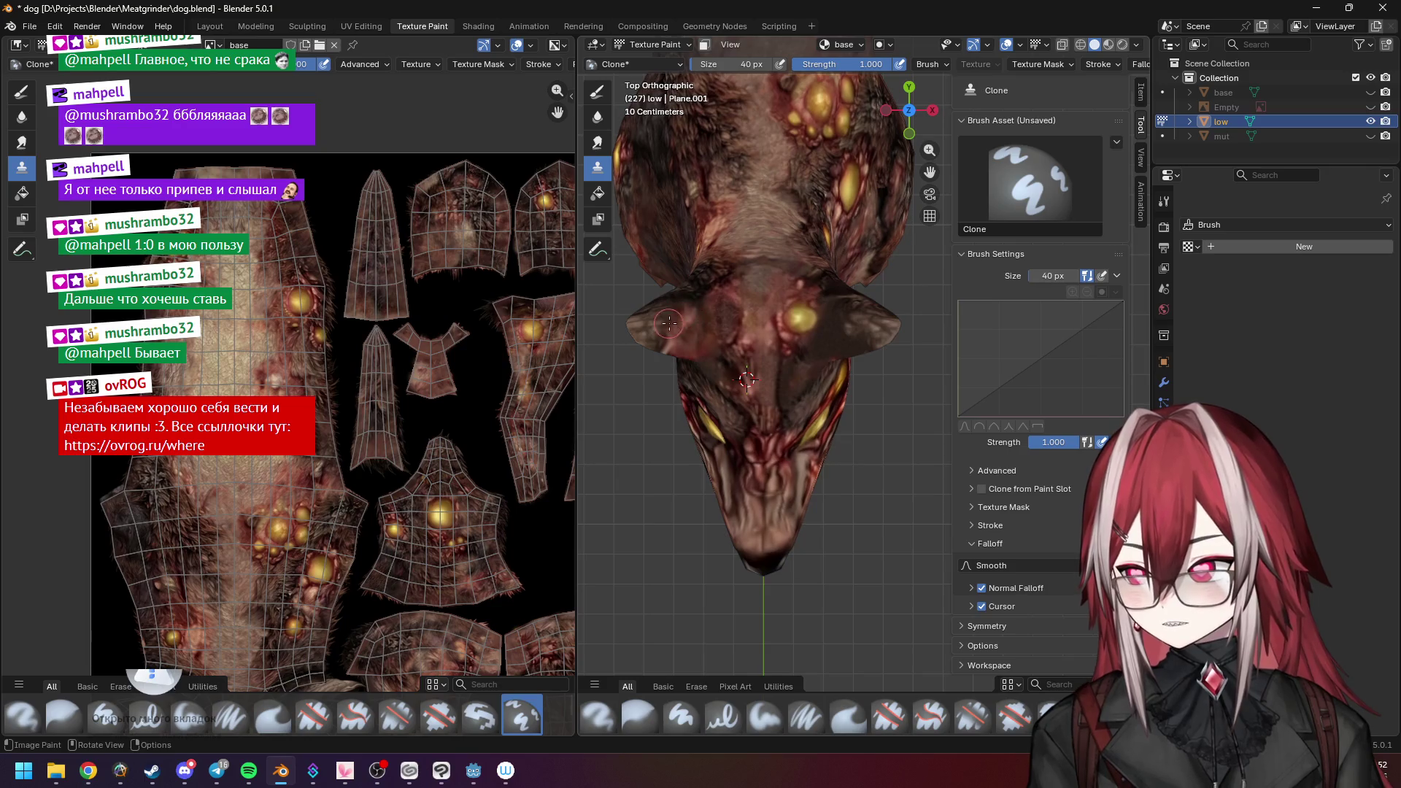
mouse_move(745, 369)
middle_mouse_down("ctrl")
mouse_move(732, 355)
mouse_move(749, 331)
middle_mouse_up("ctrl")
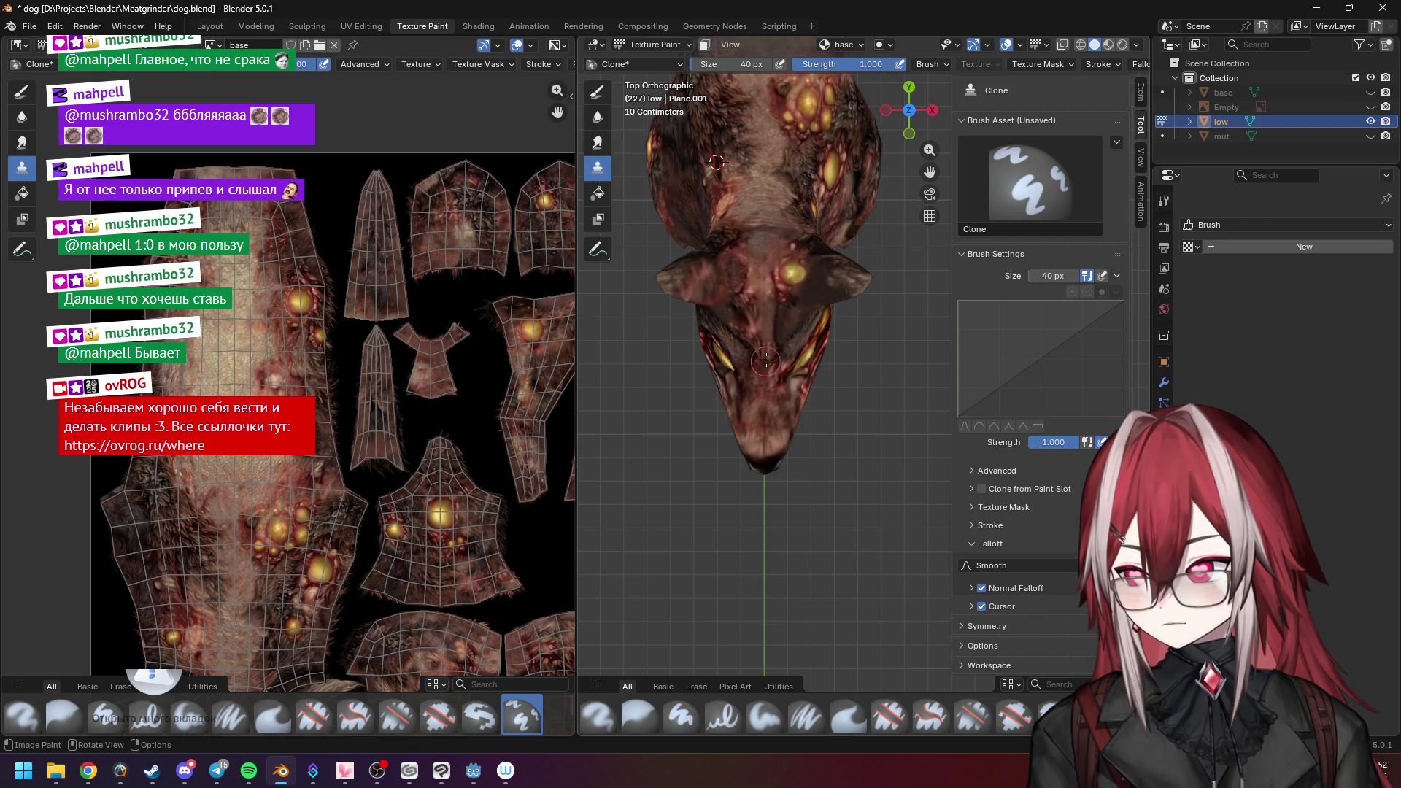
mouse_move(779, 360)
middle_mouse_down()
mouse_move(771, 311)
mouse_move(801, 312)
middle_mouse_up()
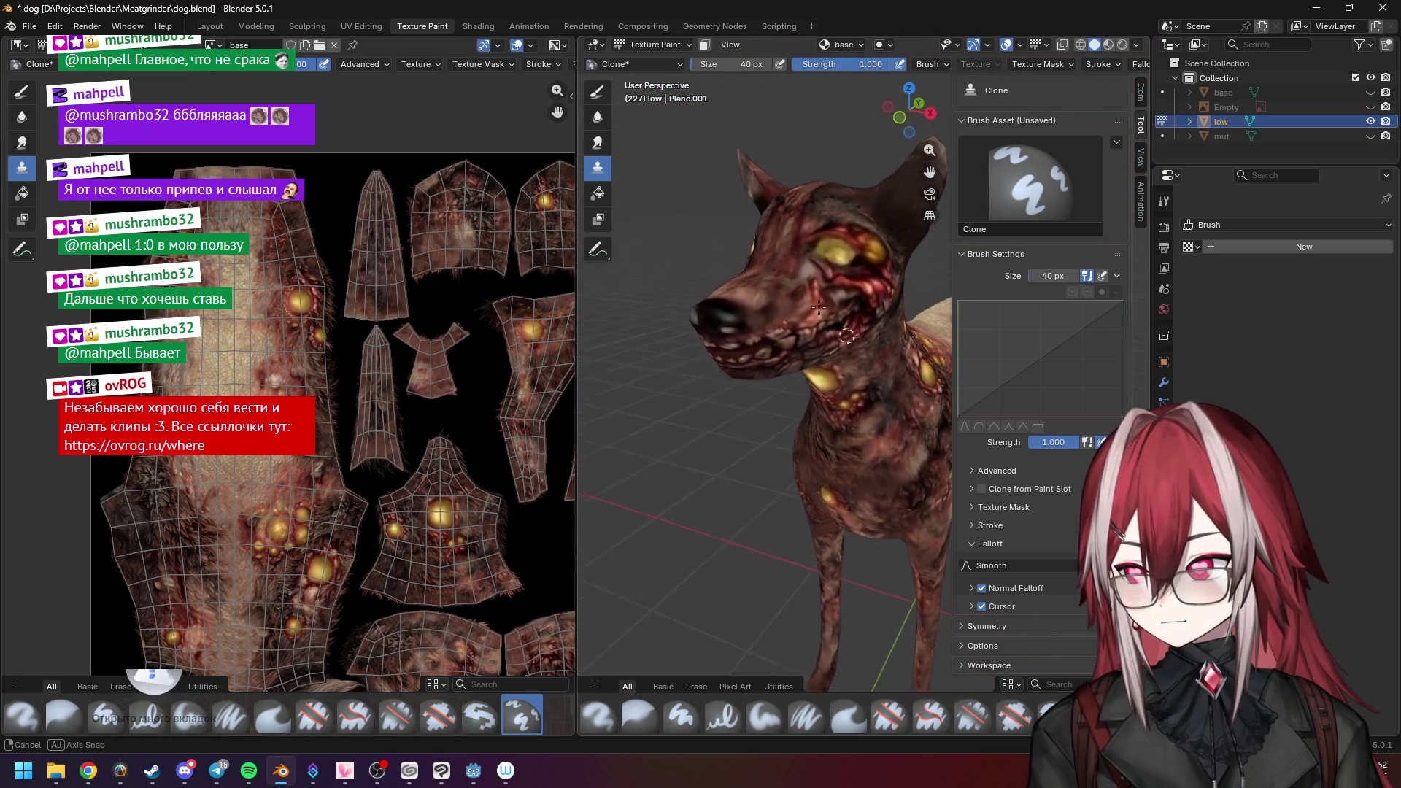
Review the dog's head and front from several sides, then save dog.blend with Ctrl+S.
middle_click_drag(779, 288, 864, 386)
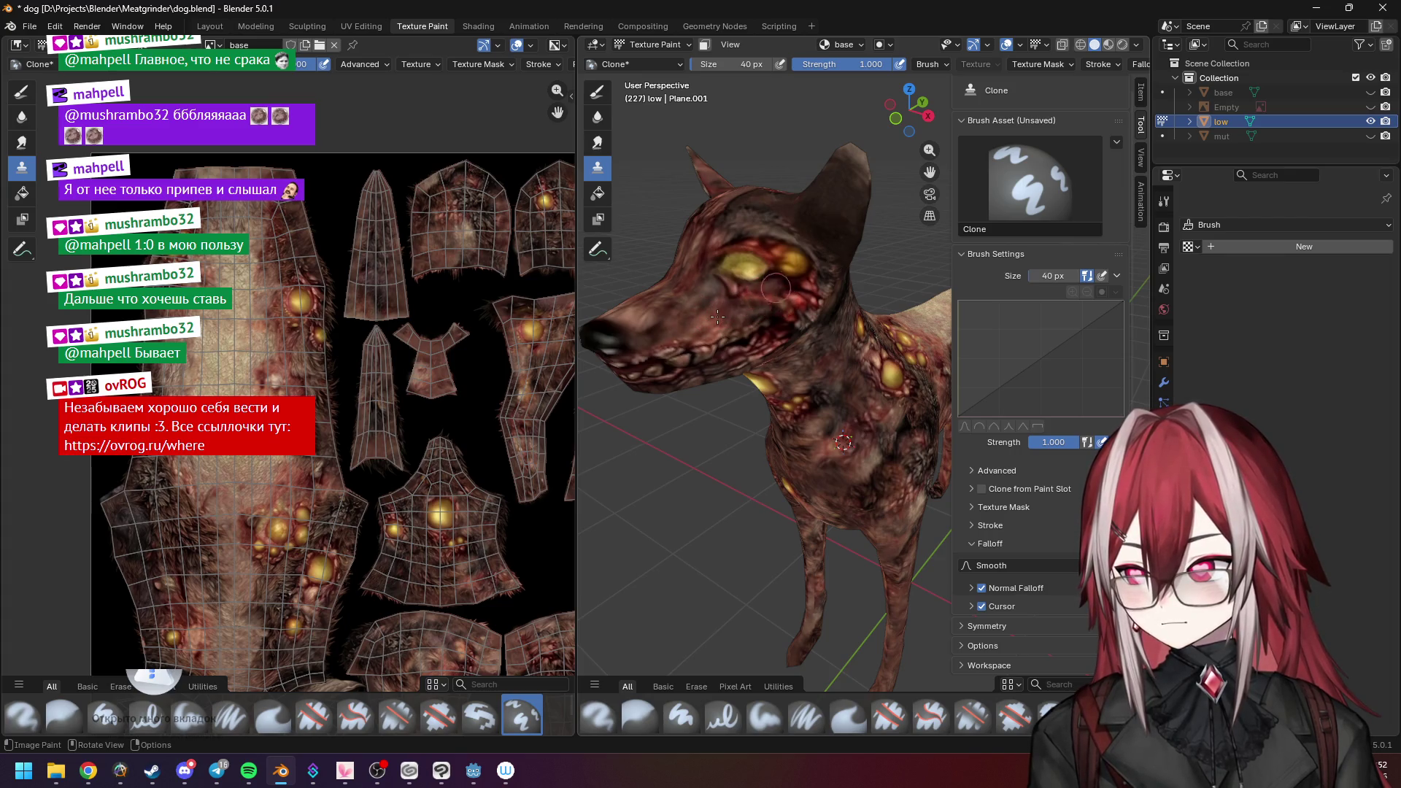
middle_click_drag(718, 317, 776, 325)
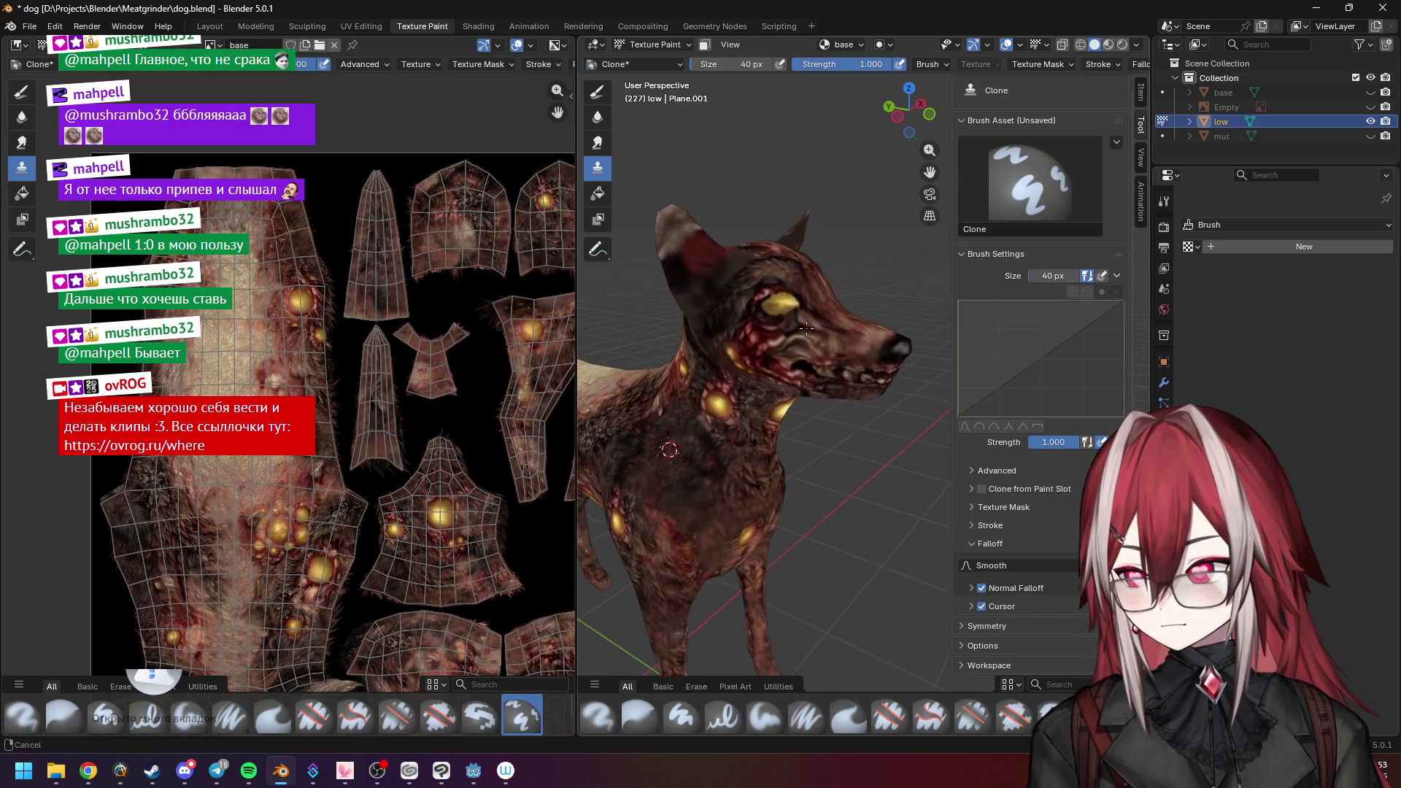
middle_click_drag(775, 325, 827, 326)
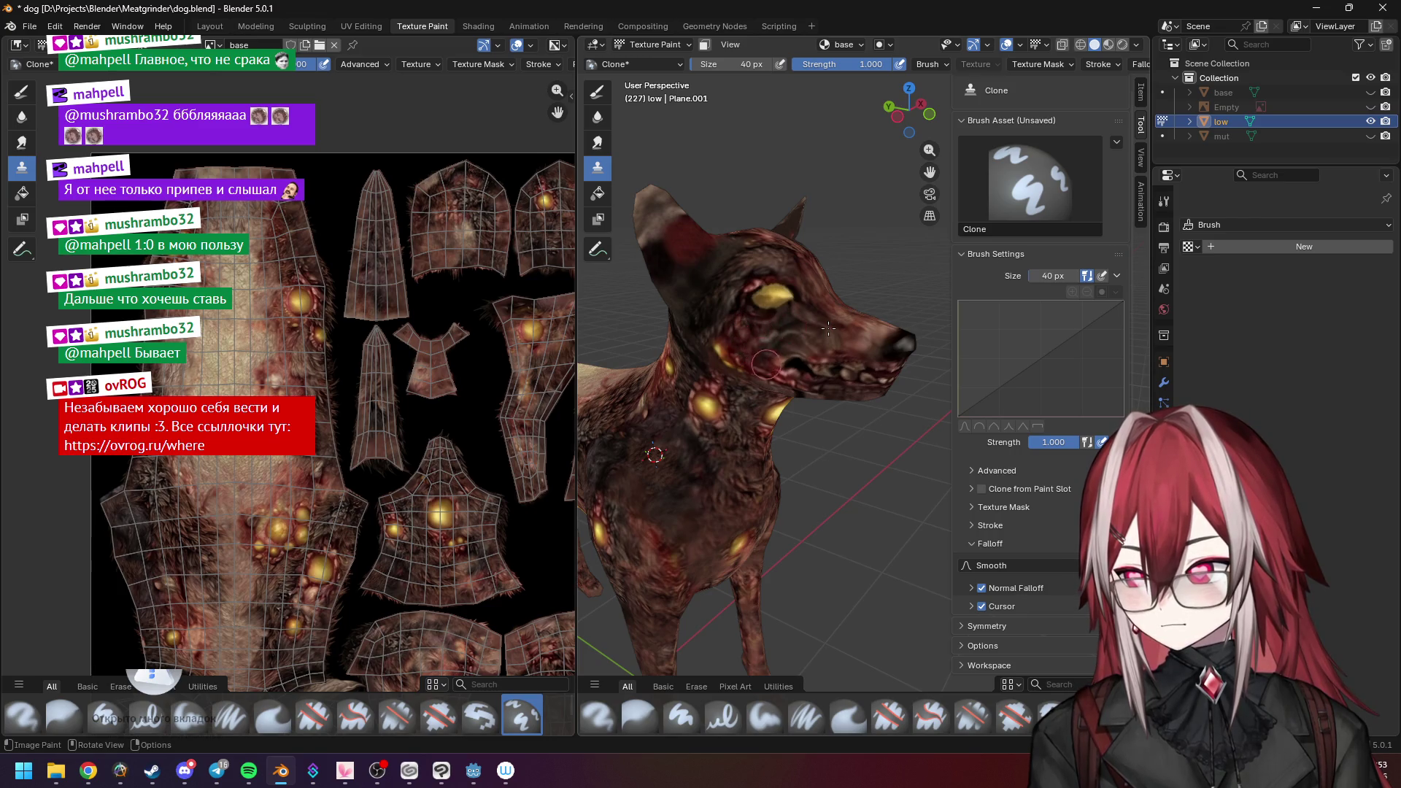
mouse_move(827, 327)
middle_mouse_down()
mouse_move(781, 277)
mouse_move(778, 228)
middle_mouse_up()
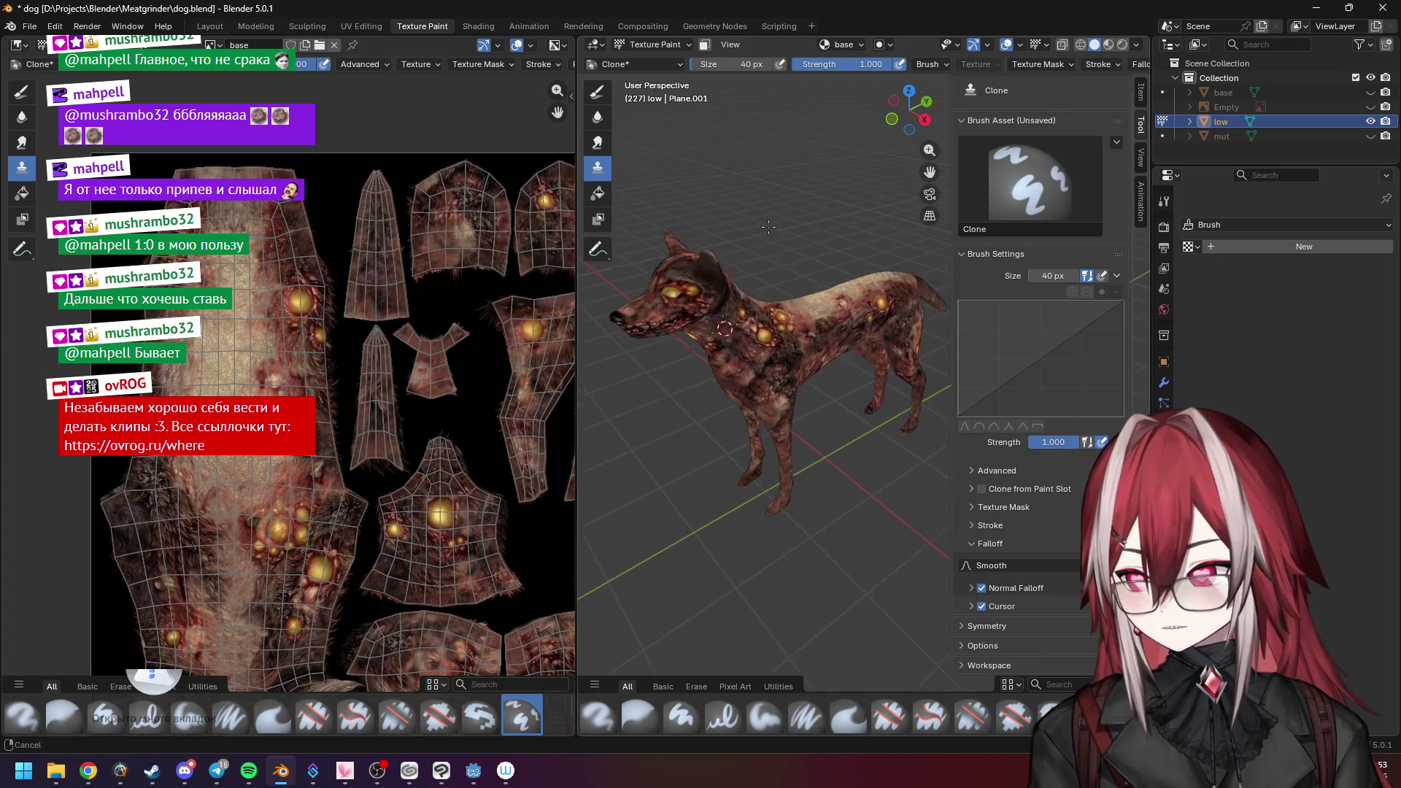
middle_click_drag(777, 228, 844, 247)
key("ctrl+s")
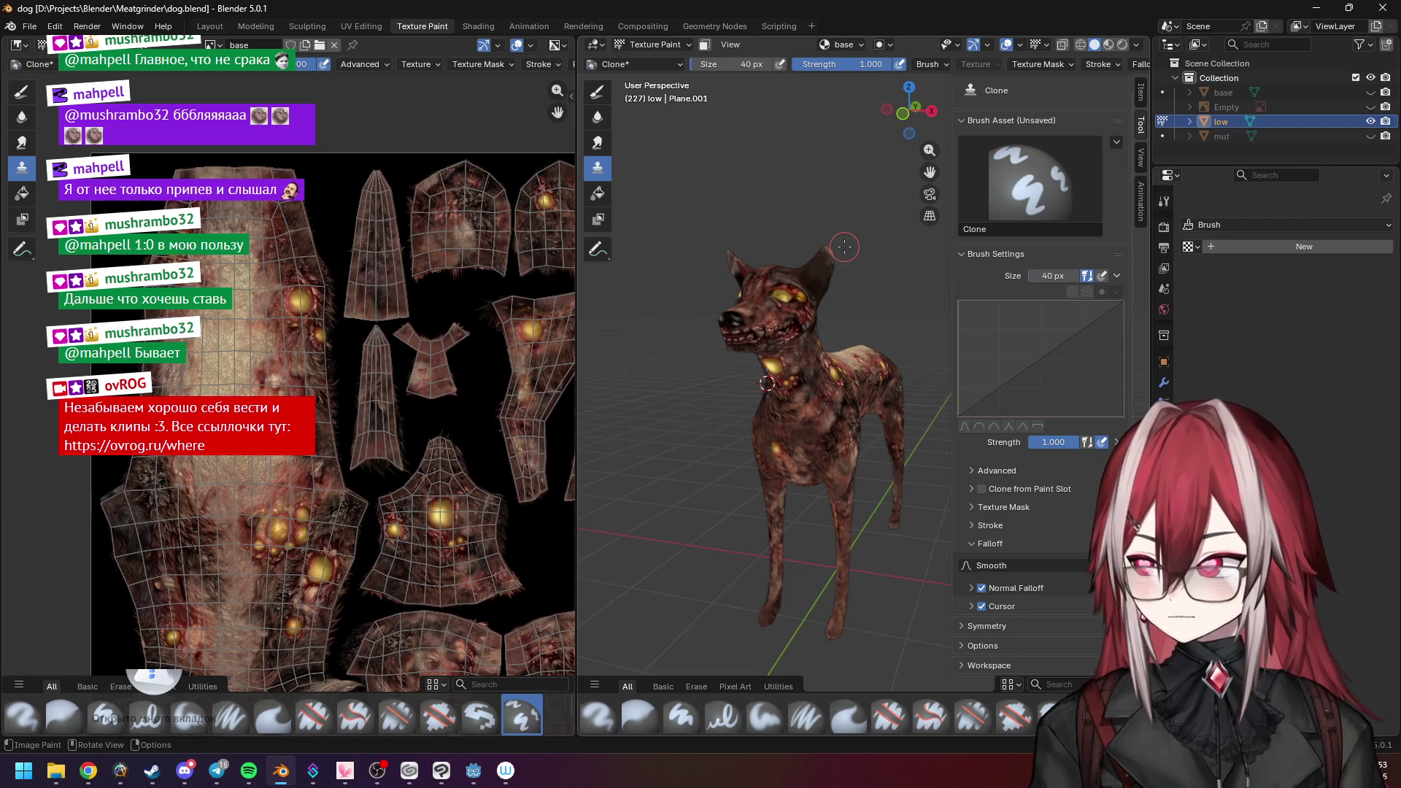
left_click(149, 44)
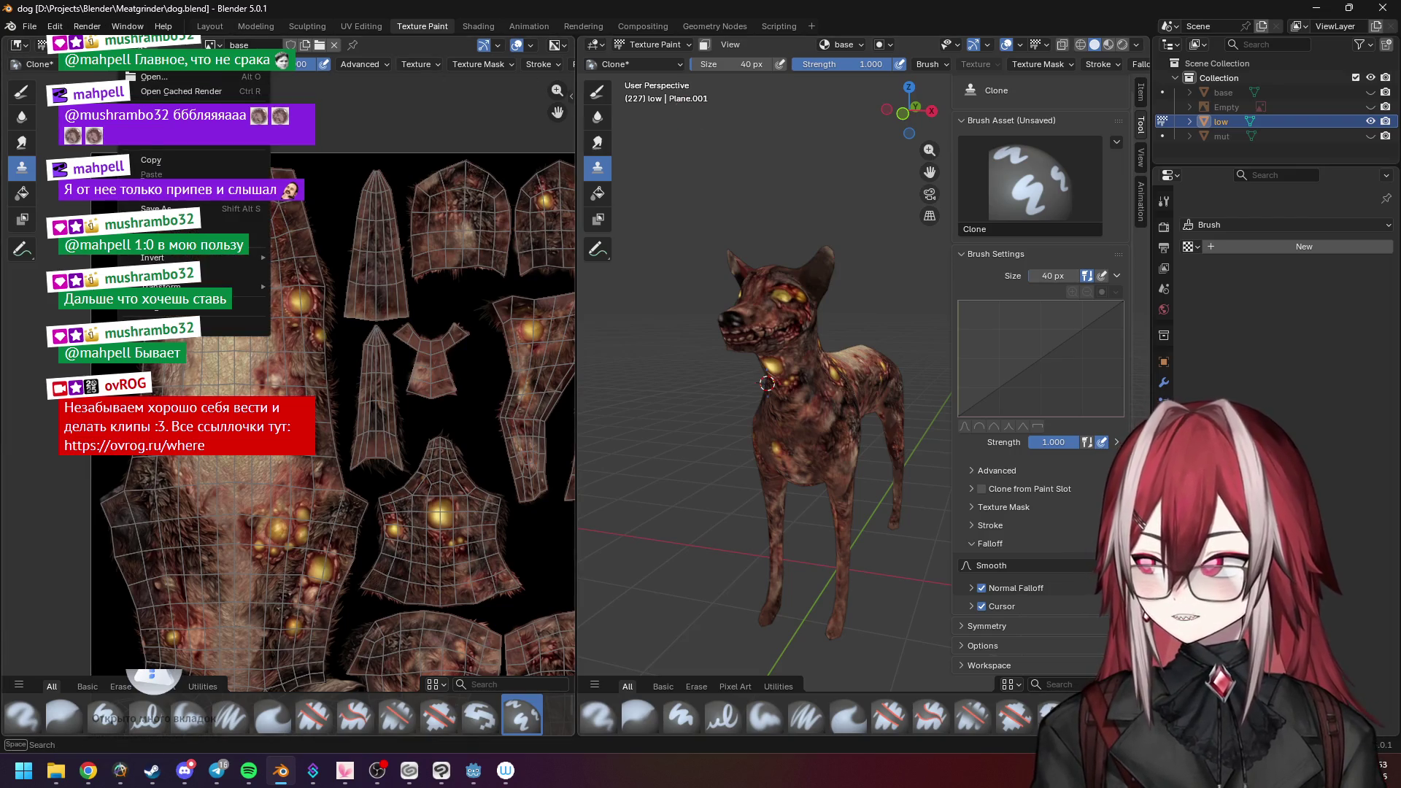
Save the painted dog texture as base.jpg JPEG via Image > Save As, then switch to the browser.
left_click(164, 209)
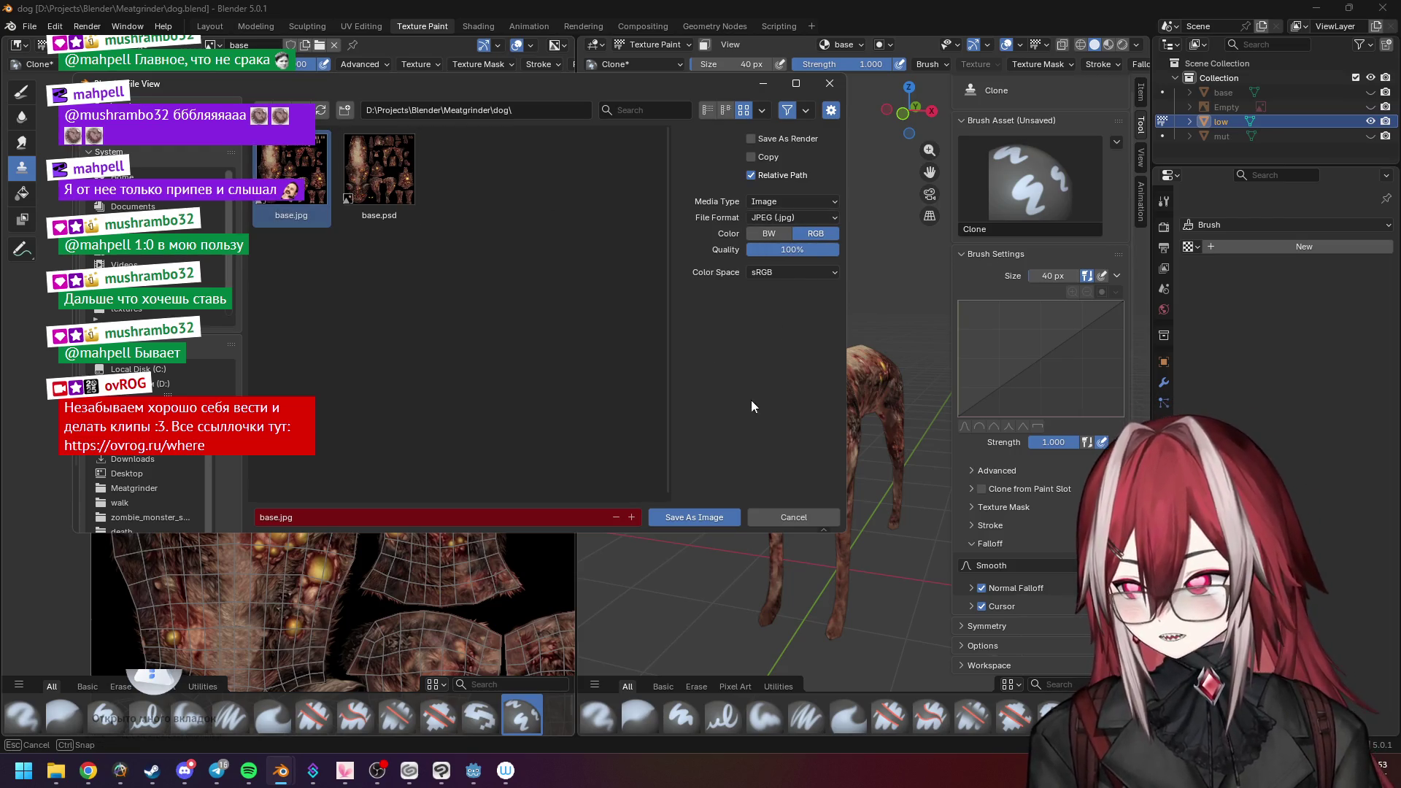
left_click(698, 521)
scroll(727, 379, "down", 3)
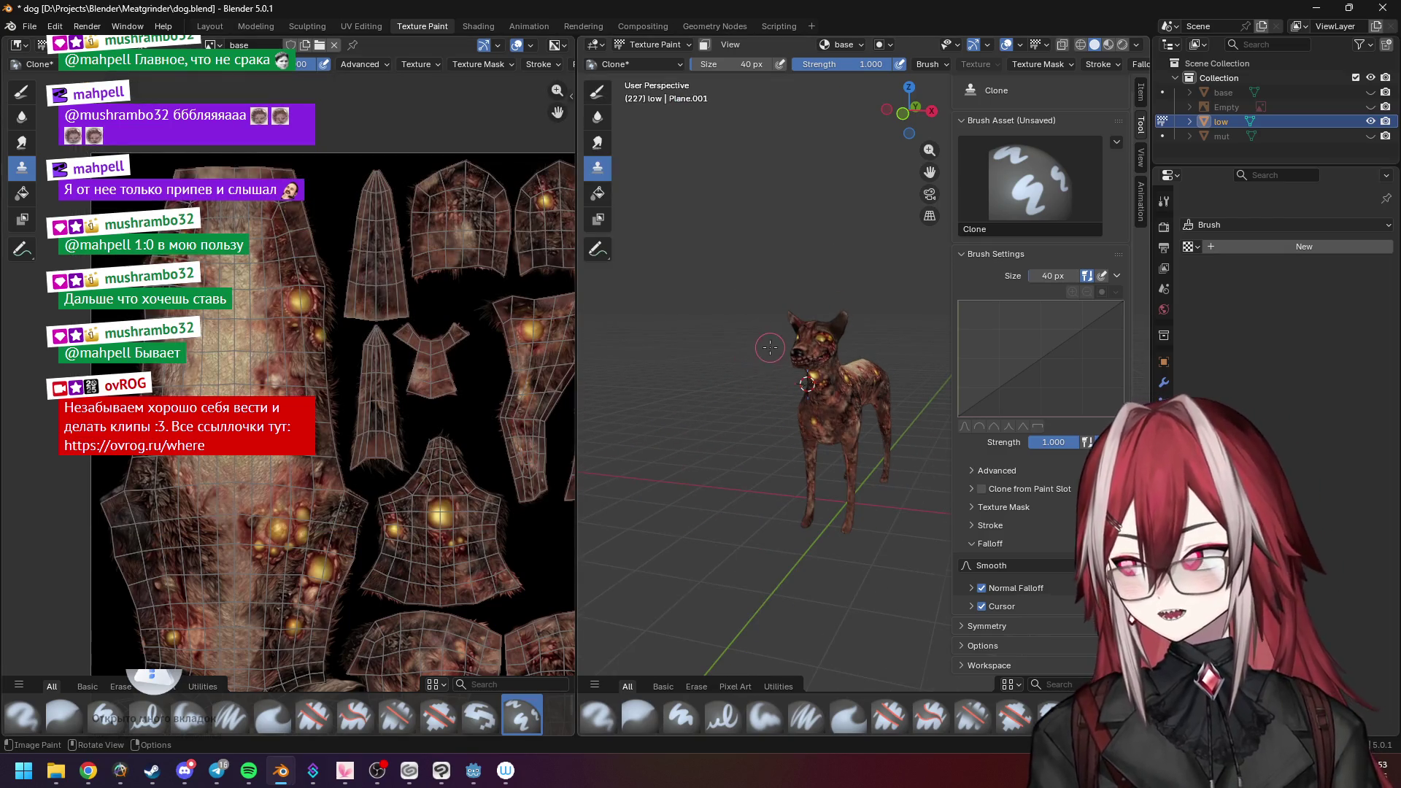
middle_click_drag(770, 347, 651, 401)
scroll(756, 361, "up", 4)
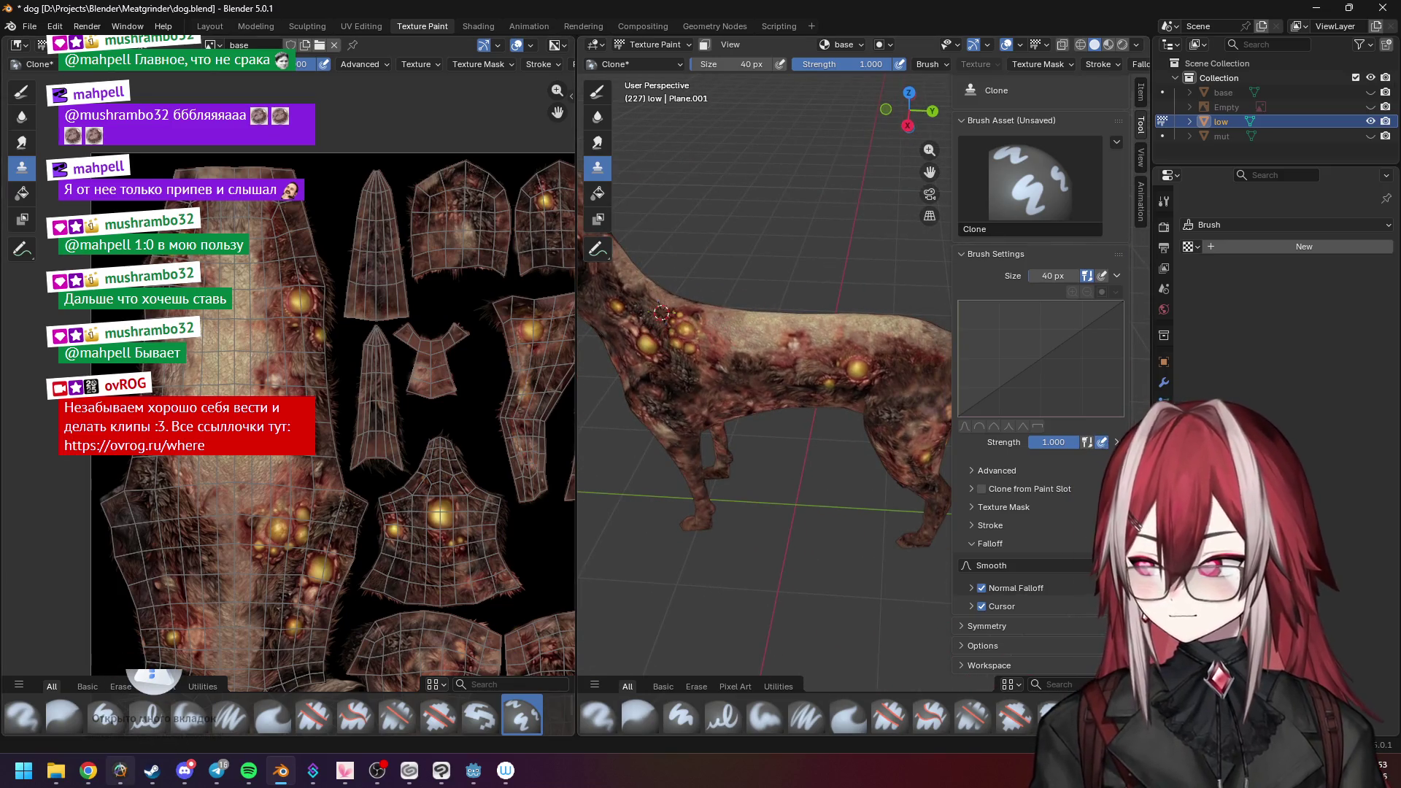
key("alt+Tab")
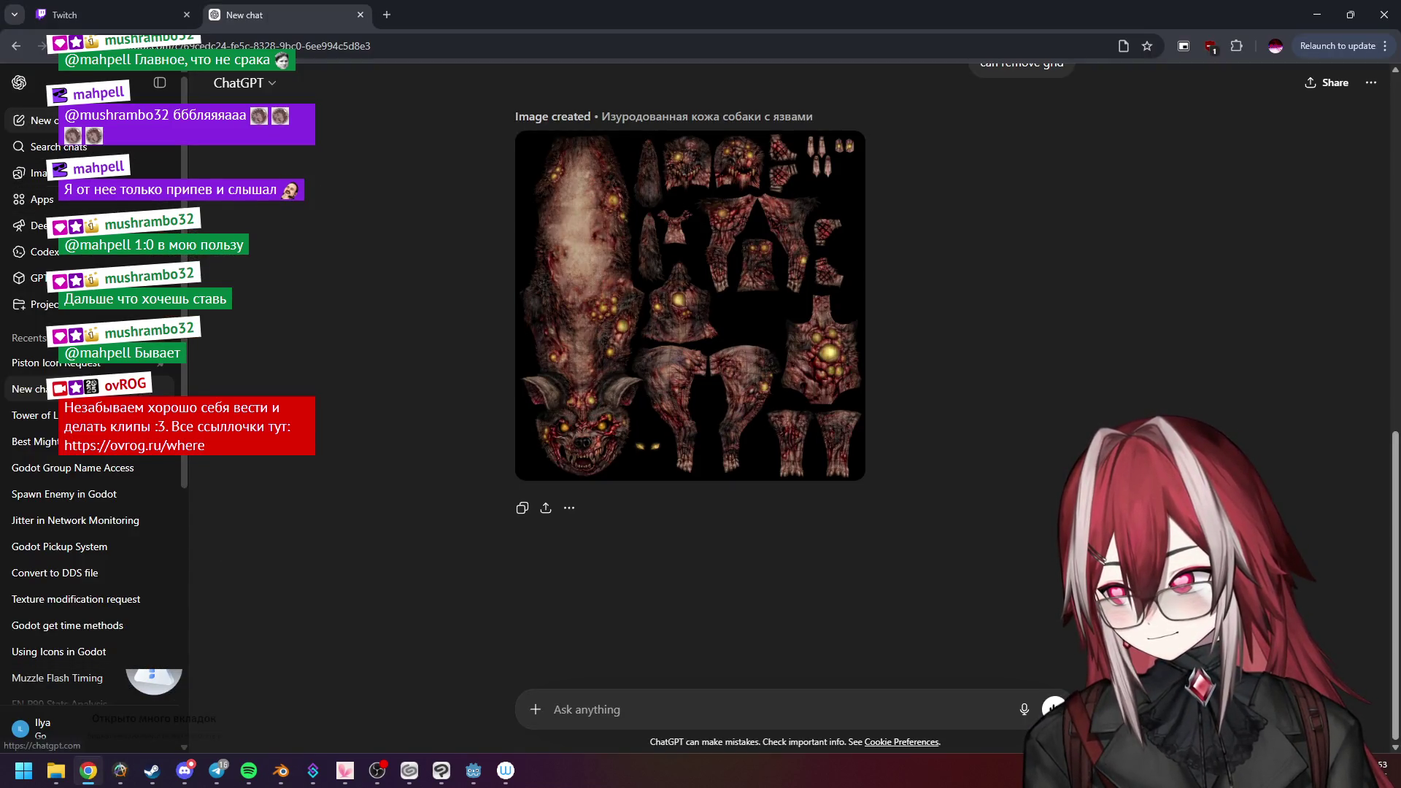
Start a new chat, attach base.jpg from the dog folder and send 'make bump map for this texture'.
left_click(45, 121)
type("и")
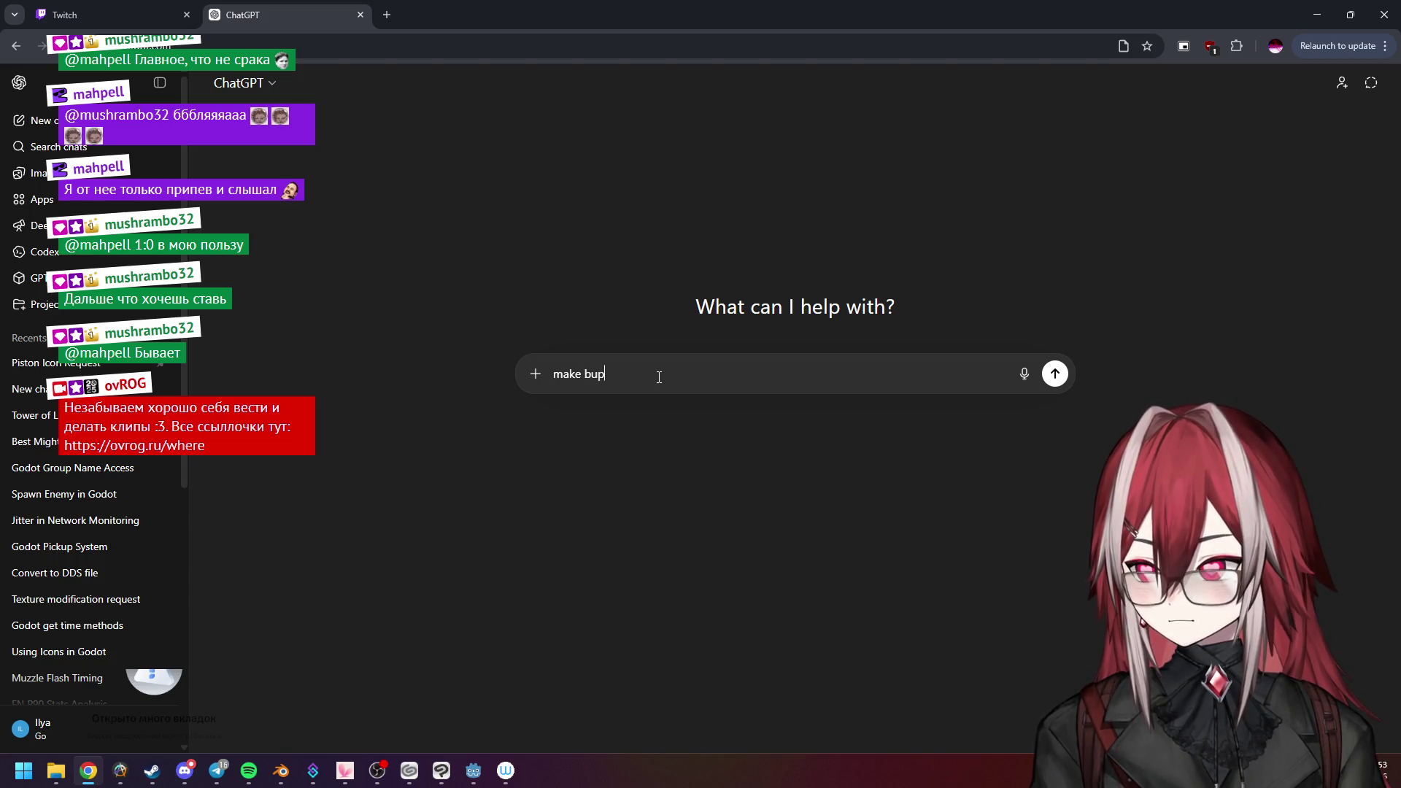
type("mp")
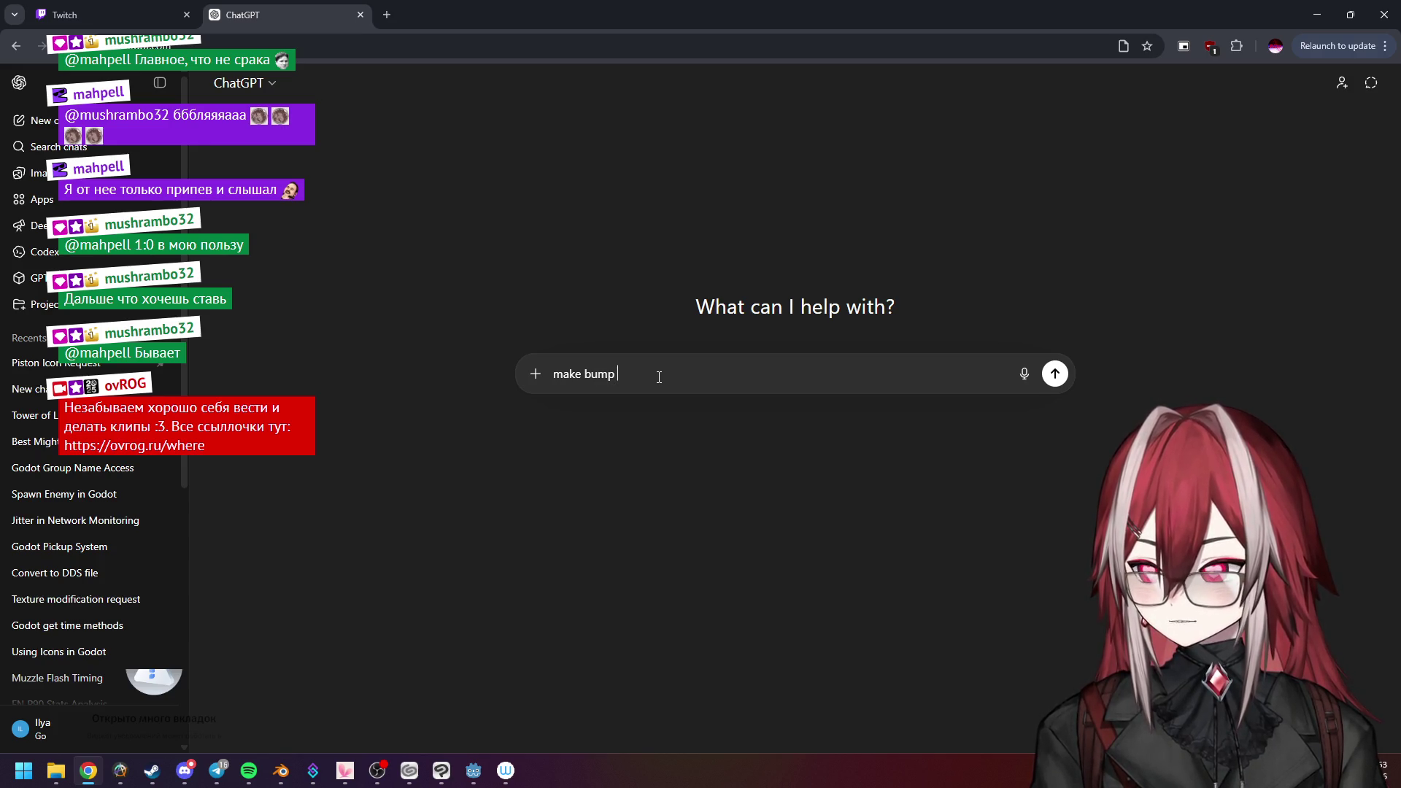
type(" map g")
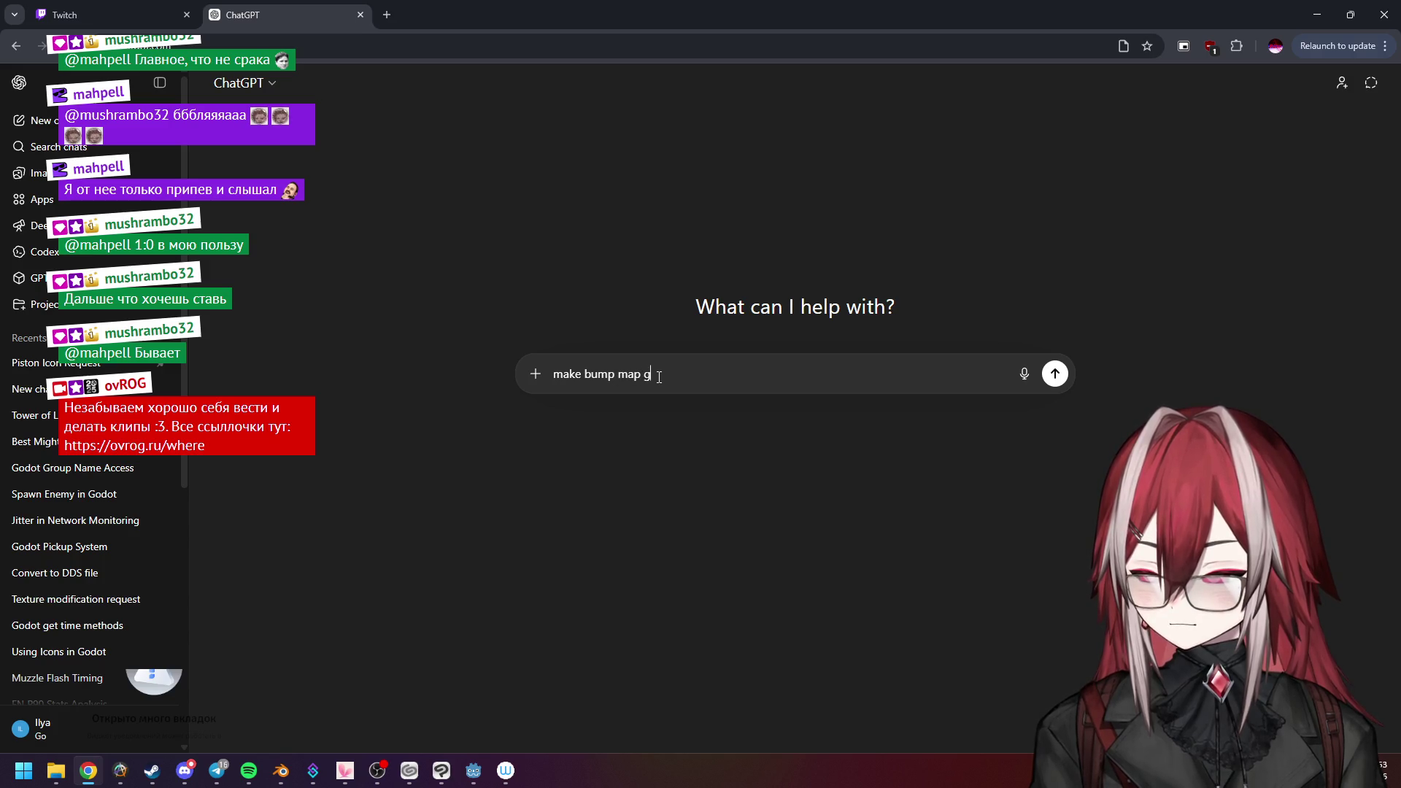
key("BackSpace")
type("for this texture")
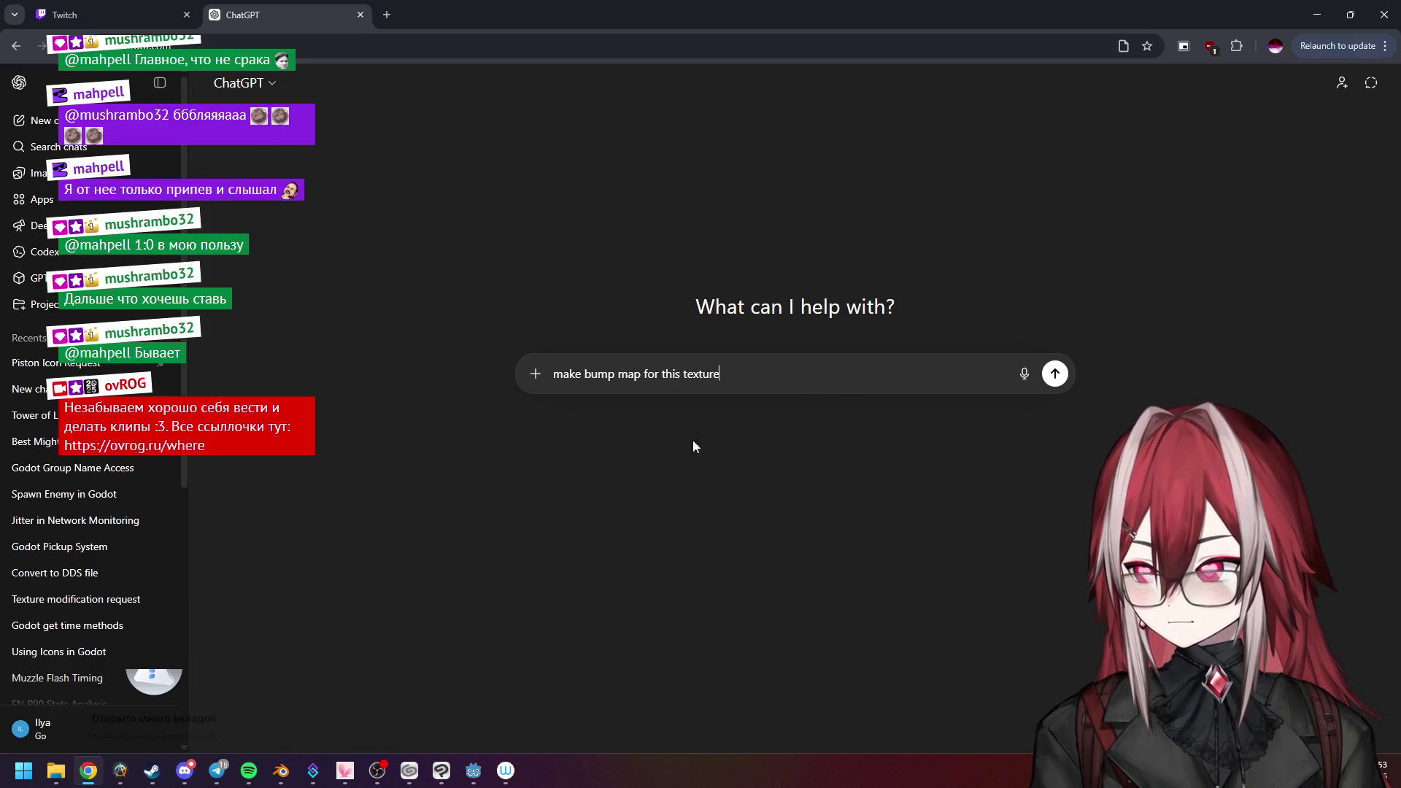
left_click(107, 748)
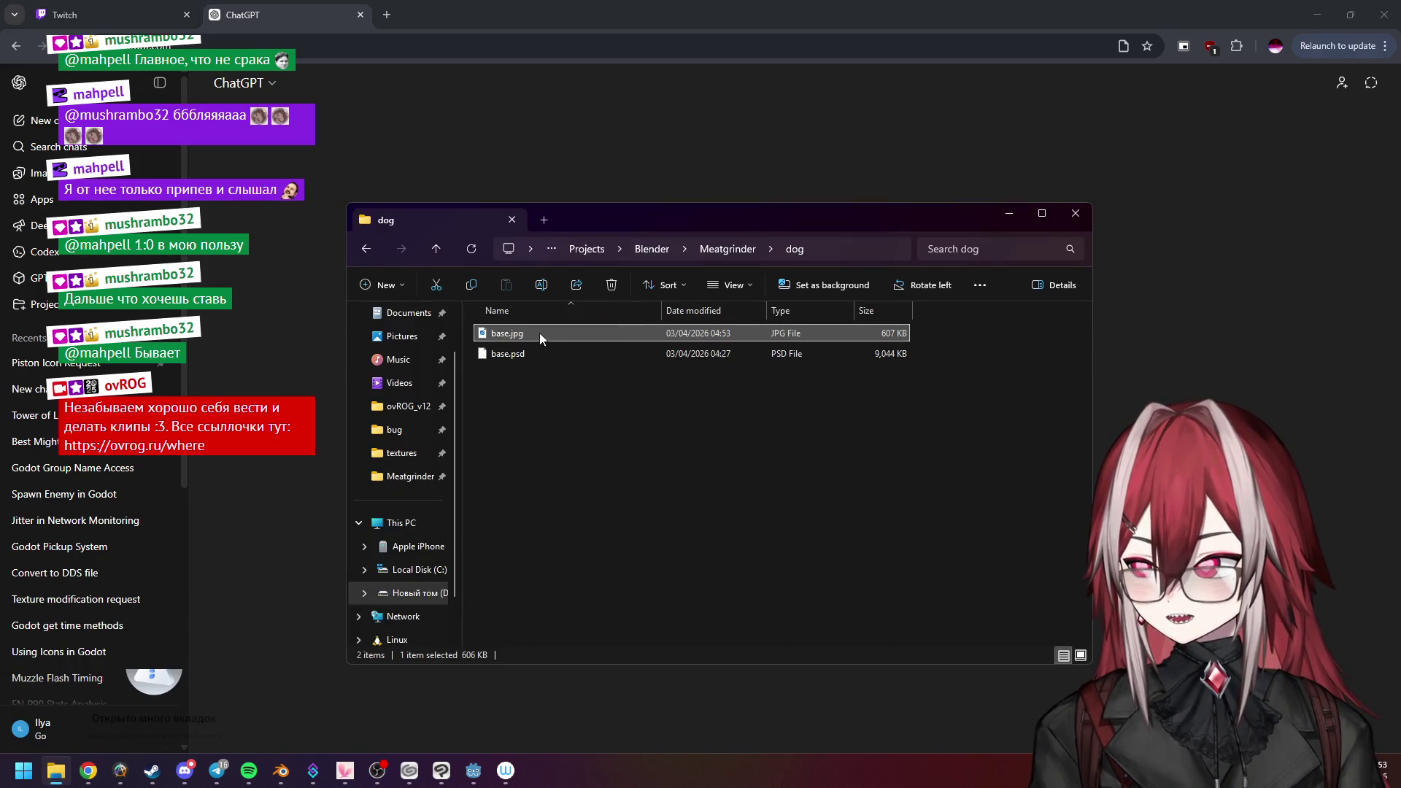
mouse_move(533, 336)
left_mouse_down()
mouse_move(372, 485)
mouse_move(1058, 391)
left_mouse_up()
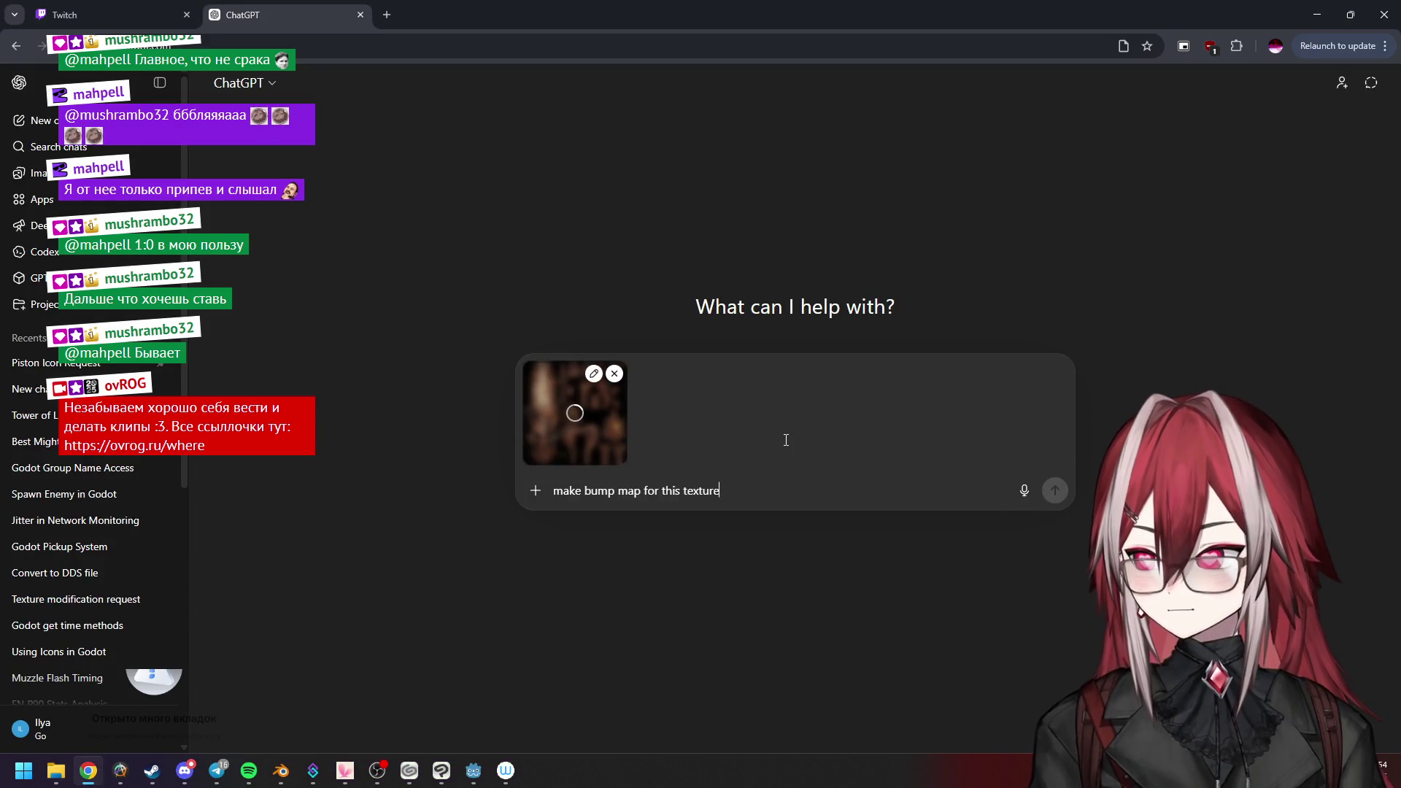
left_click(1055, 490)
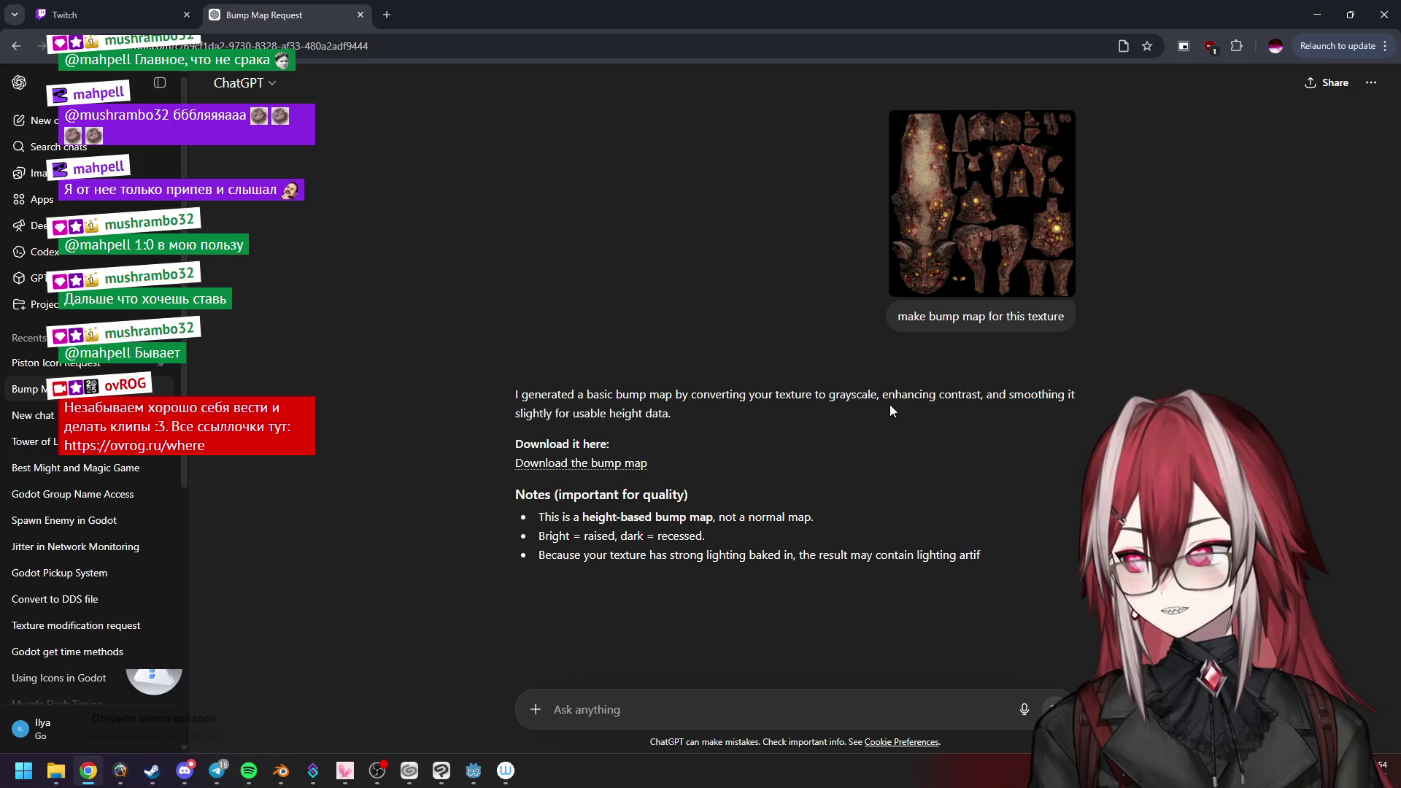
scroll(726, 342, "down", 1)
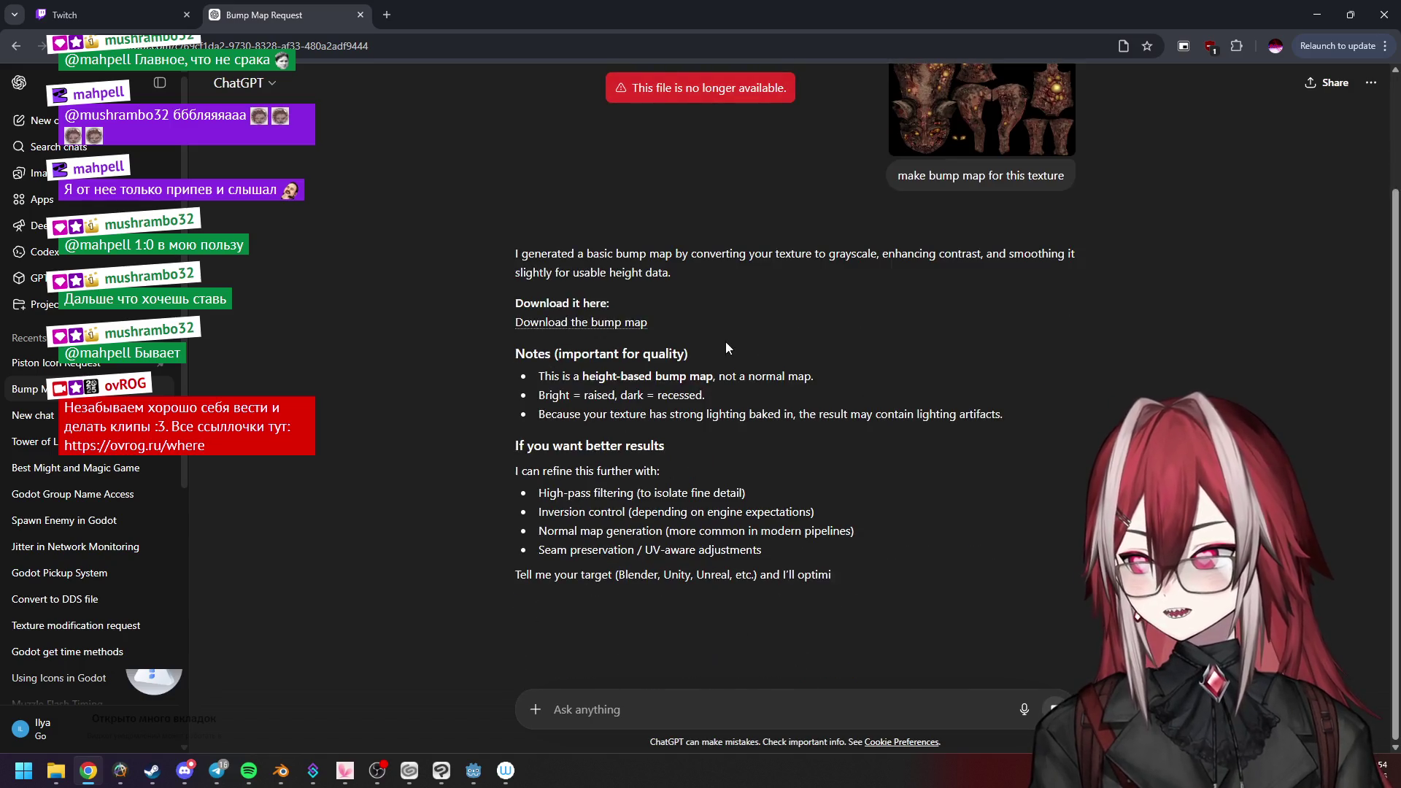
scroll(696, 294, "down", 2)
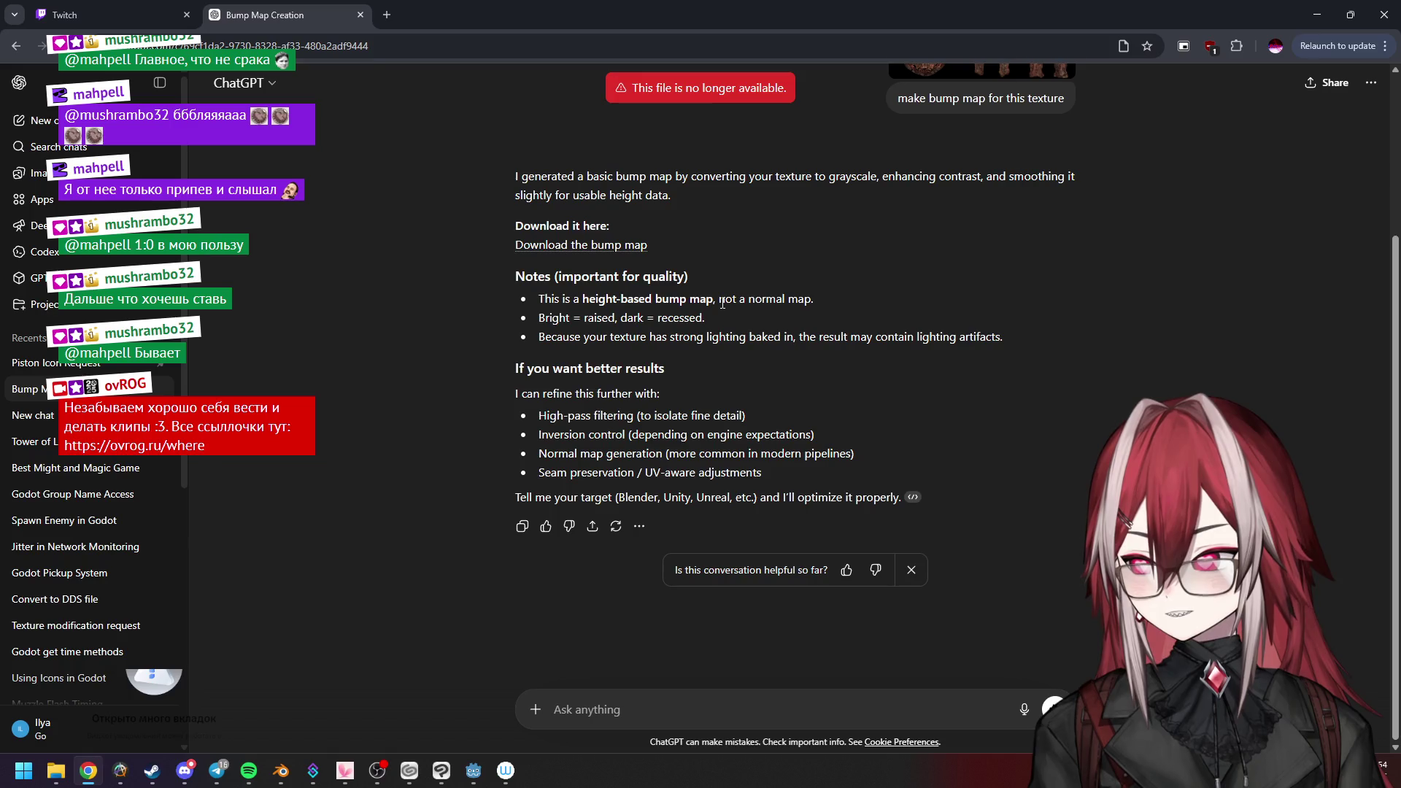
scroll(723, 302, "up", 2)
Preview the generated grayscale bump map full-screen several times and close it again.
left_click(586, 394)
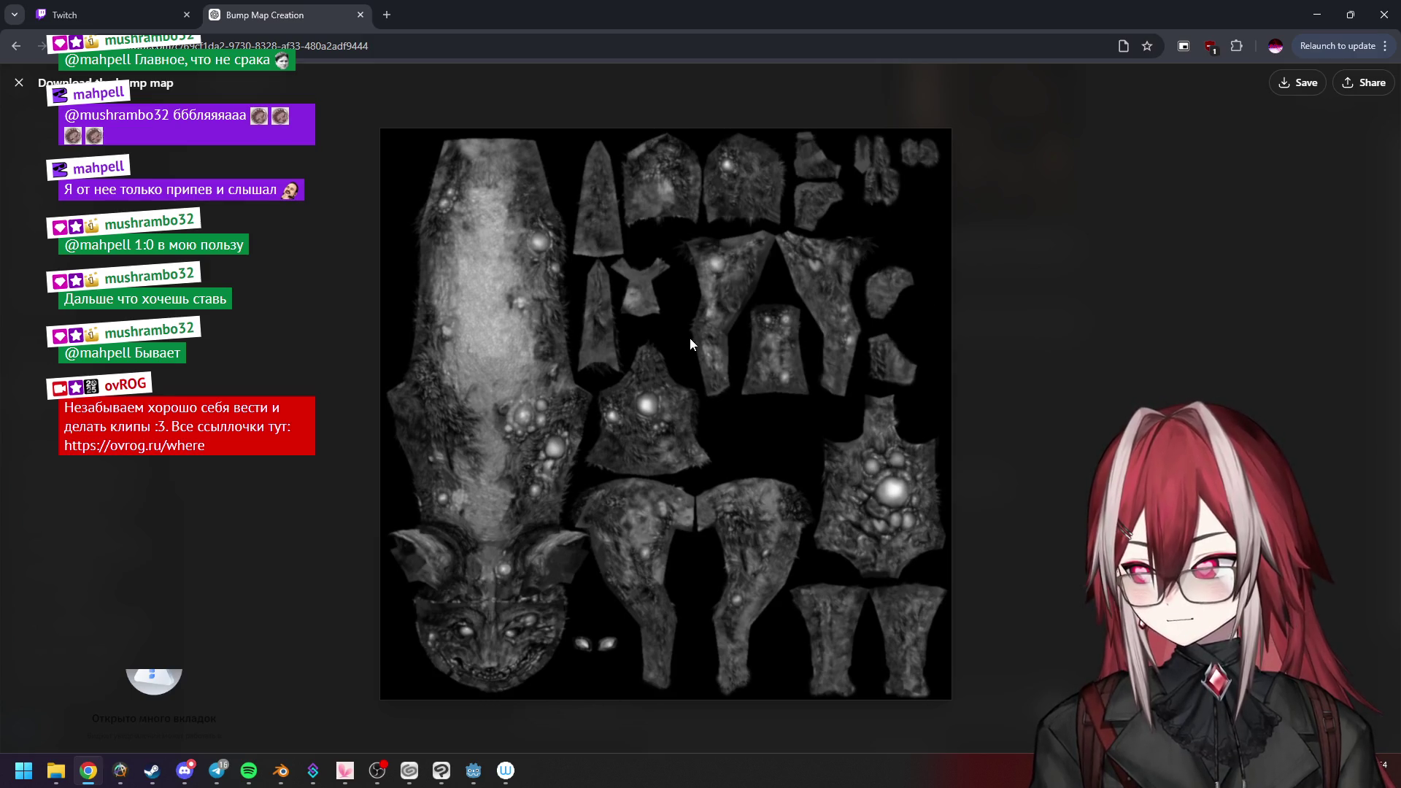
left_click(1095, 319)
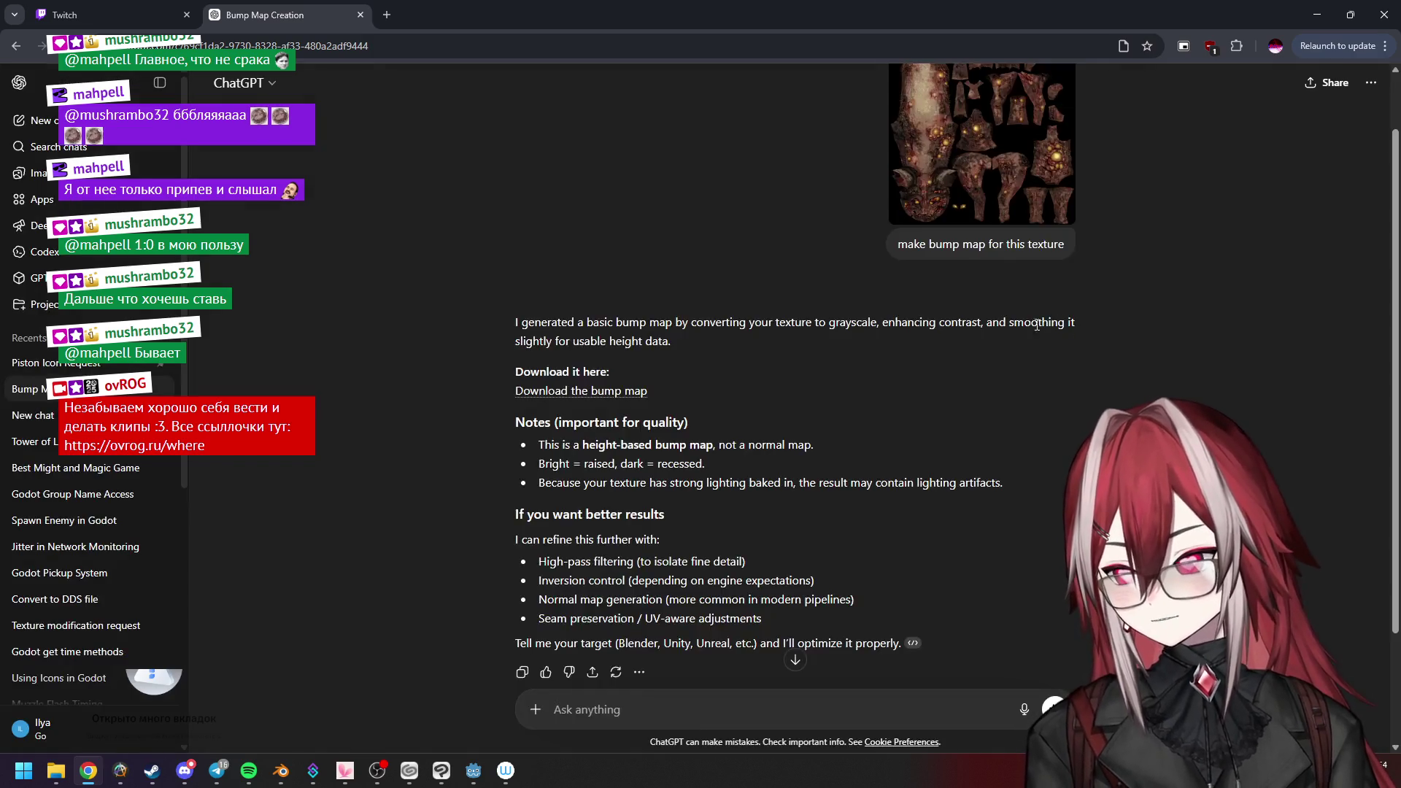
left_click(584, 463)
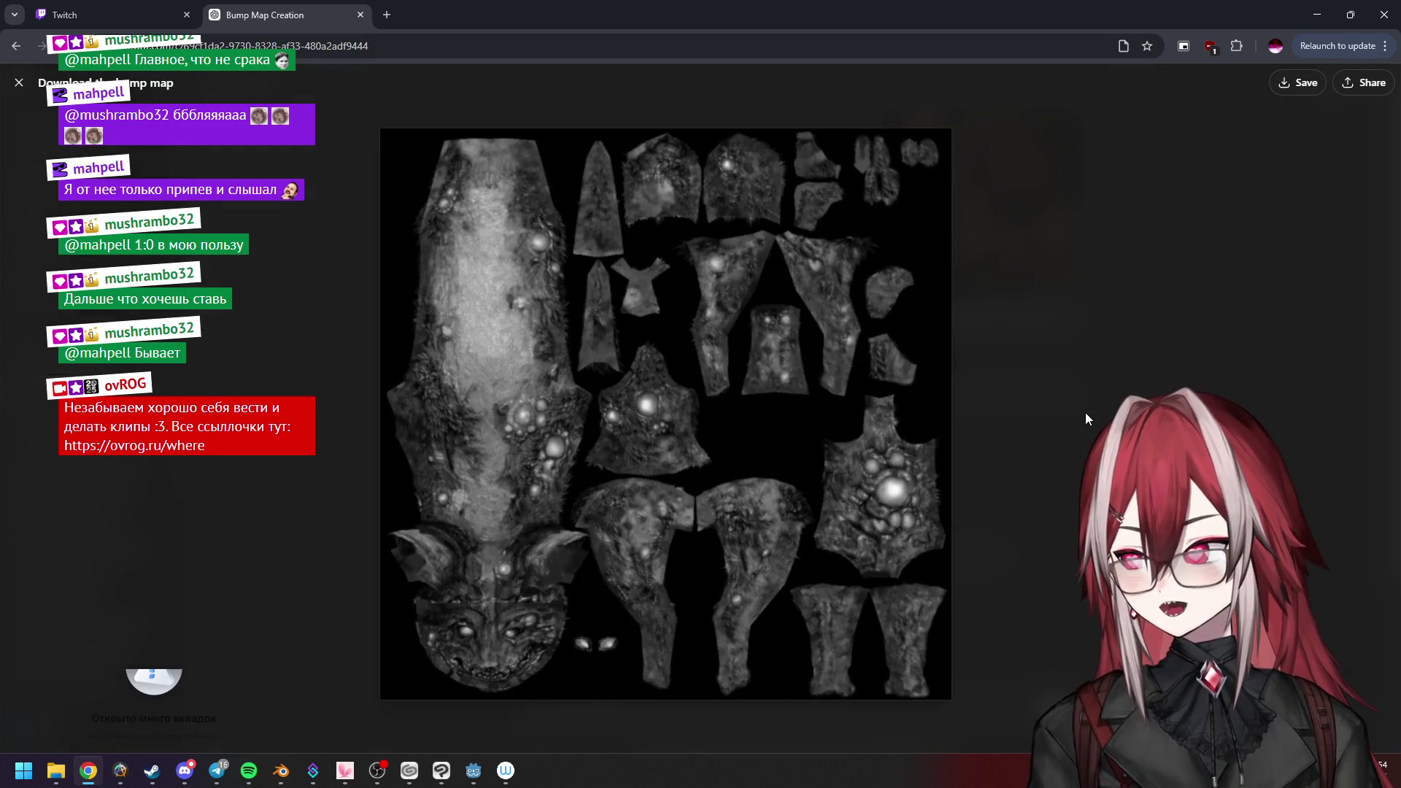
left_click(1085, 412)
left_click(616, 465)
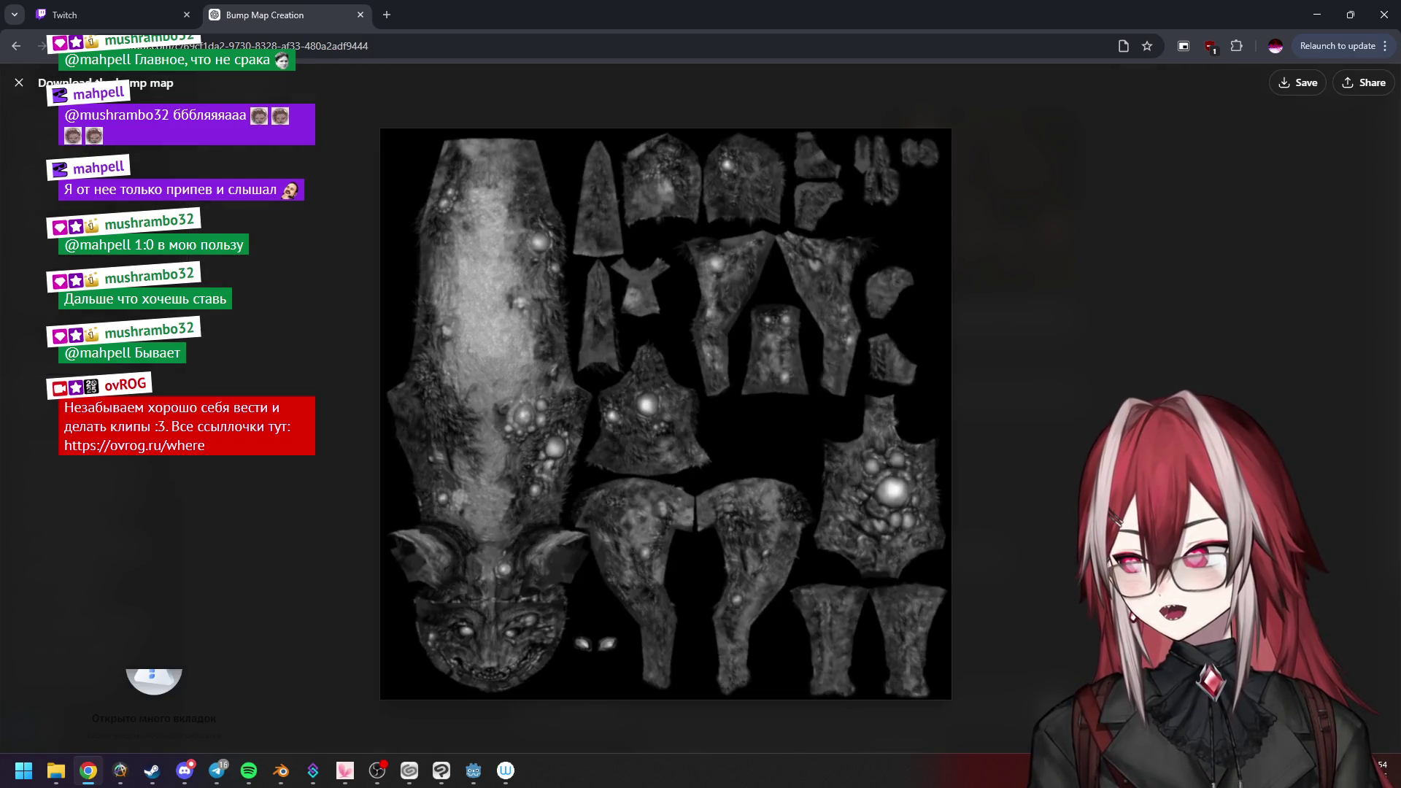
left_click(1095, 424)
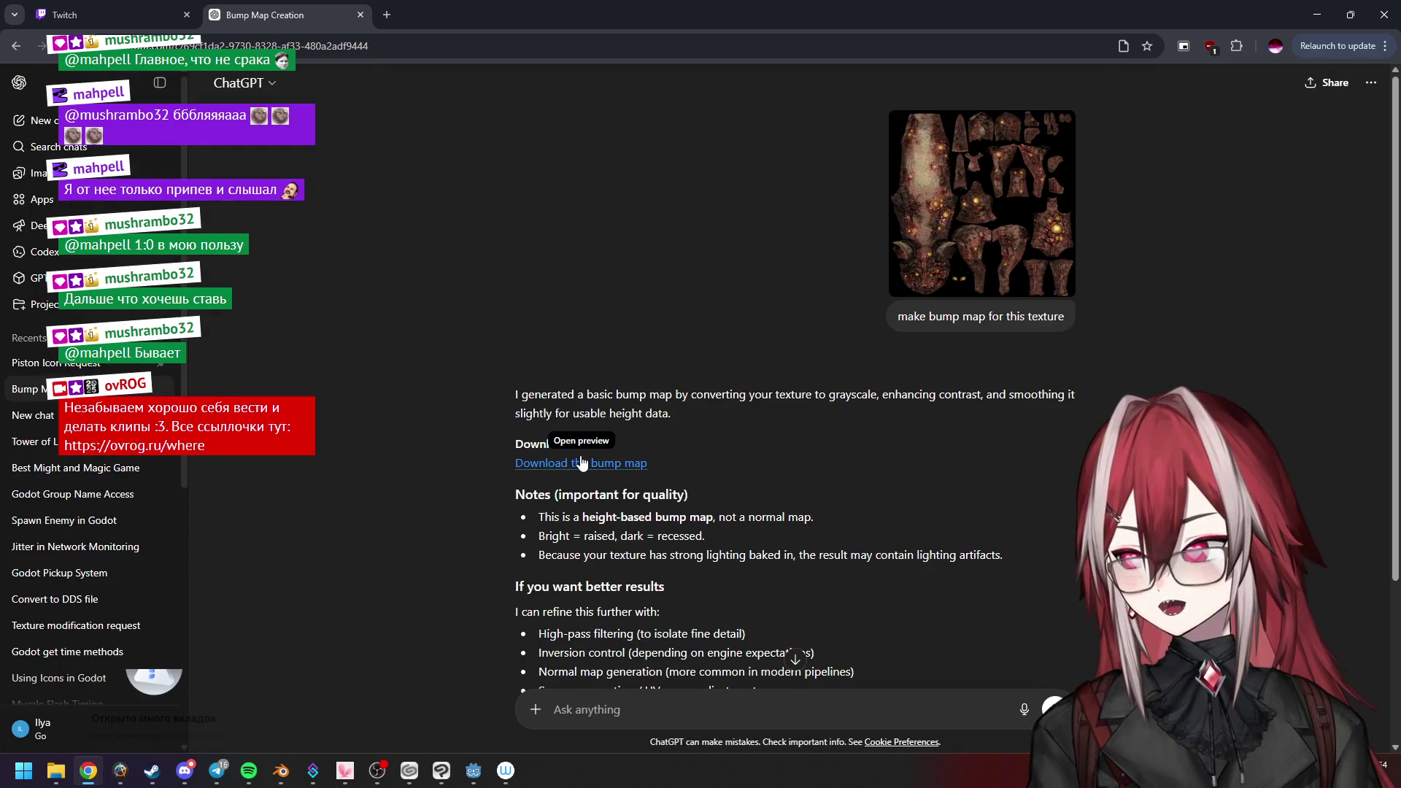
left_click(597, 465)
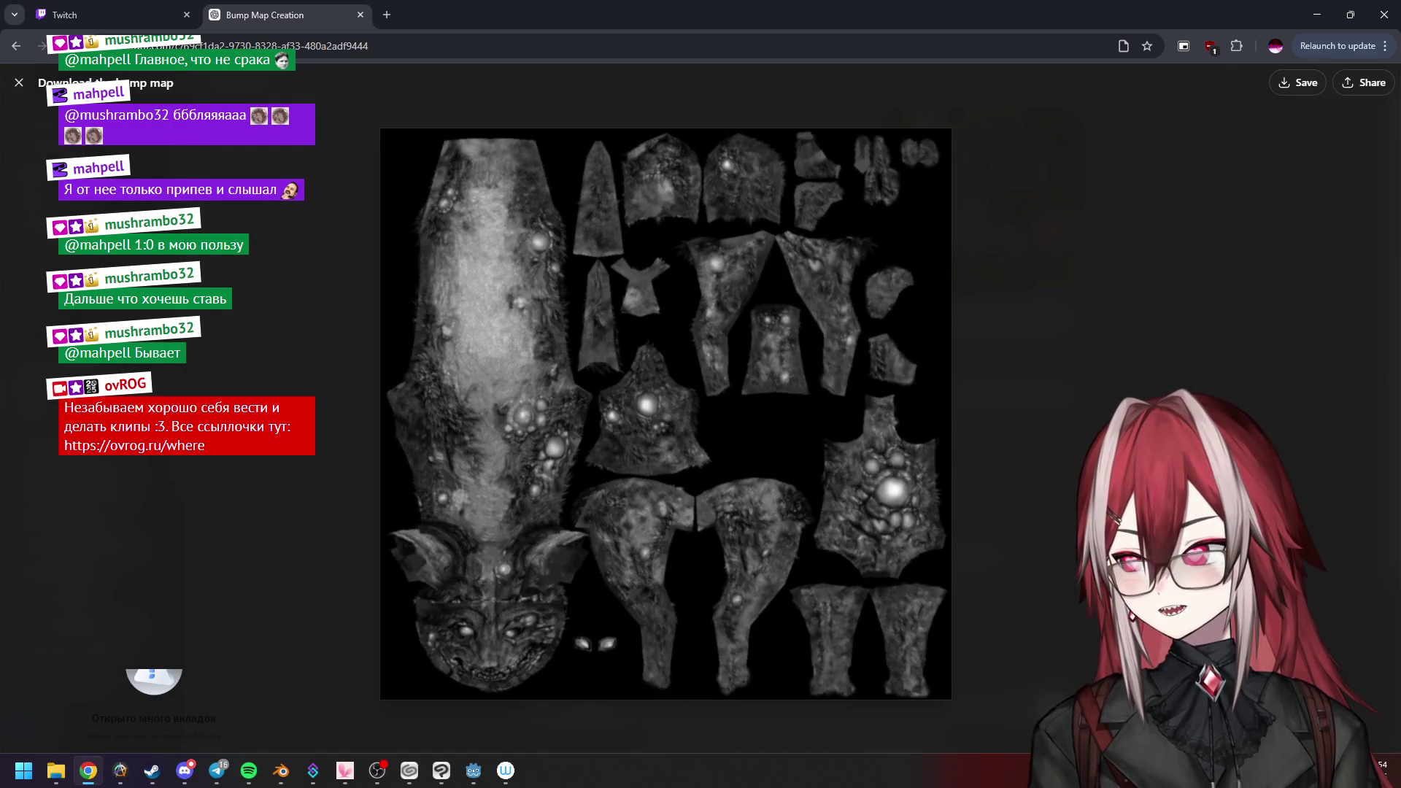
key("Escape")
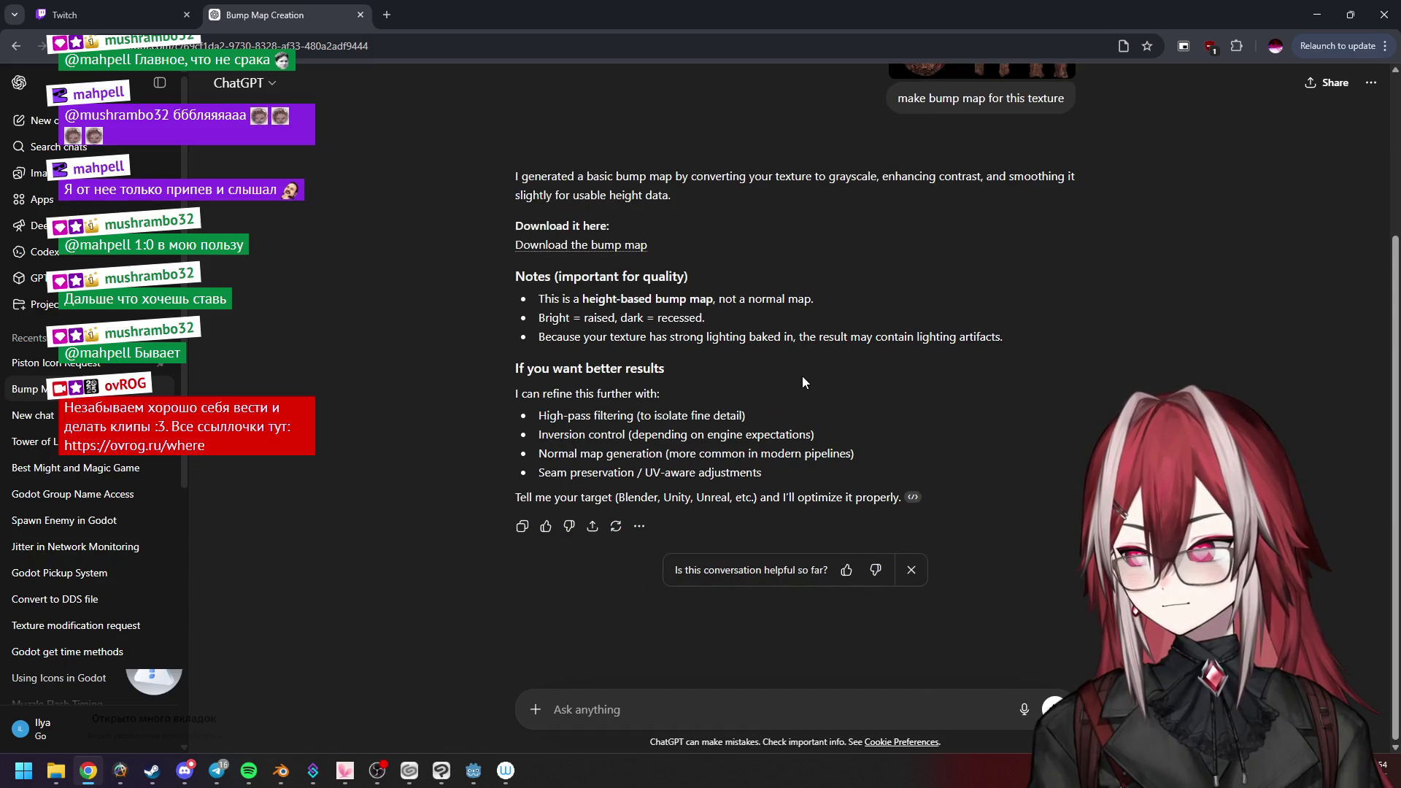
scroll(803, 375, "up", 2)
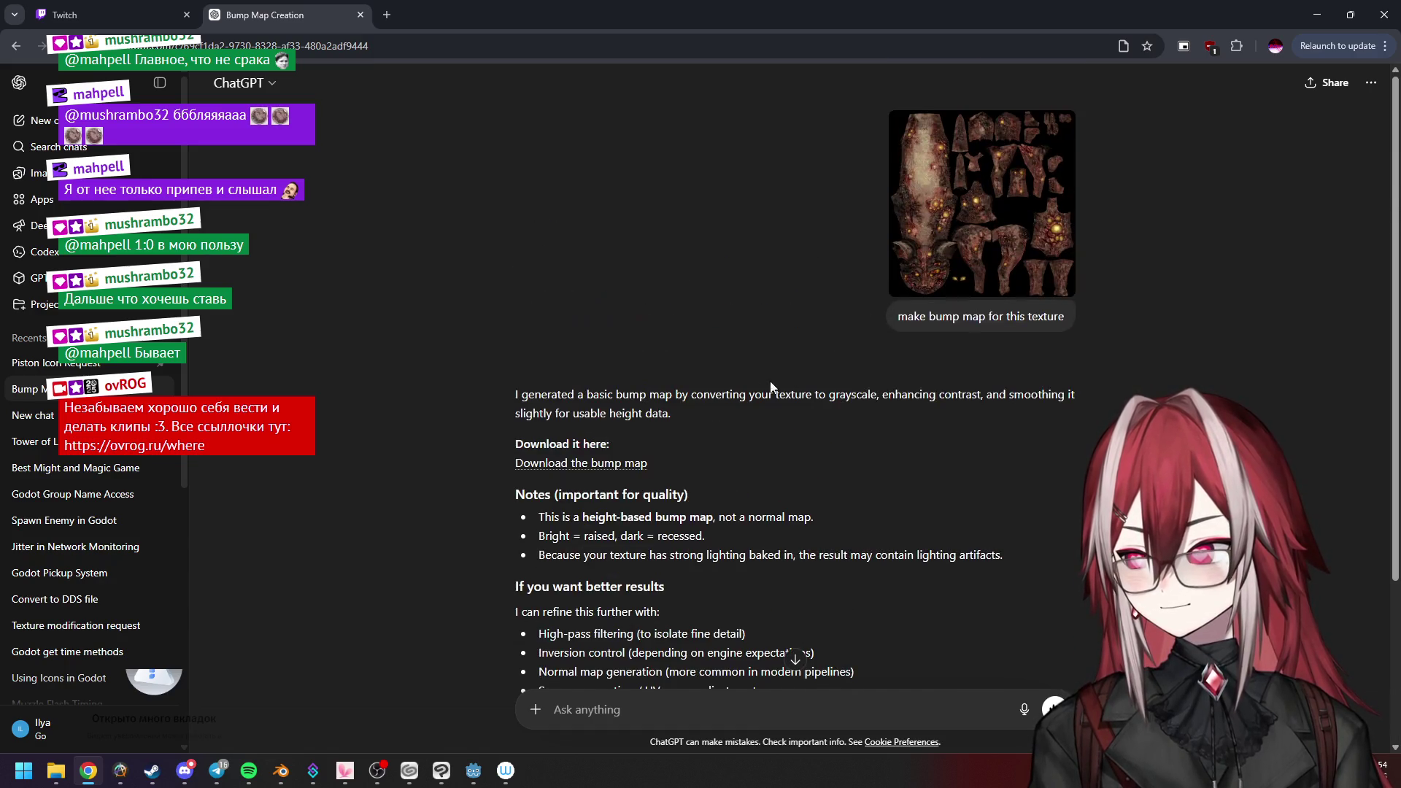
left_click(644, 462)
key("Escape")
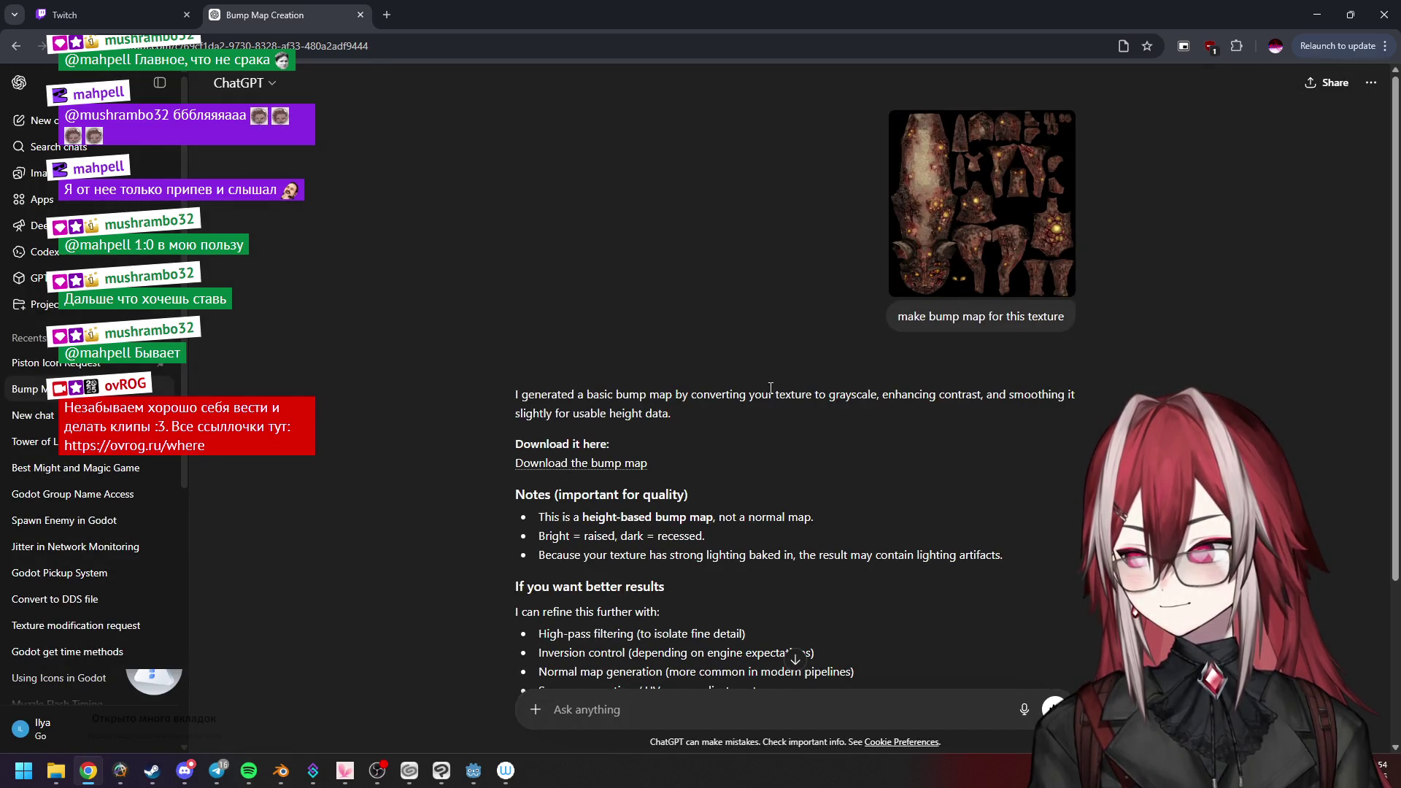
mouse_move(33, 388)
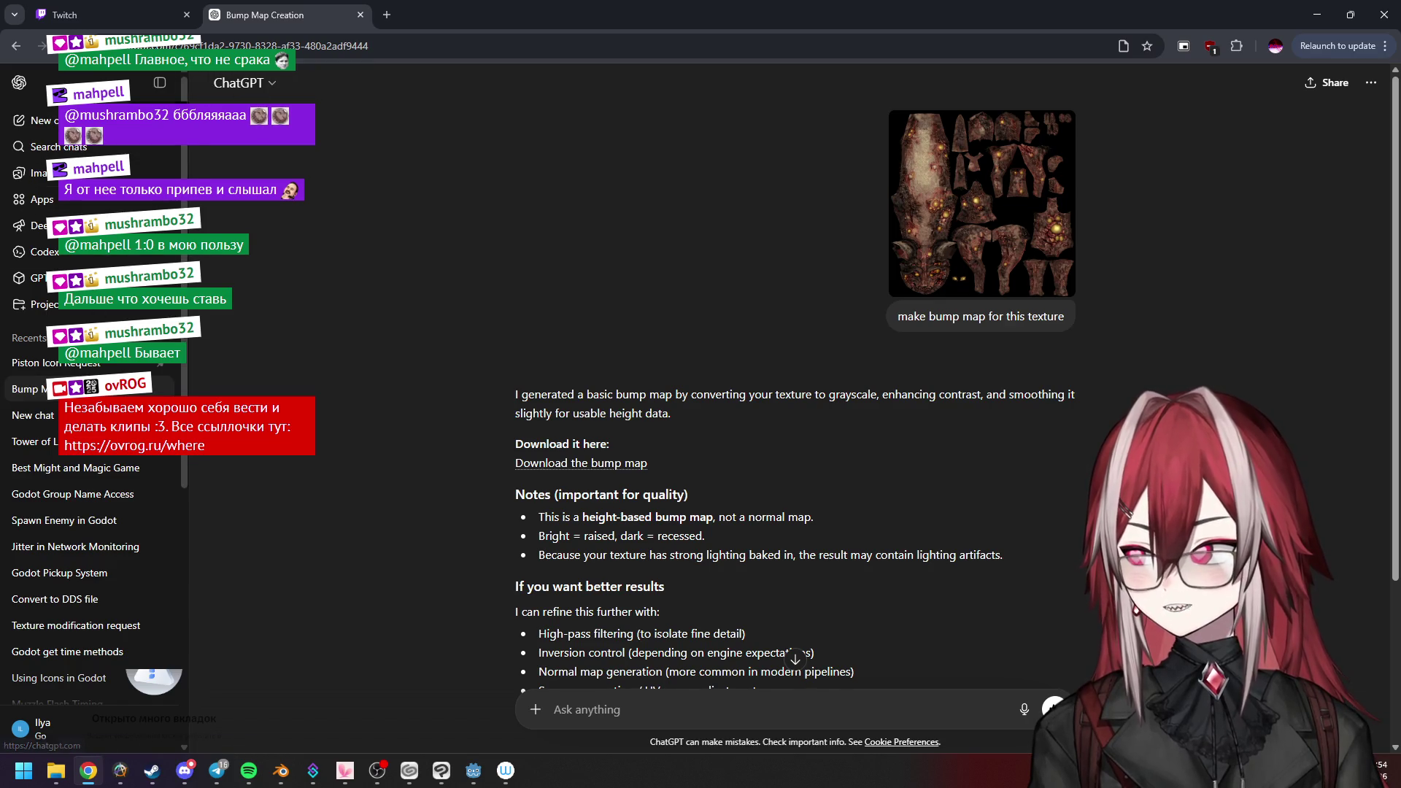
In a new chat, write 'create normal map for this texture', attach base.jpg and send it.
left_click(49, 119)
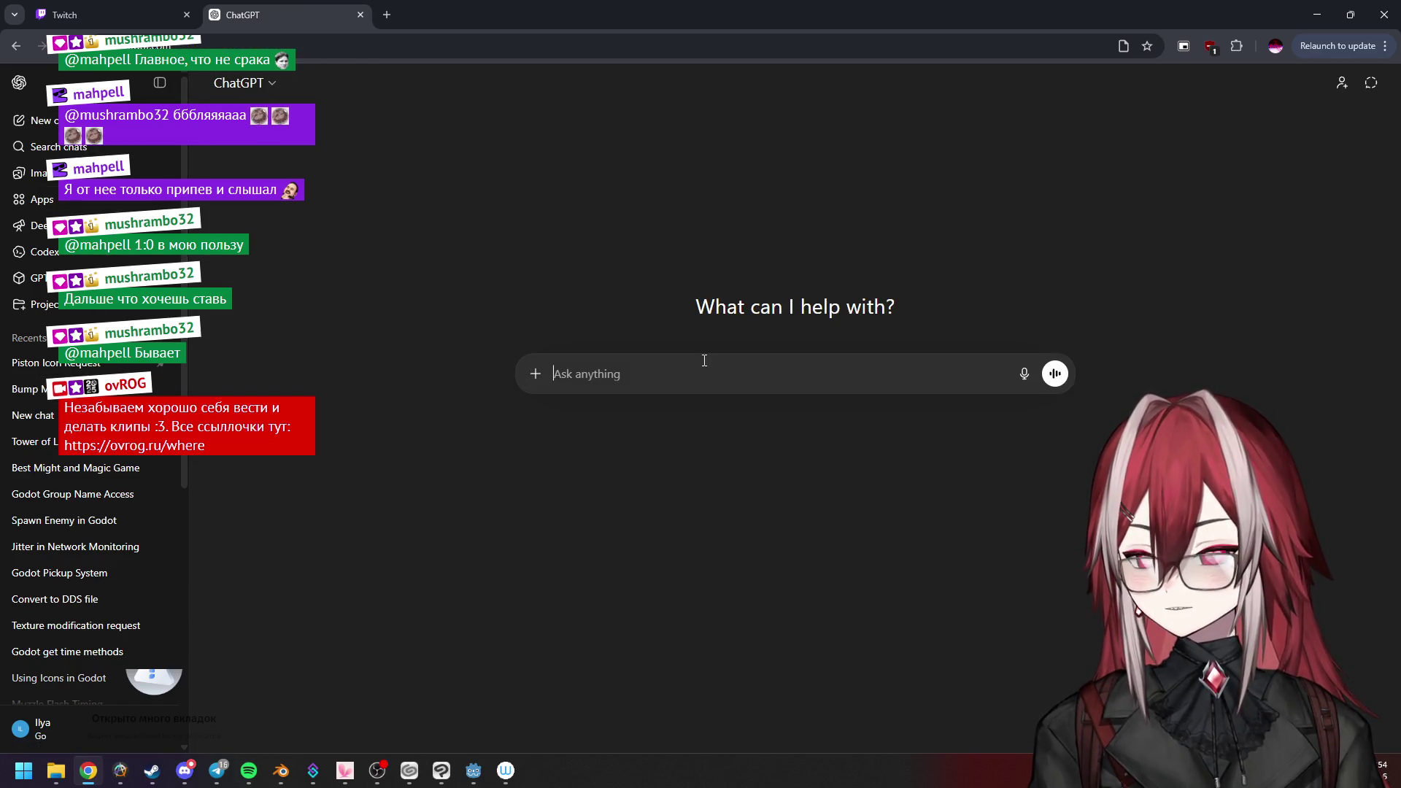
type("create no")
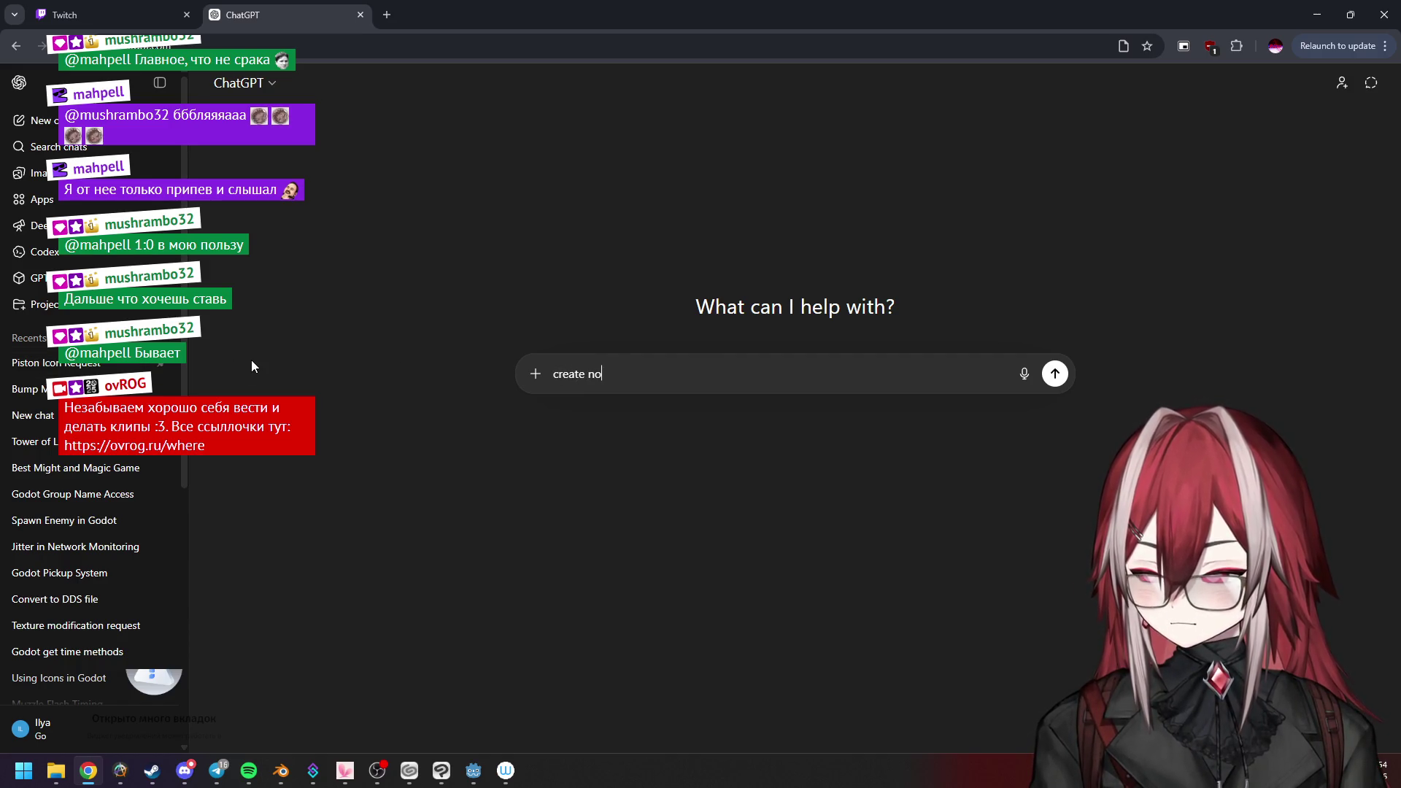
key("BackSpace")
key("BackSpace")
key("BackSpace")
type("mal map for this tex")
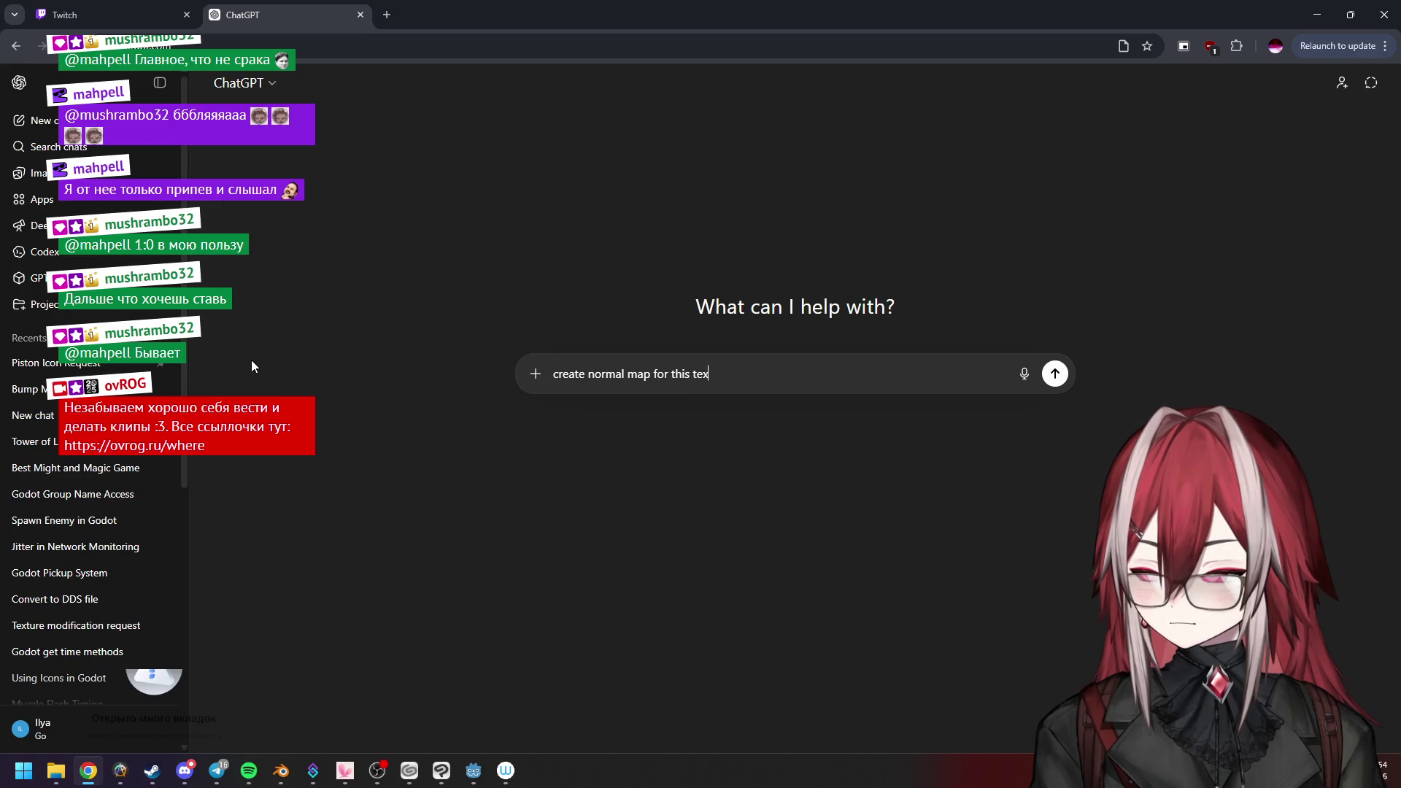
key("BackSpace")
type("re")
key("BackSpace")
key("BackSpace")
key("BackSpace")
type("ture")
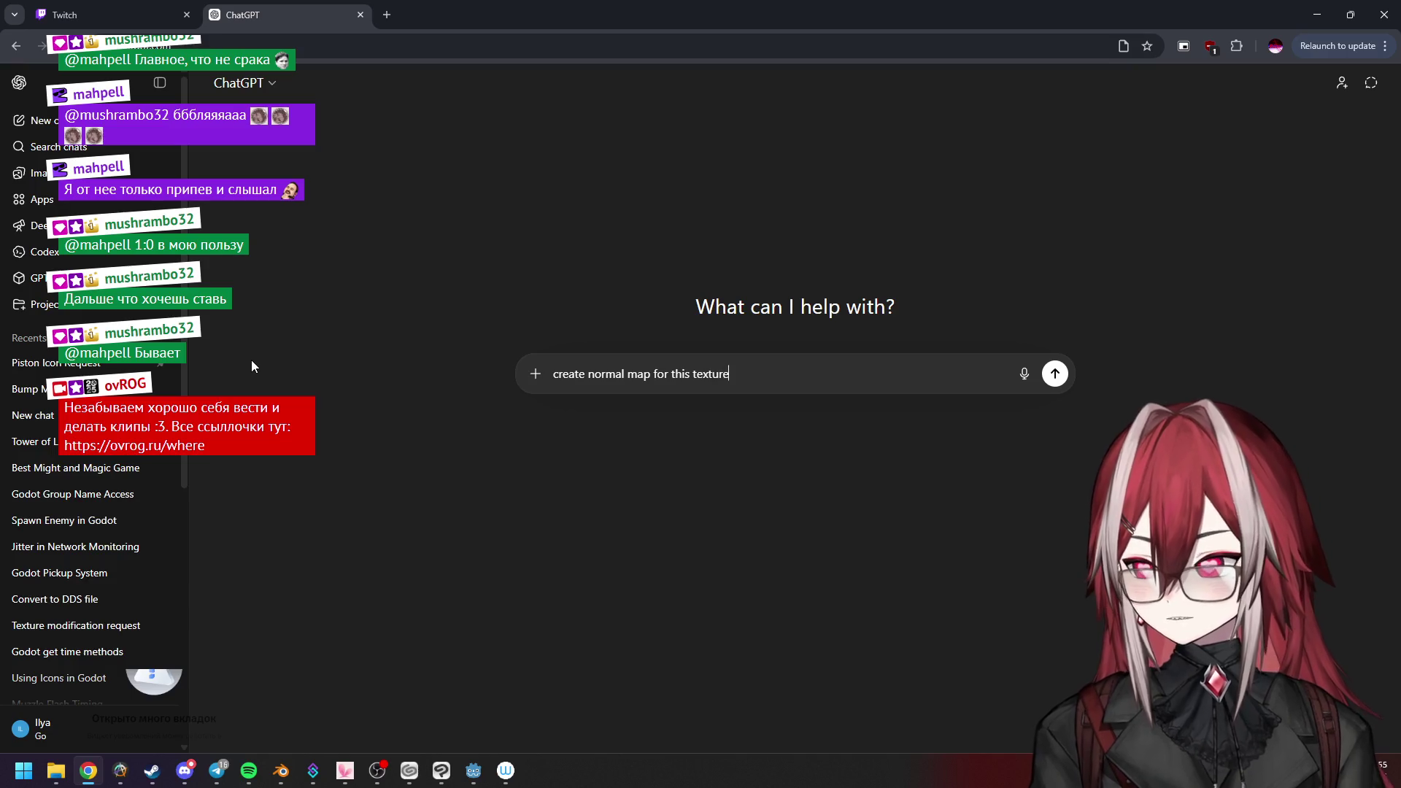
key("alt+Tab")
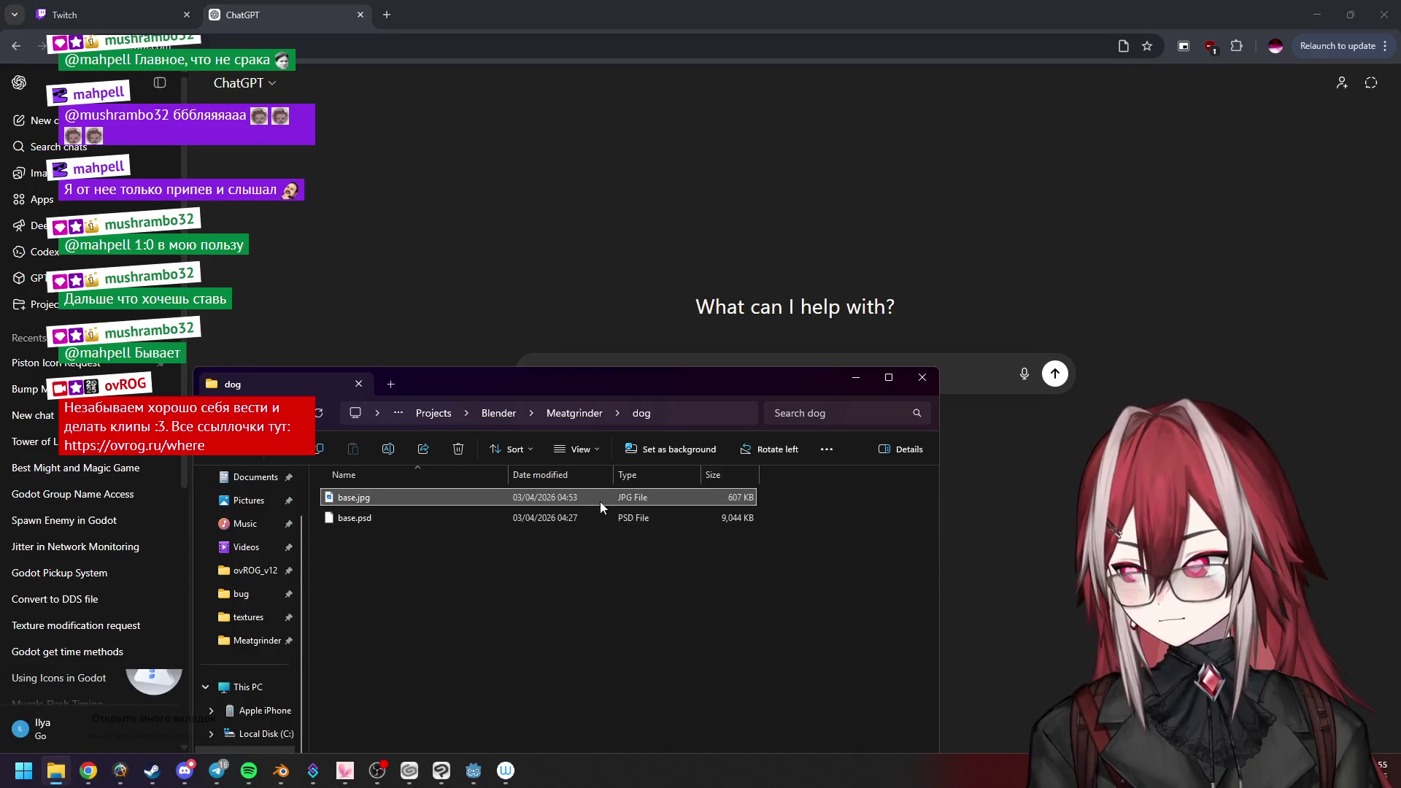
left_click_drag(598, 503, 996, 350)
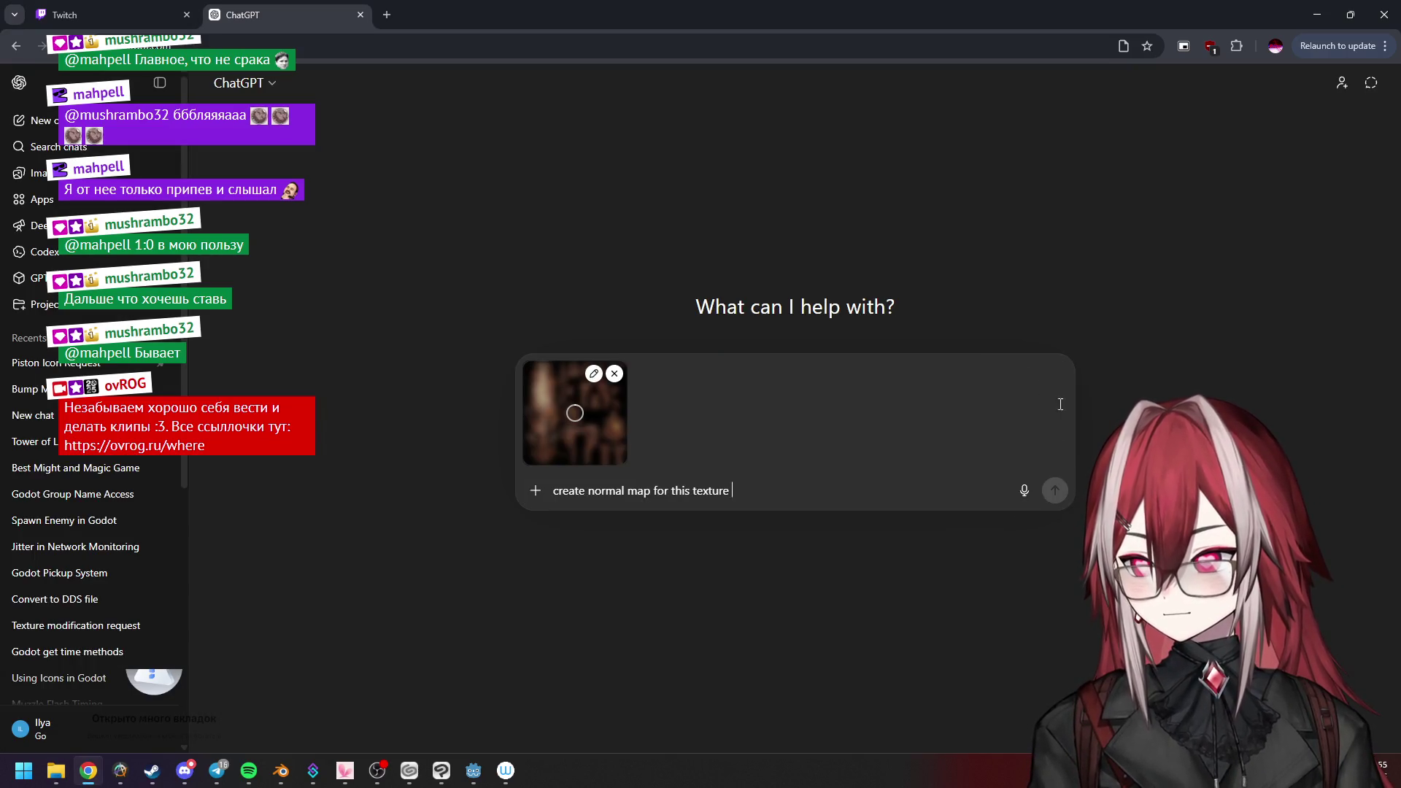
left_click(1053, 490)
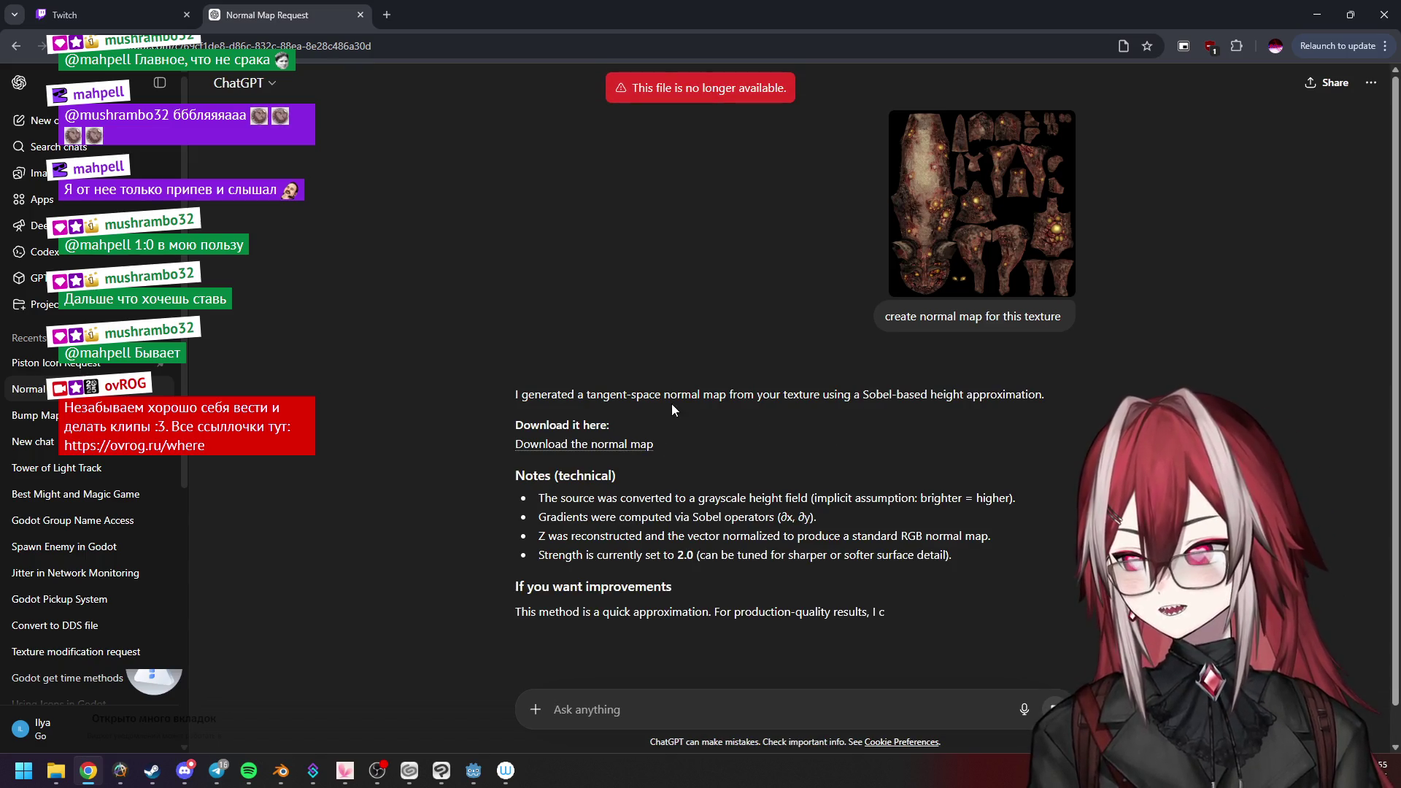
scroll(665, 436, "down", 1)
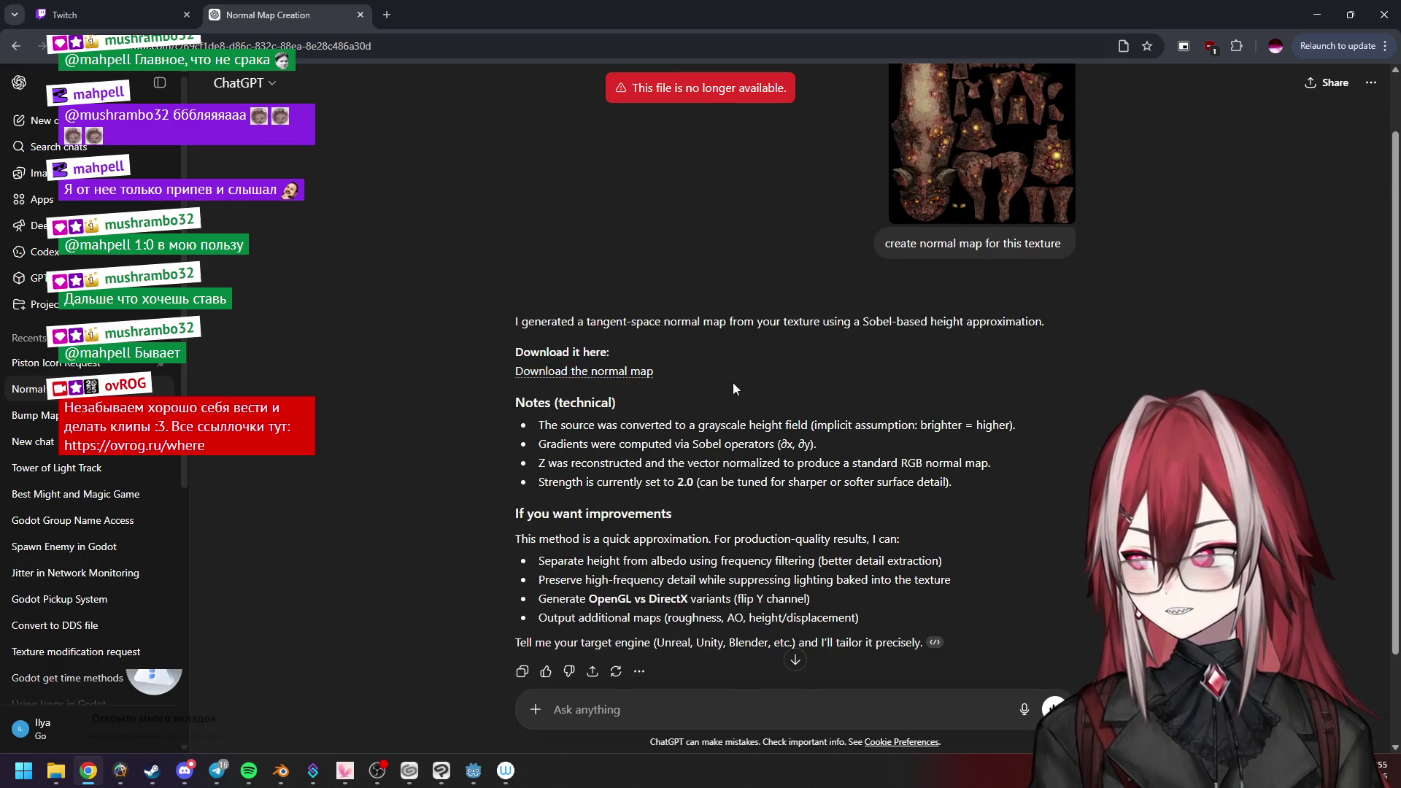
scroll(733, 388, "down", 1)
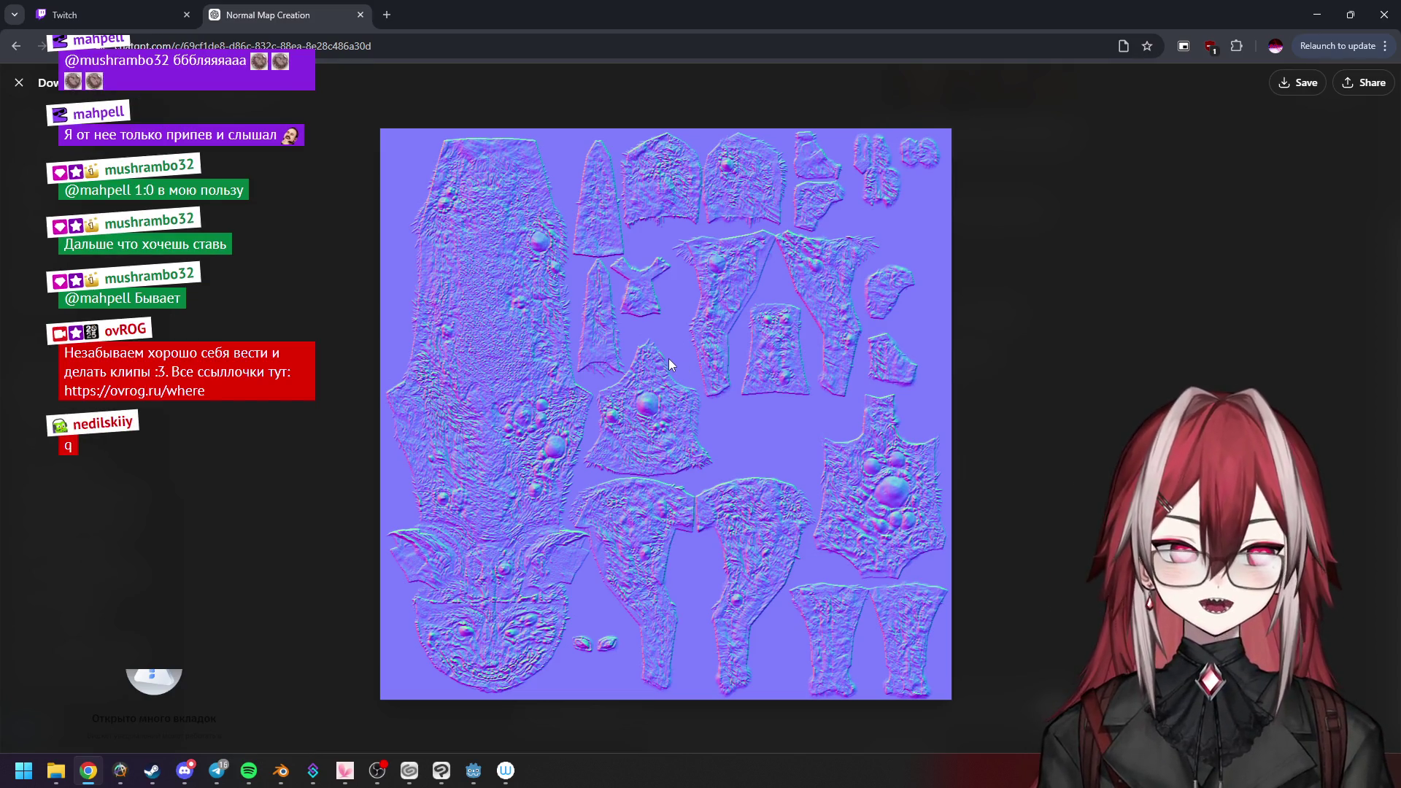
Save the generated normal map to Downloads as normal_map.png, then switch to the NormalMap Online tab.
right_click(640, 351)
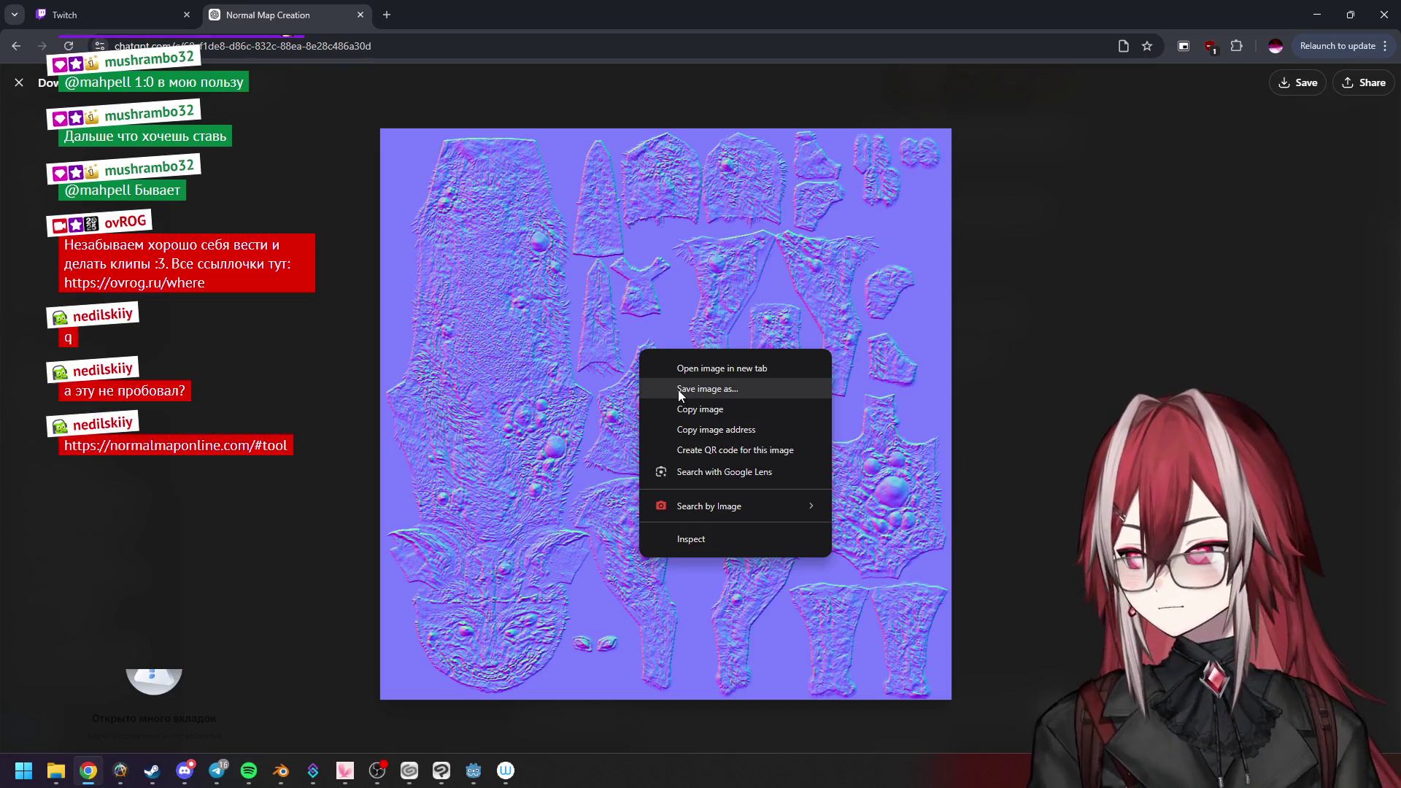
left_click(679, 391)
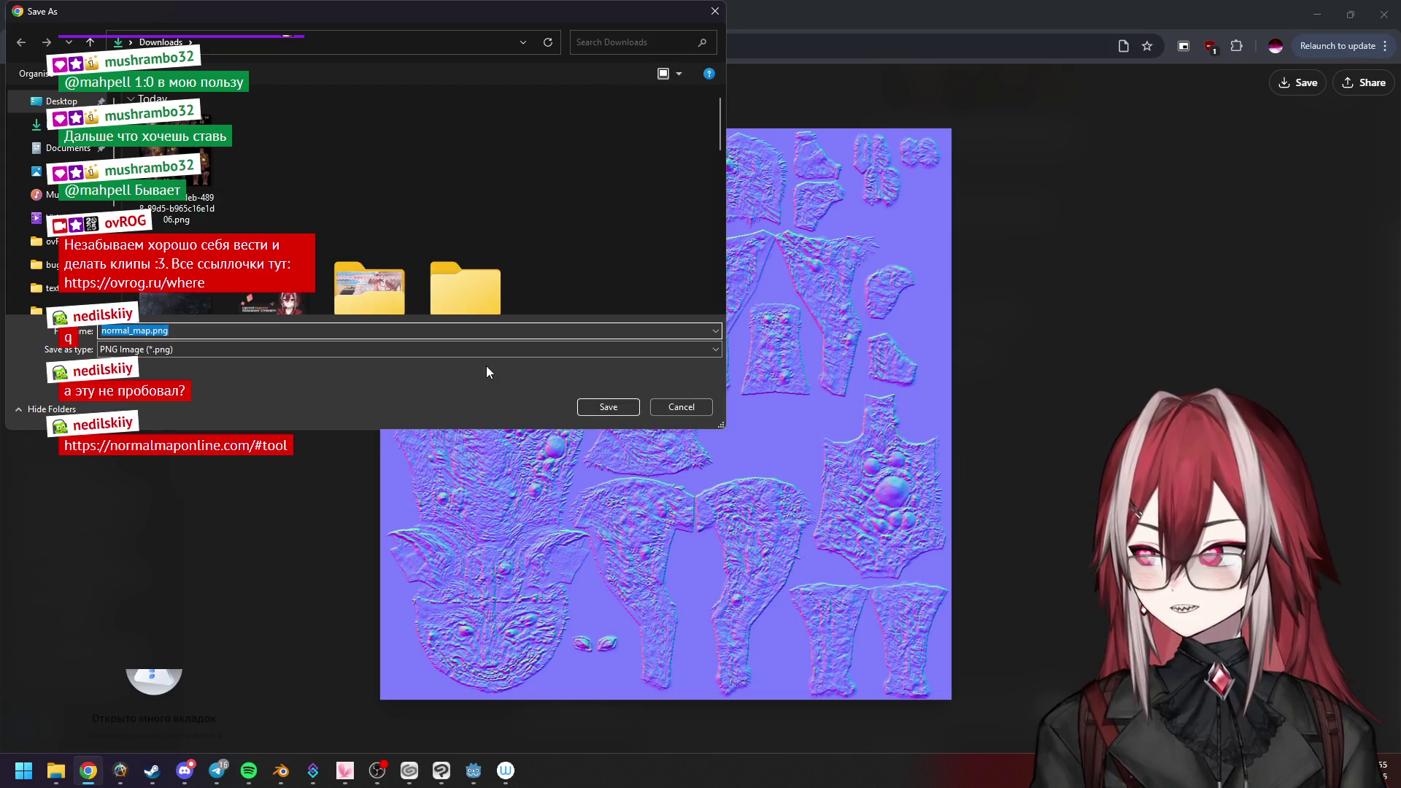
left_click(608, 407)
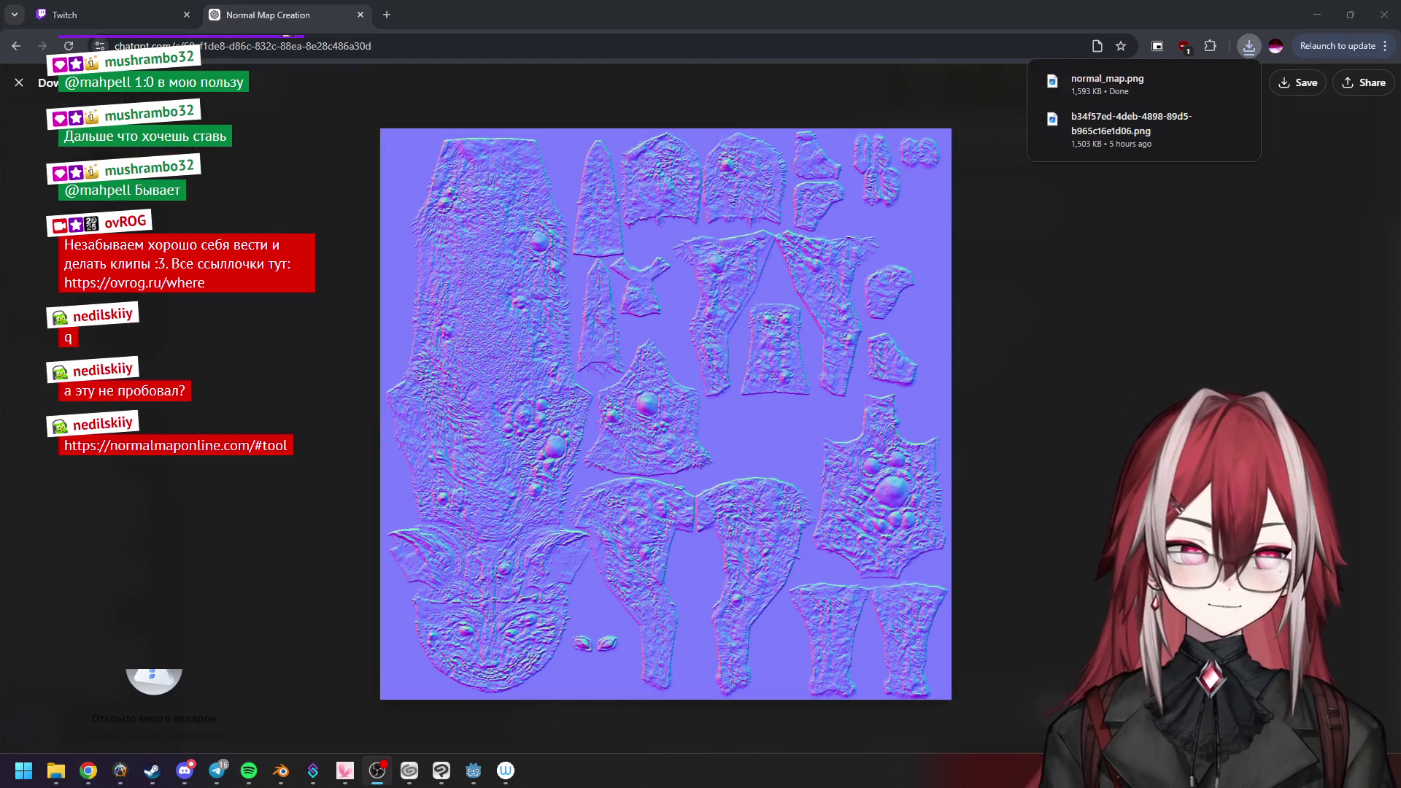
key("alt+Left")
scroll(679, 328, "down", 2)
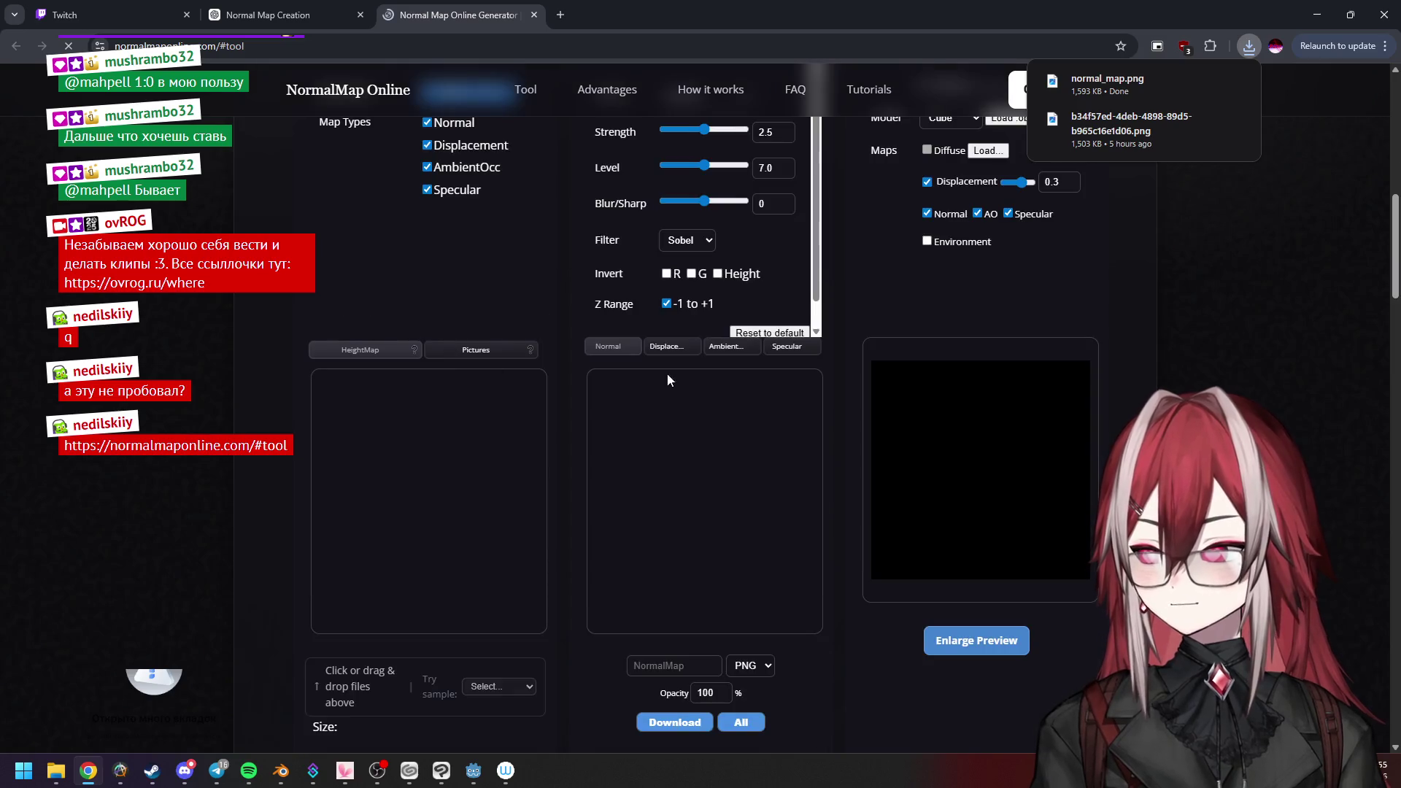
scroll(562, 375, "up", 3)
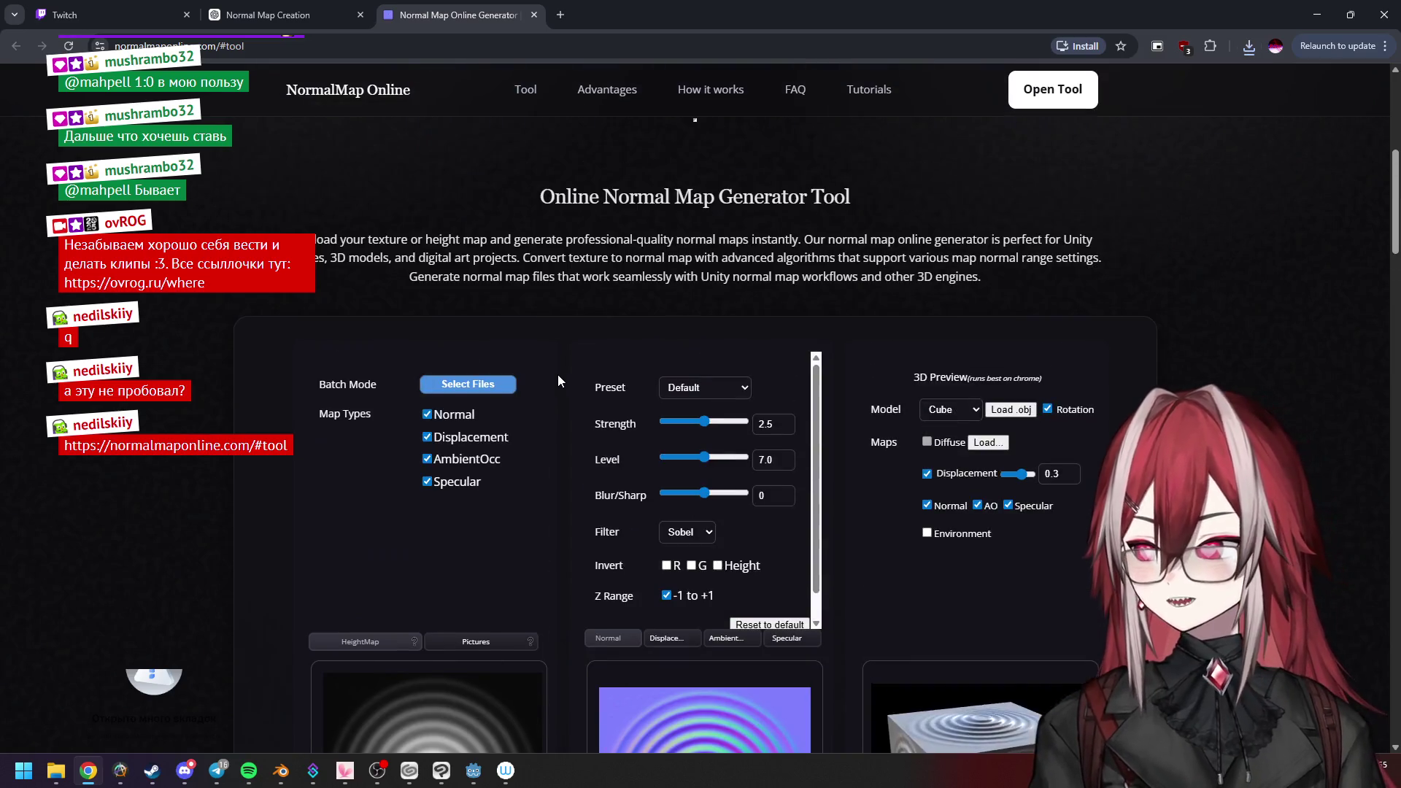
scroll(530, 358, "down", 3)
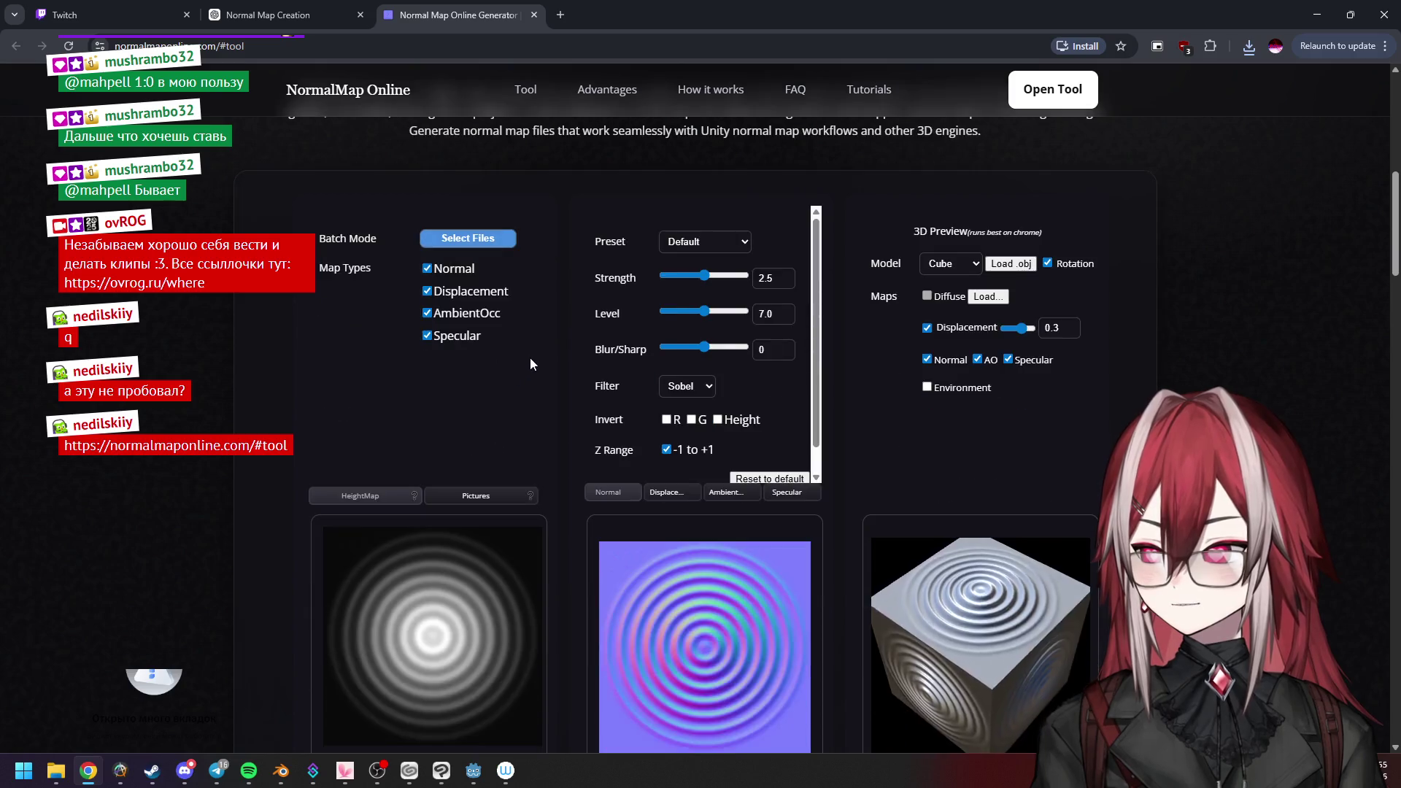
scroll(530, 358, "up", 1)
scroll(530, 358, "up", 3)
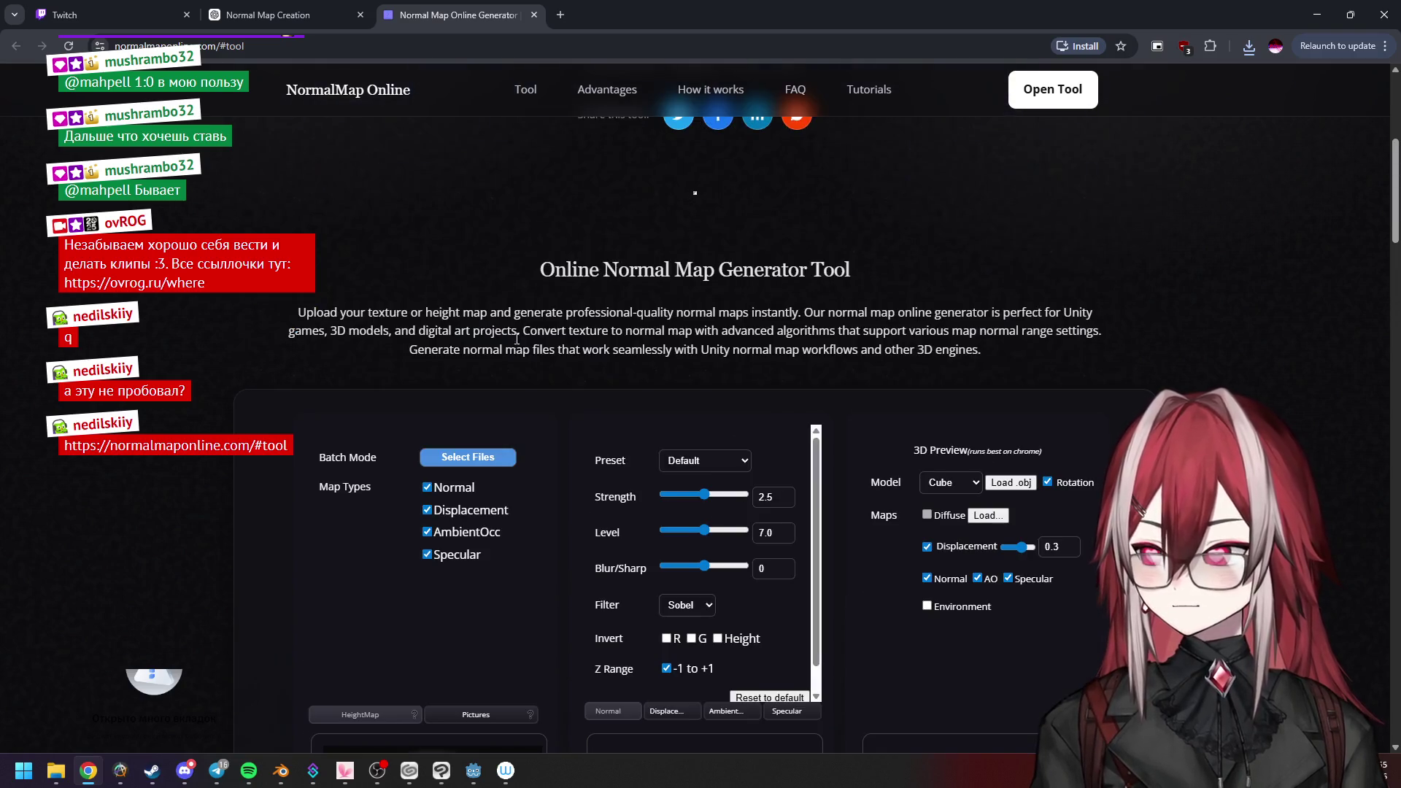
scroll(601, 304, "up", 1)
scroll(540, 350, "up", 2)
scroll(507, 358, "up", 1)
scroll(507, 358, "down", 2)
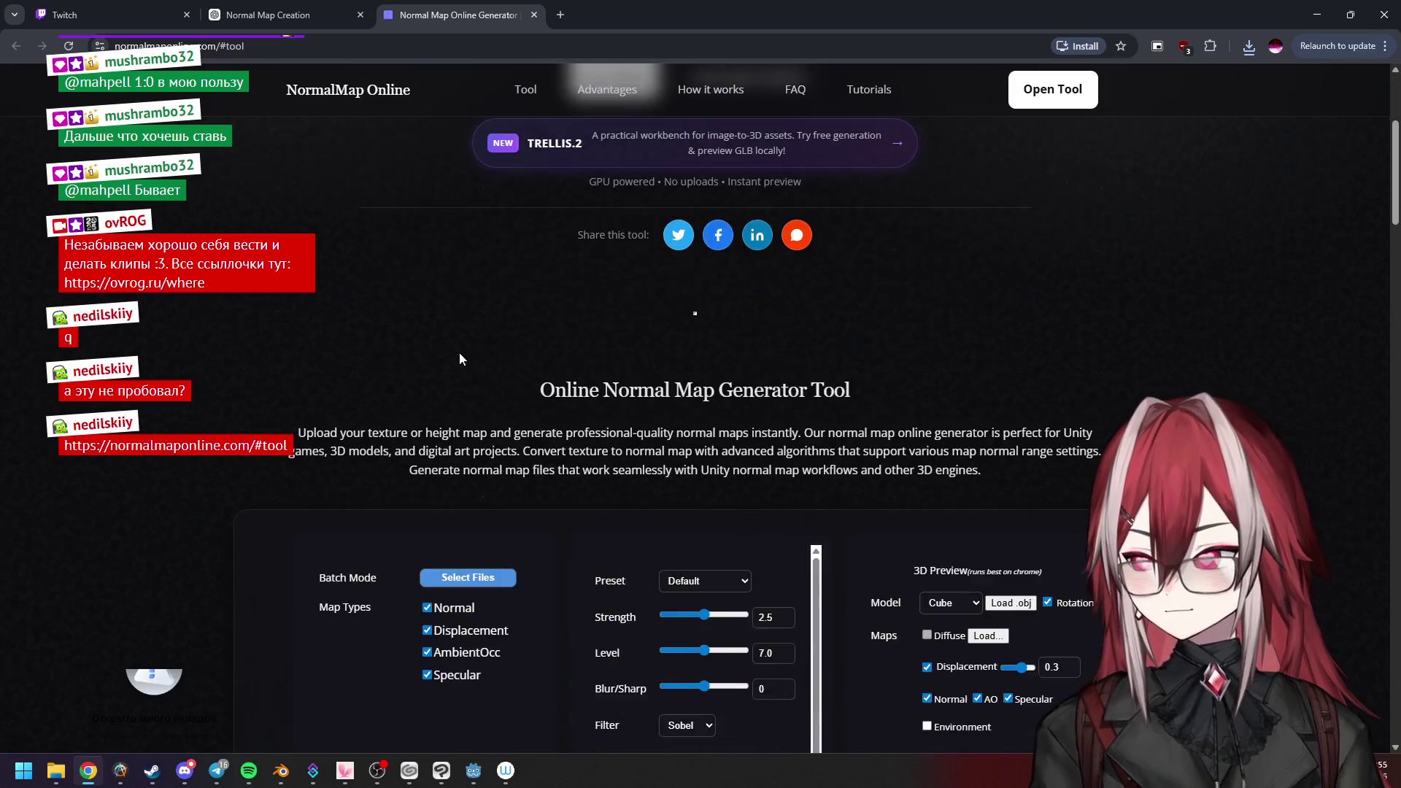
scroll(460, 353, "down", 3)
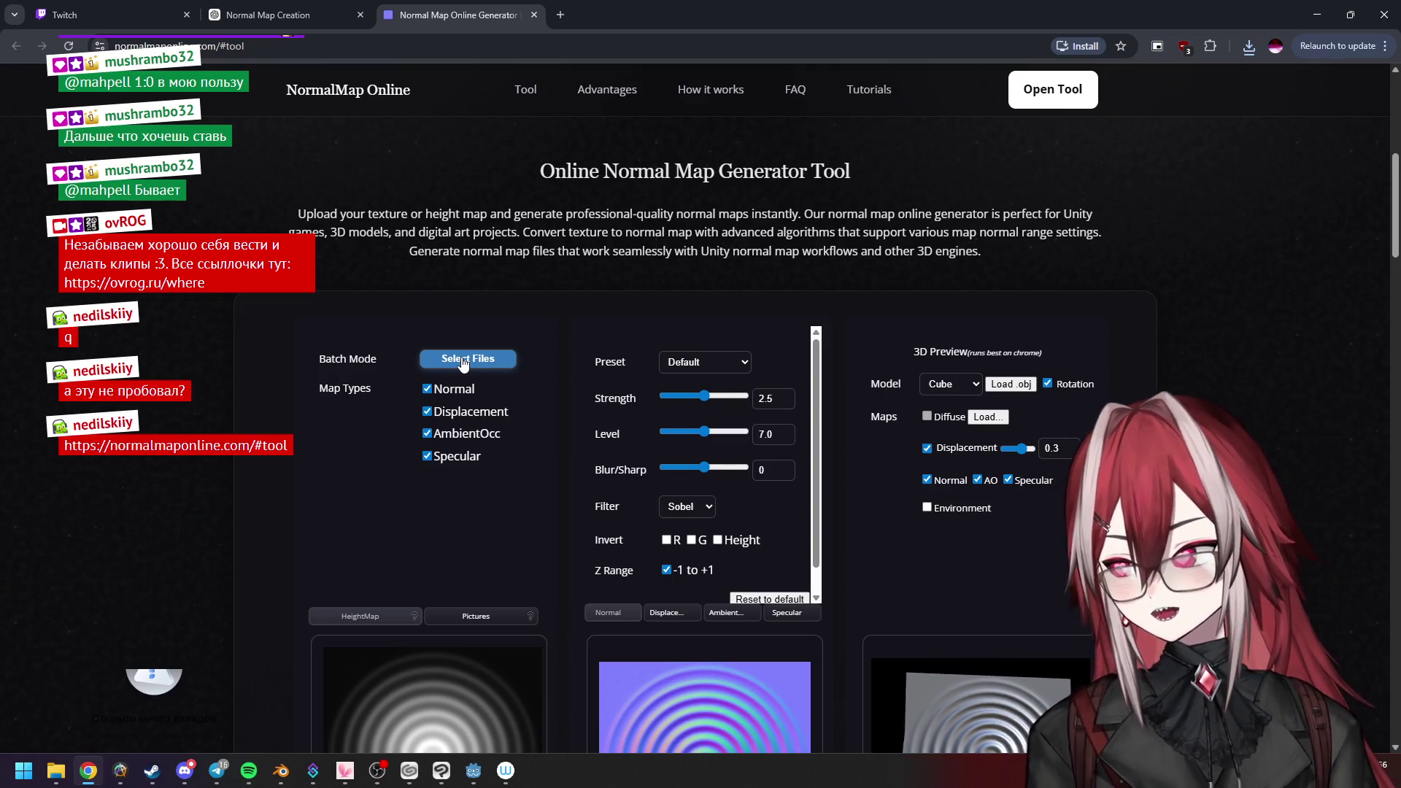
Load base.jpg from the dog folder into NormalMap Online as the height-map source.
left_click(463, 364)
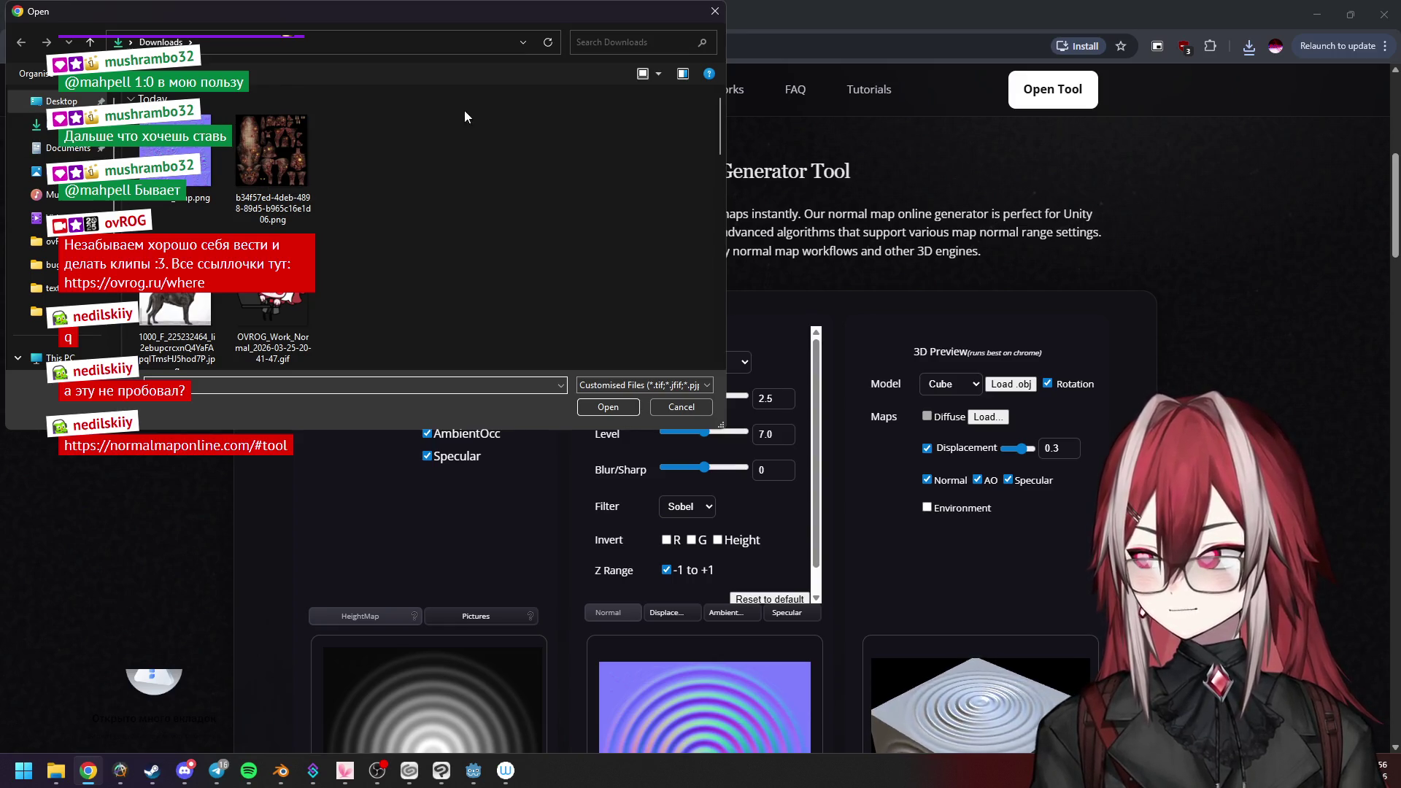
left_click(715, 12)
key("alt+Tab")
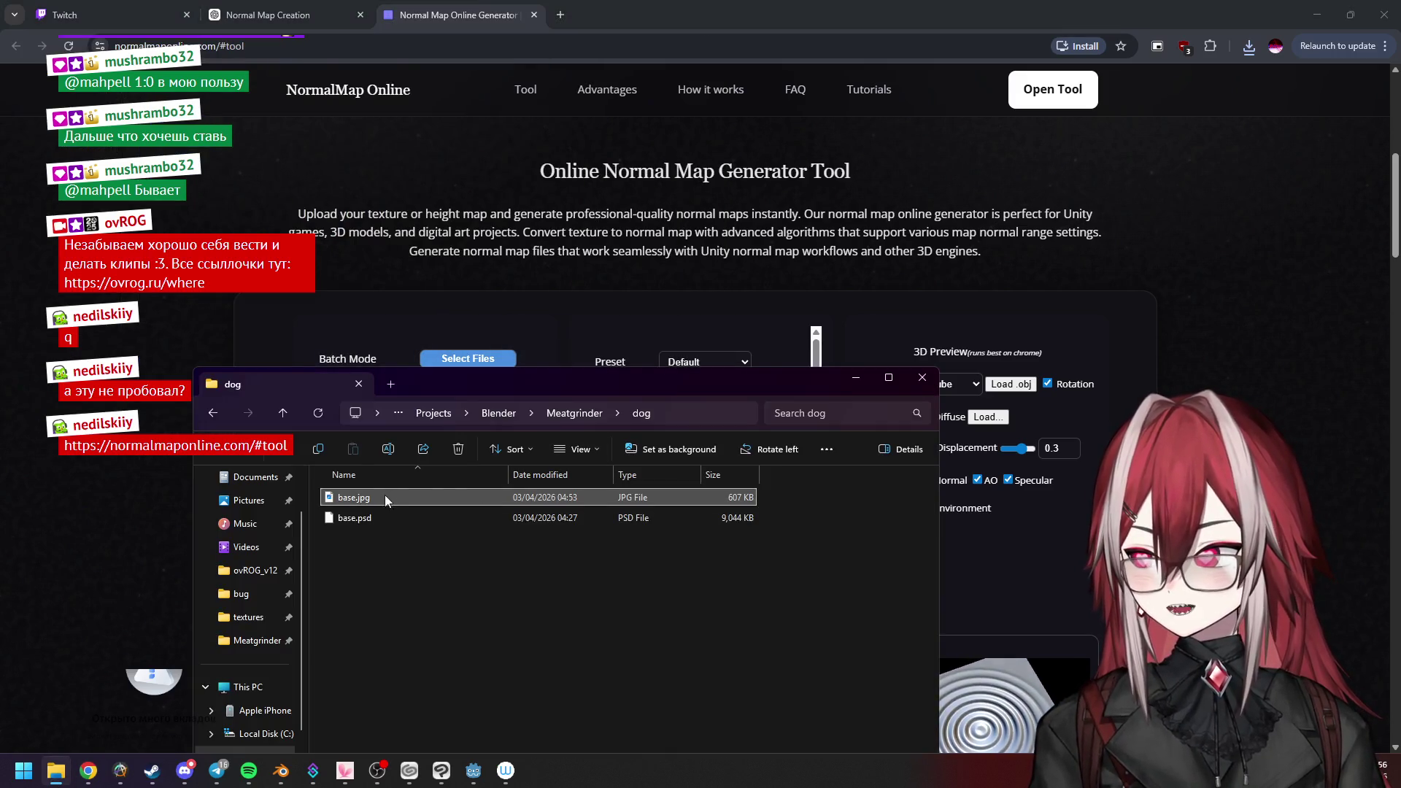
left_click_drag(471, 349, 471, 348)
scroll(452, 348, "down", 2)
scroll(460, 329, "up", 2)
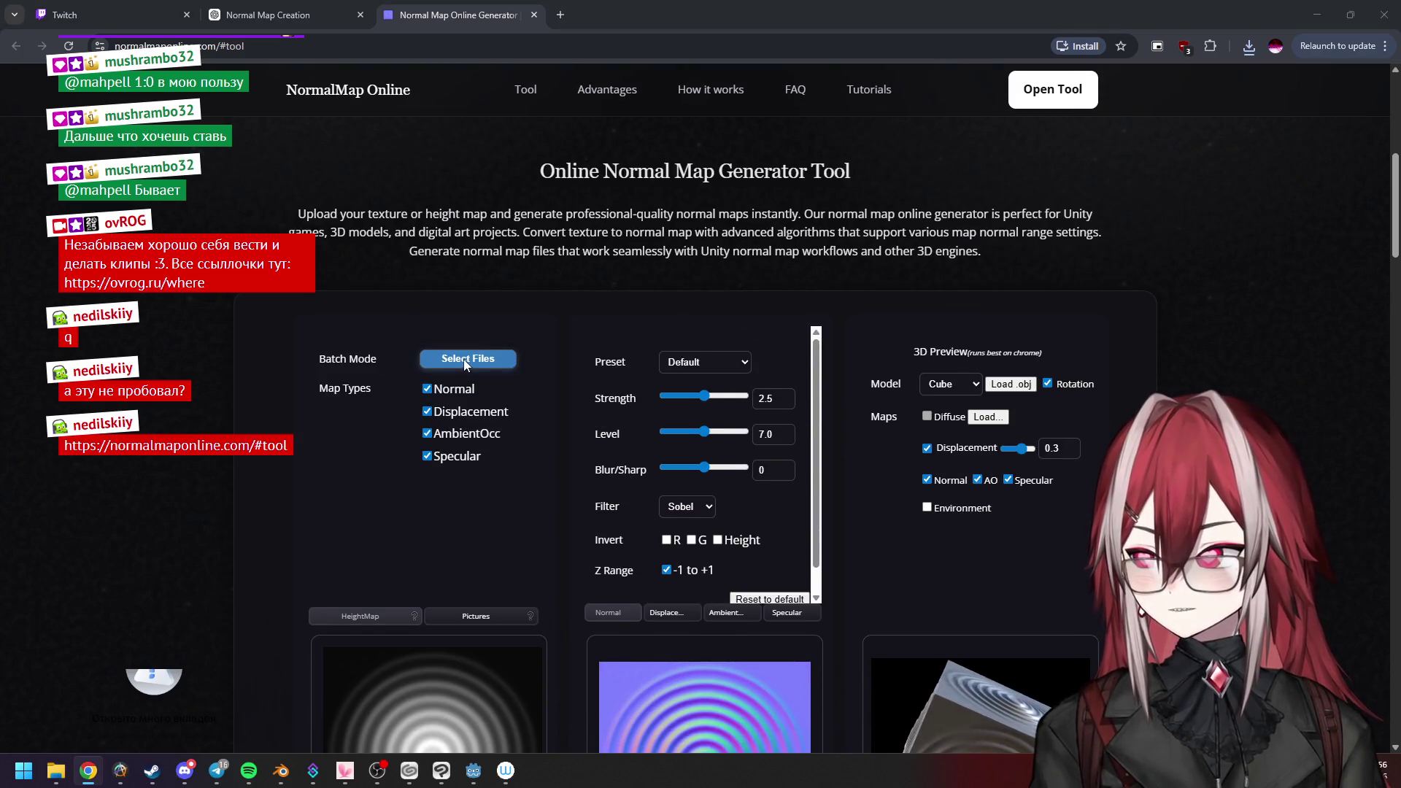
left_click(464, 361)
left_click(682, 407)
scroll(690, 409, "down", 3)
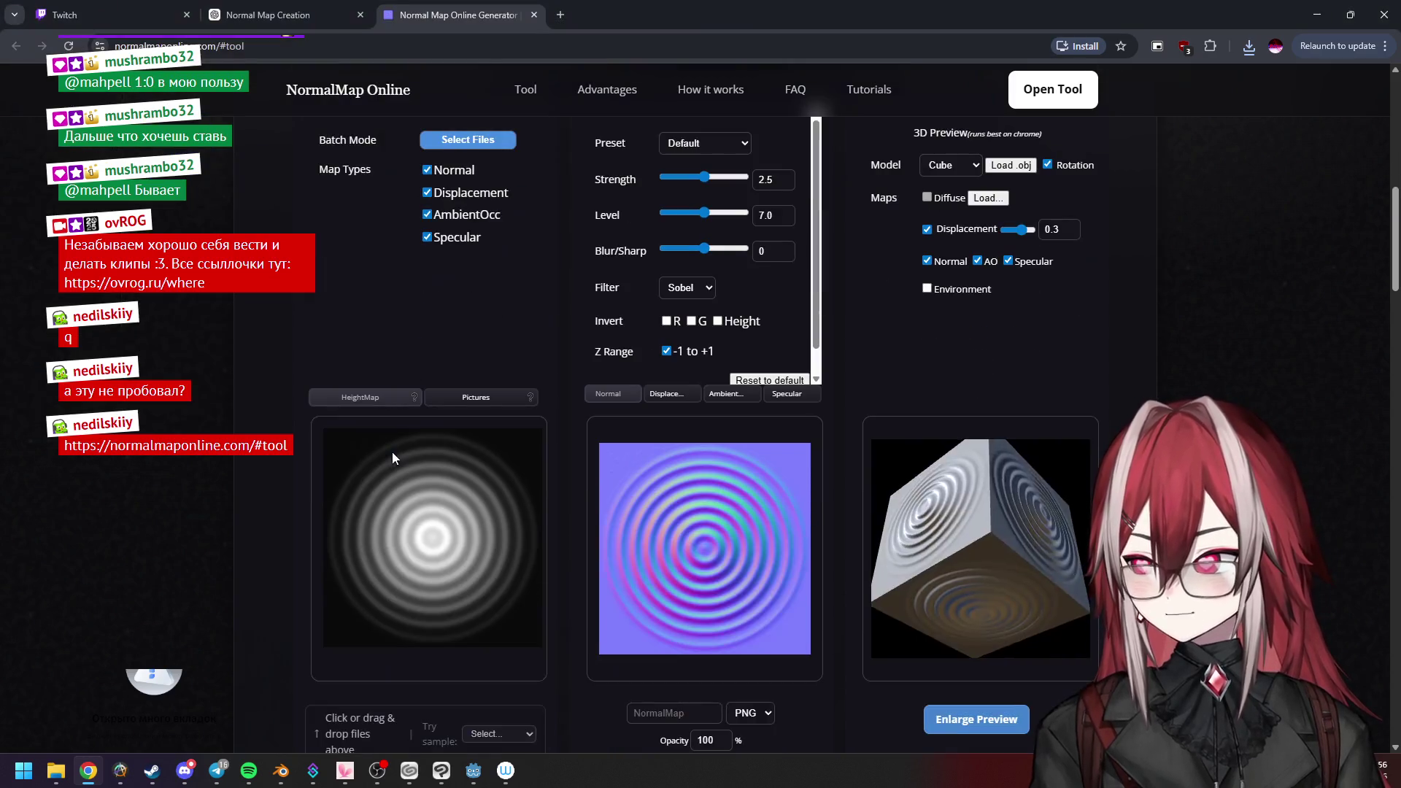
left_click(55, 771)
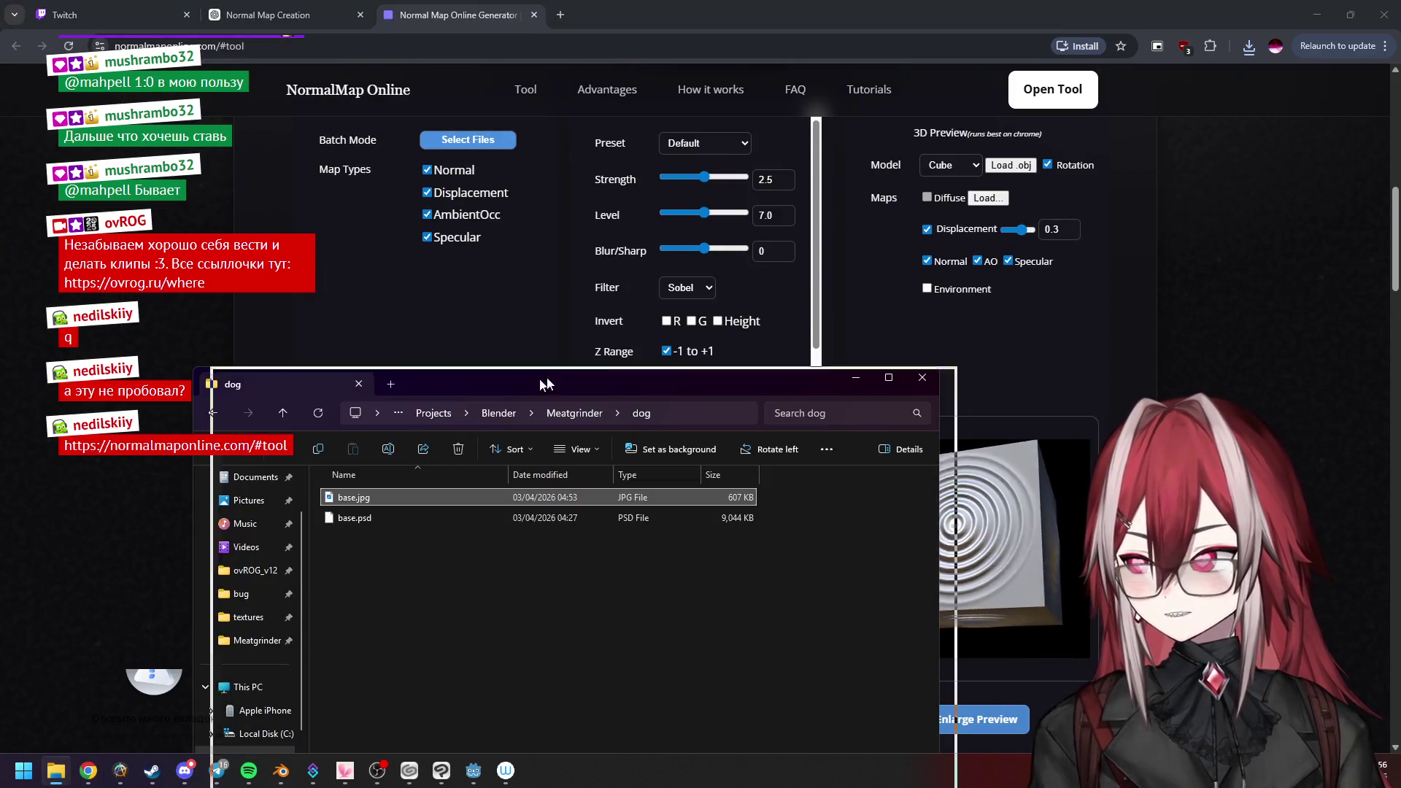
left_click_drag(528, 383, 847, 348)
left_click_drag(645, 478, 362, 514)
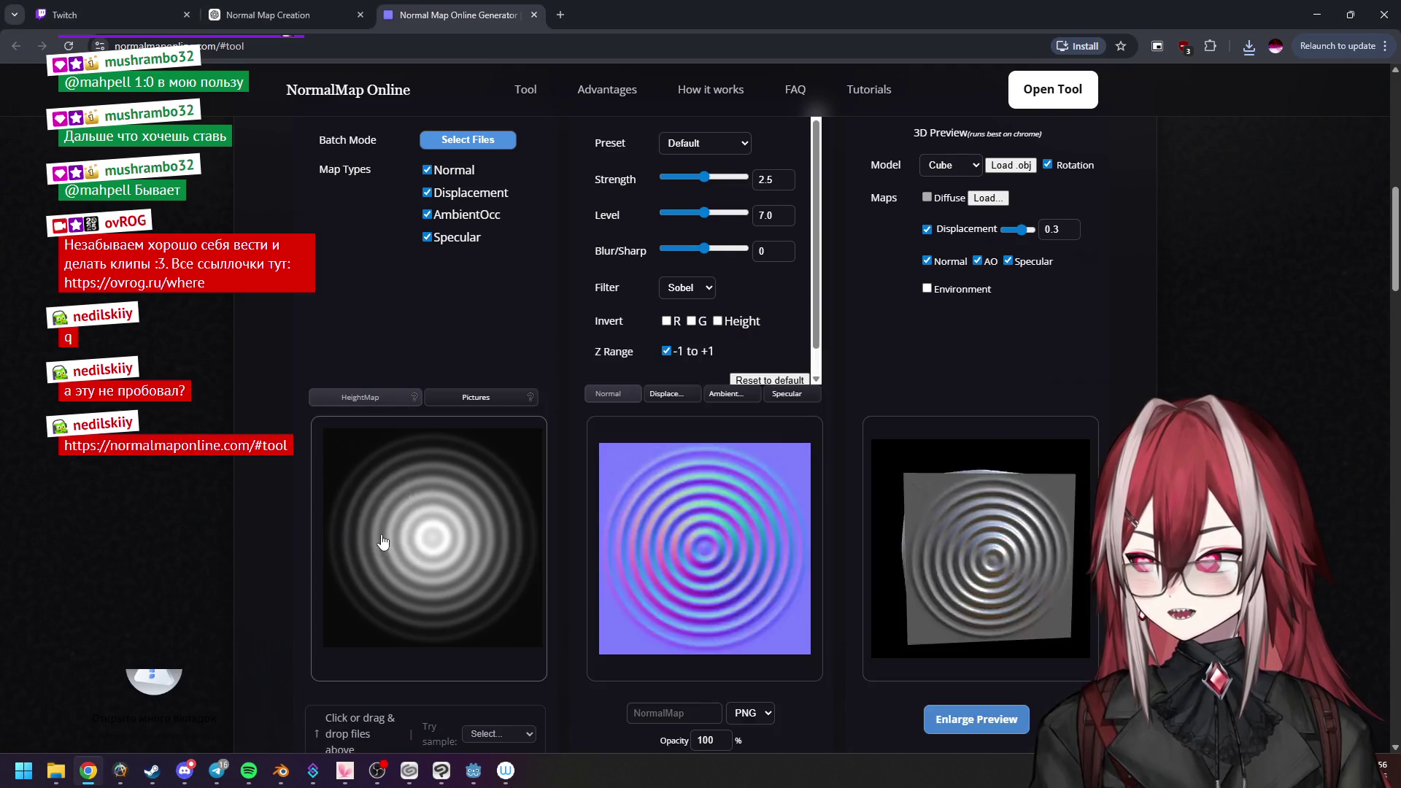
scroll(425, 428, "down", 3)
scroll(428, 430, "up", 2)
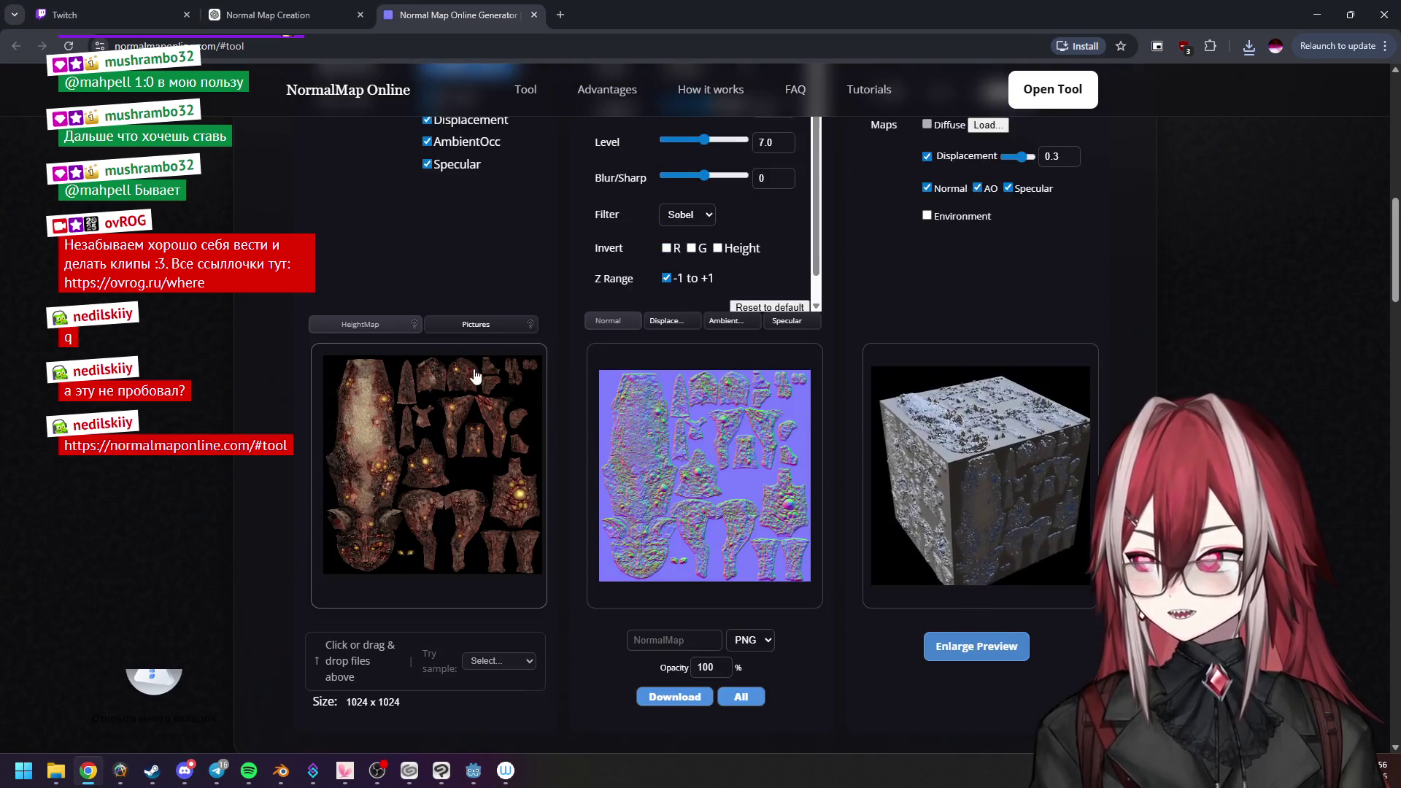
Check the generated normal map and height-map preview, then return to Blender.
left_click(472, 323)
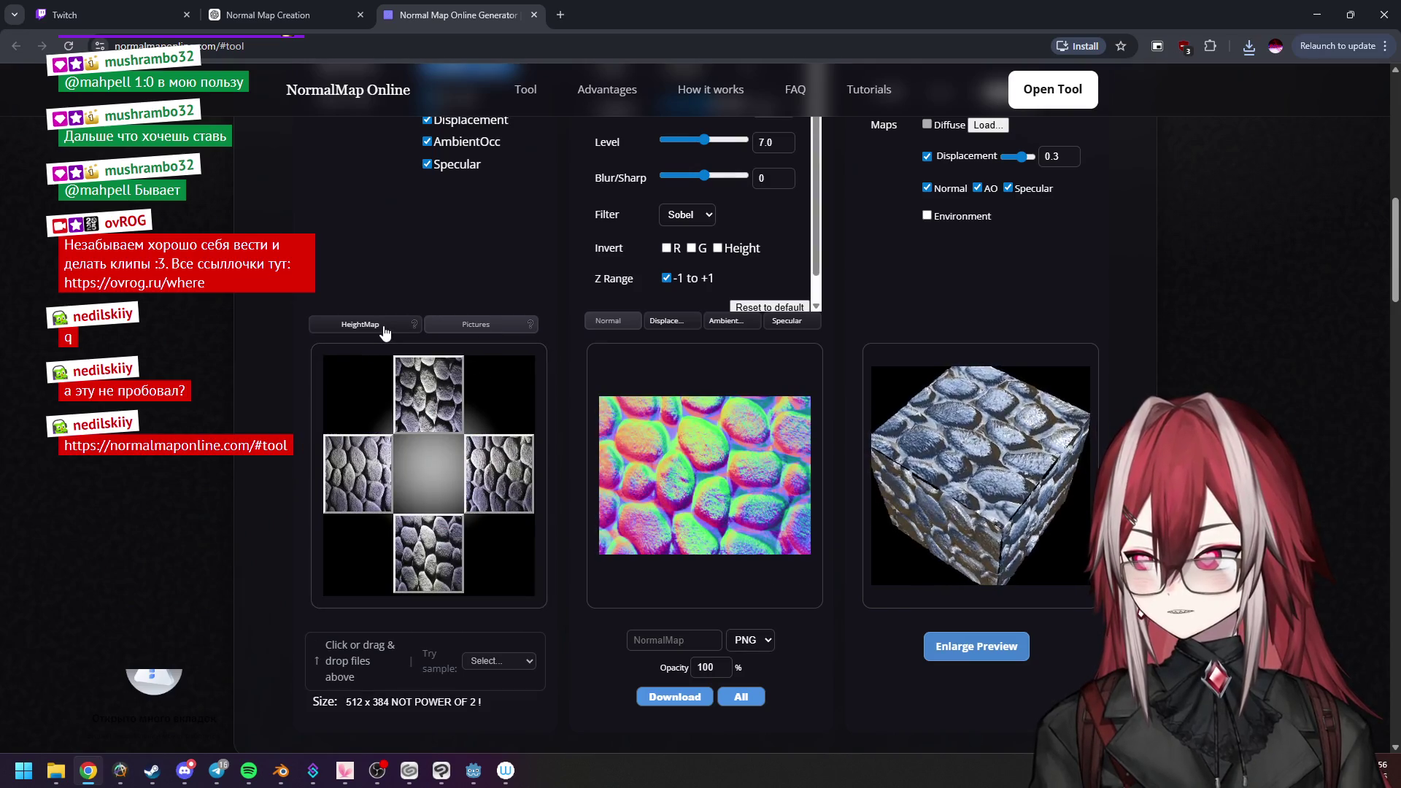
left_click(384, 325)
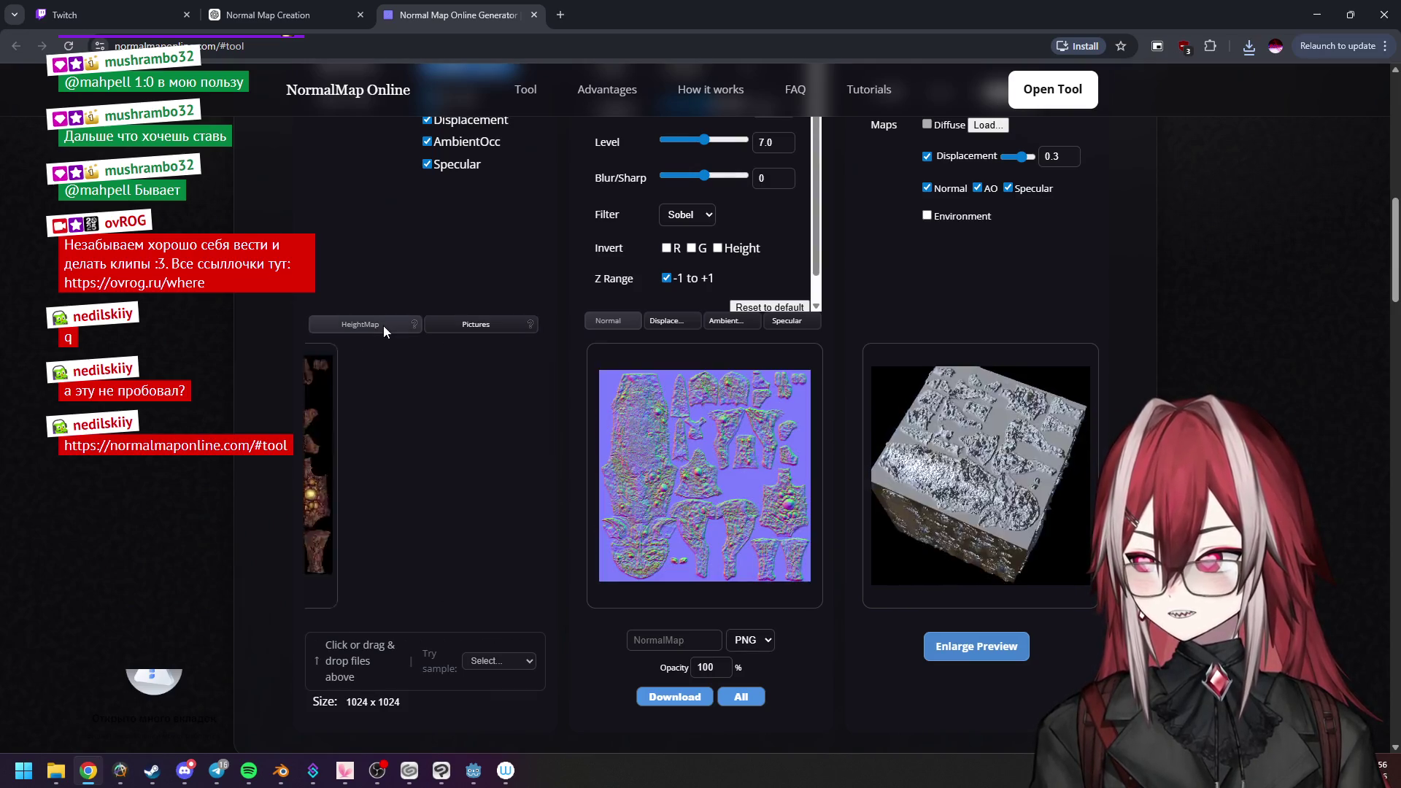
right_click(707, 446)
left_click(625, 429)
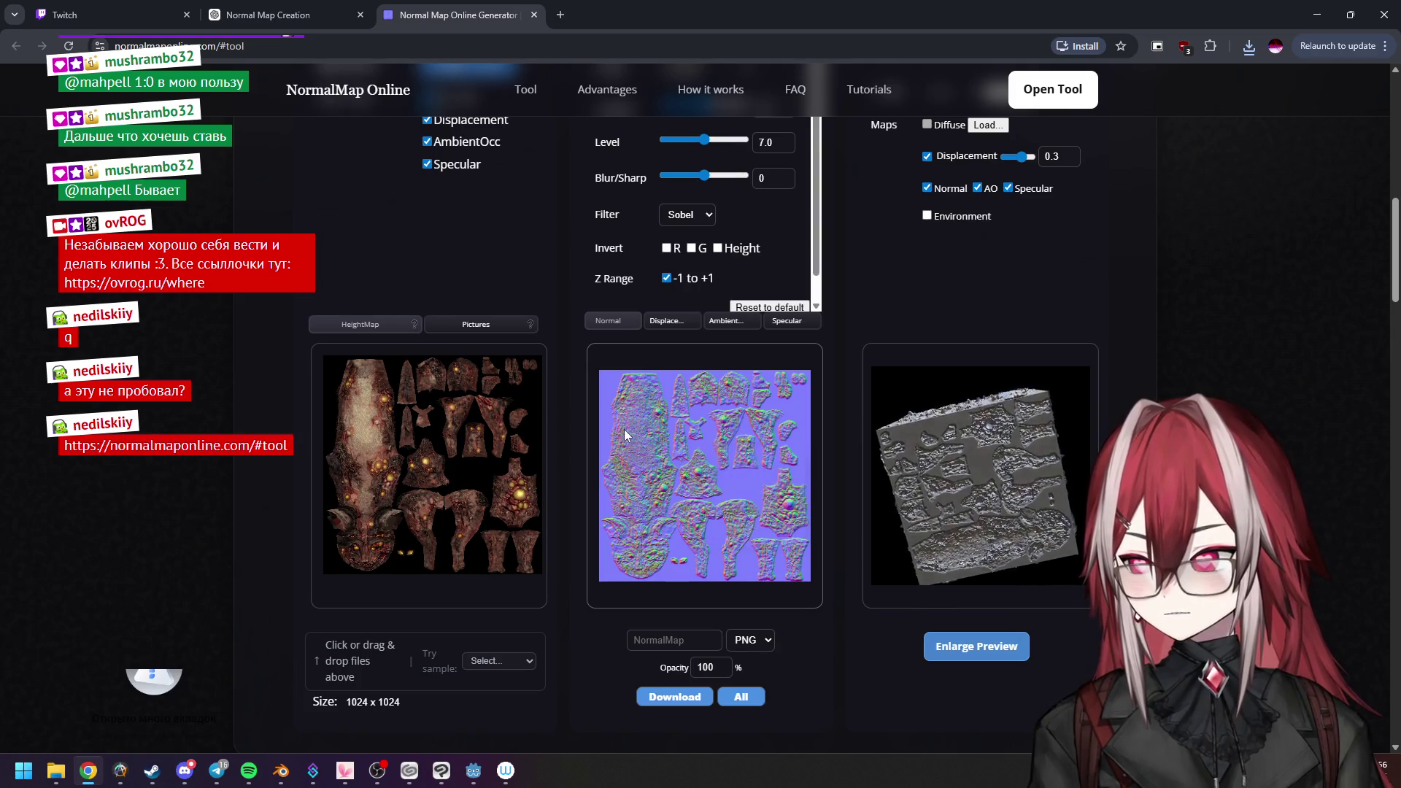
scroll(667, 416, "up", 2)
scroll(766, 301, "down", 1)
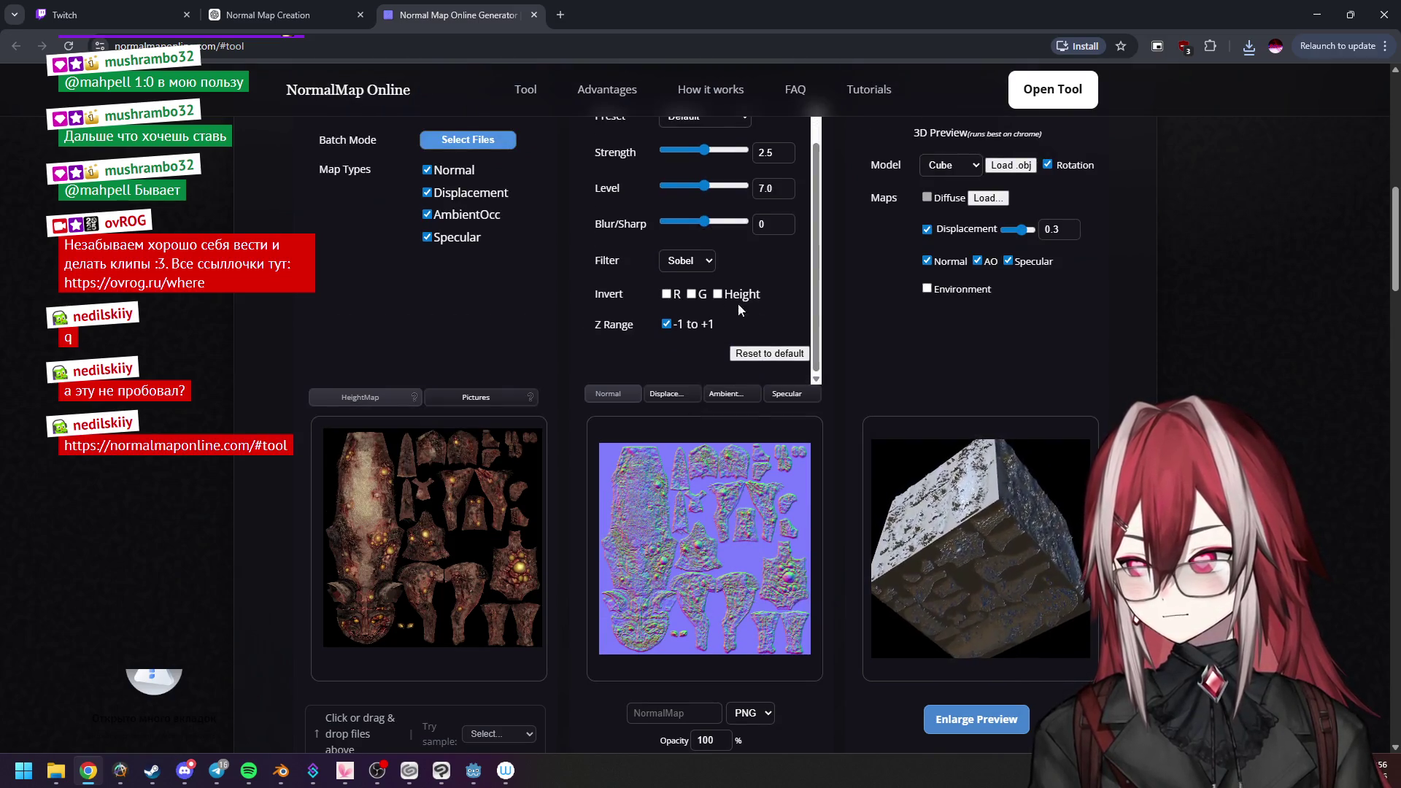
scroll(743, 439, "down", 2)
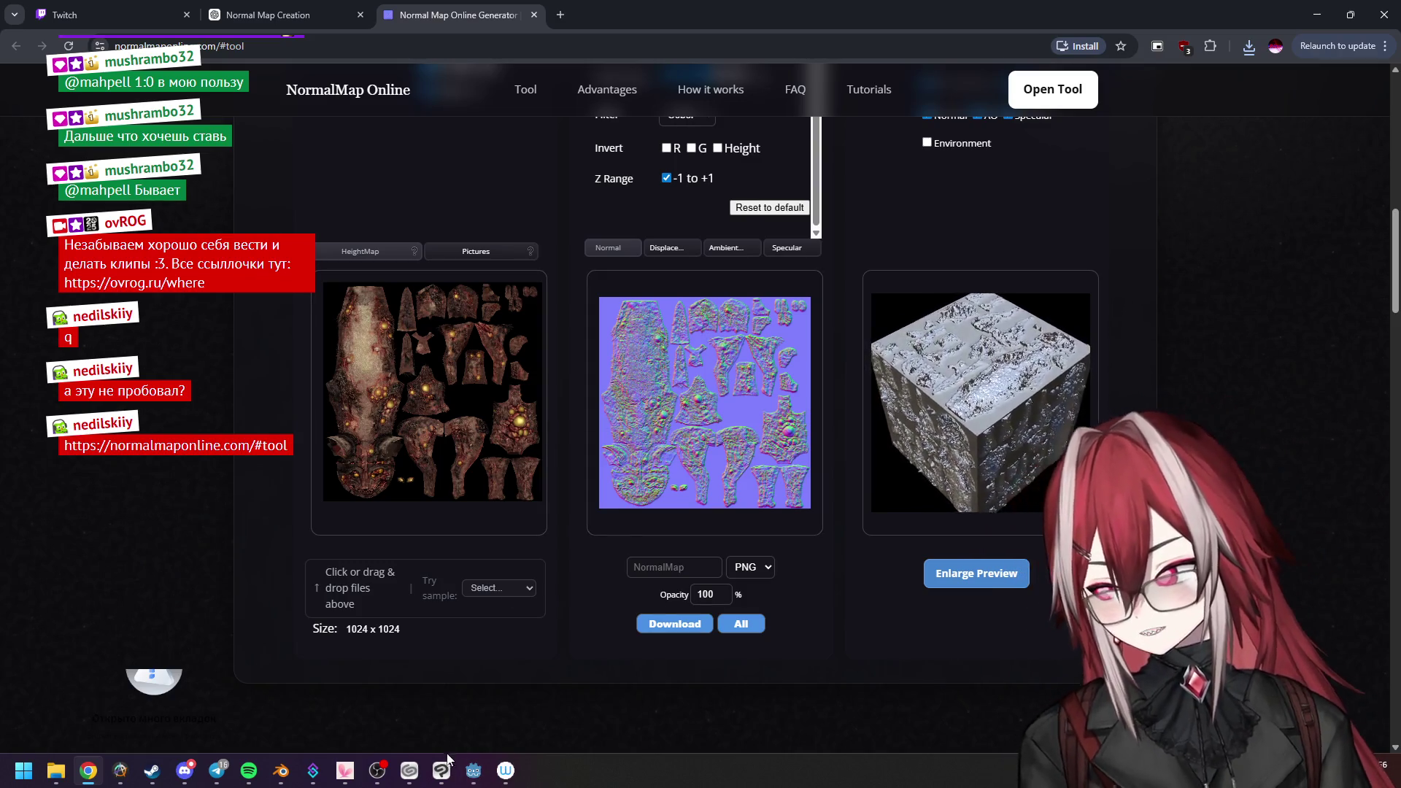
left_click(282, 771)
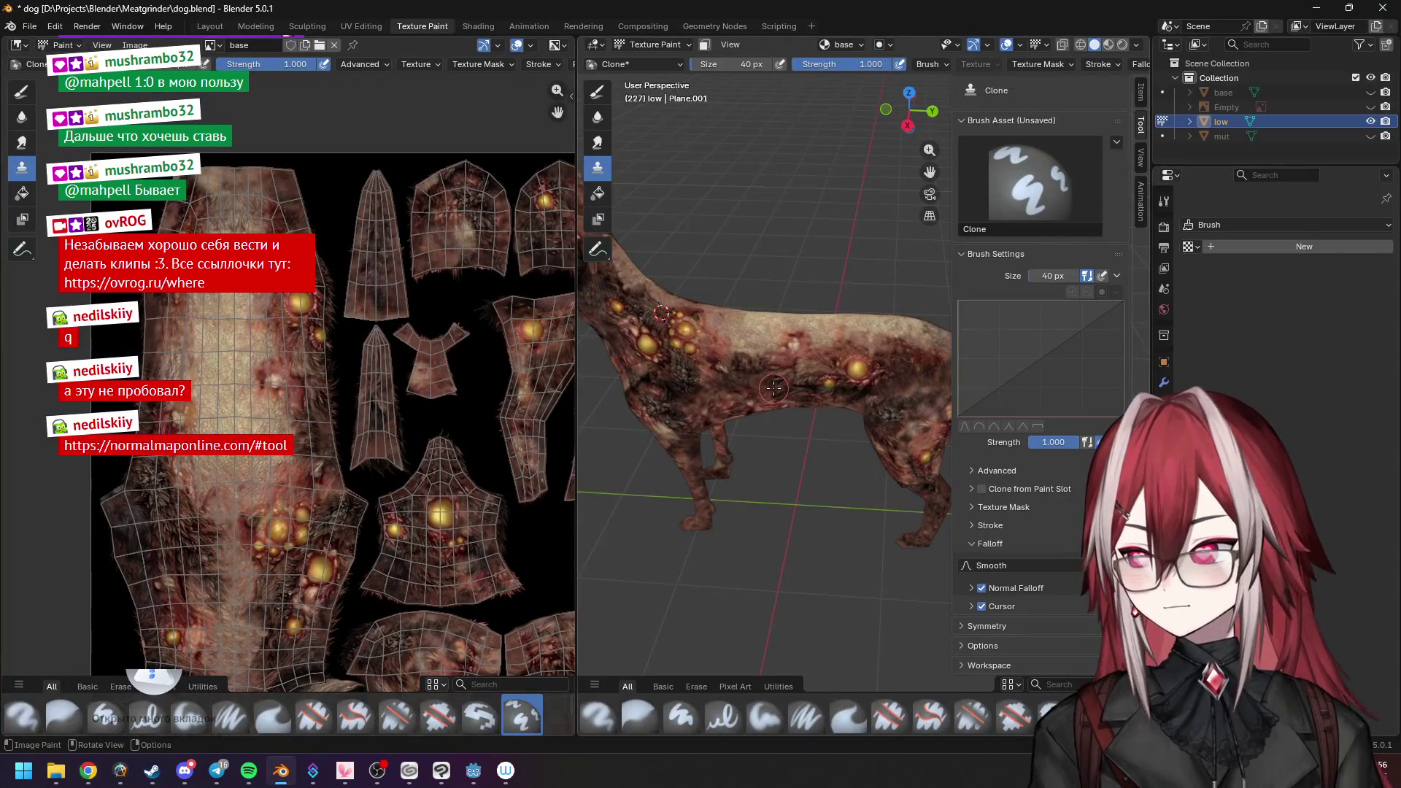
Switch to the Shading workspace with the dog at a three-quarter angle.
middle_click_drag(648, 188, 530, 66)
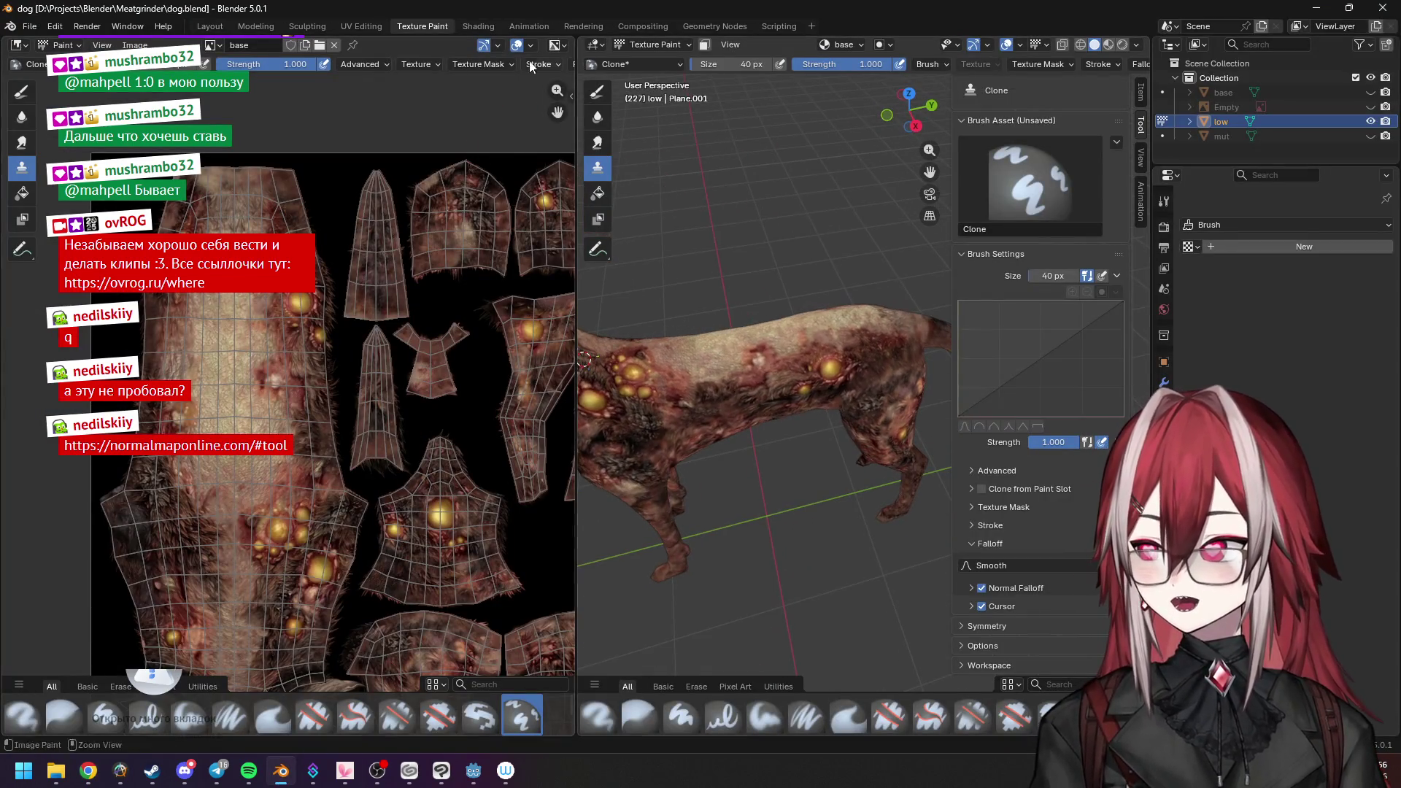
left_click(478, 26)
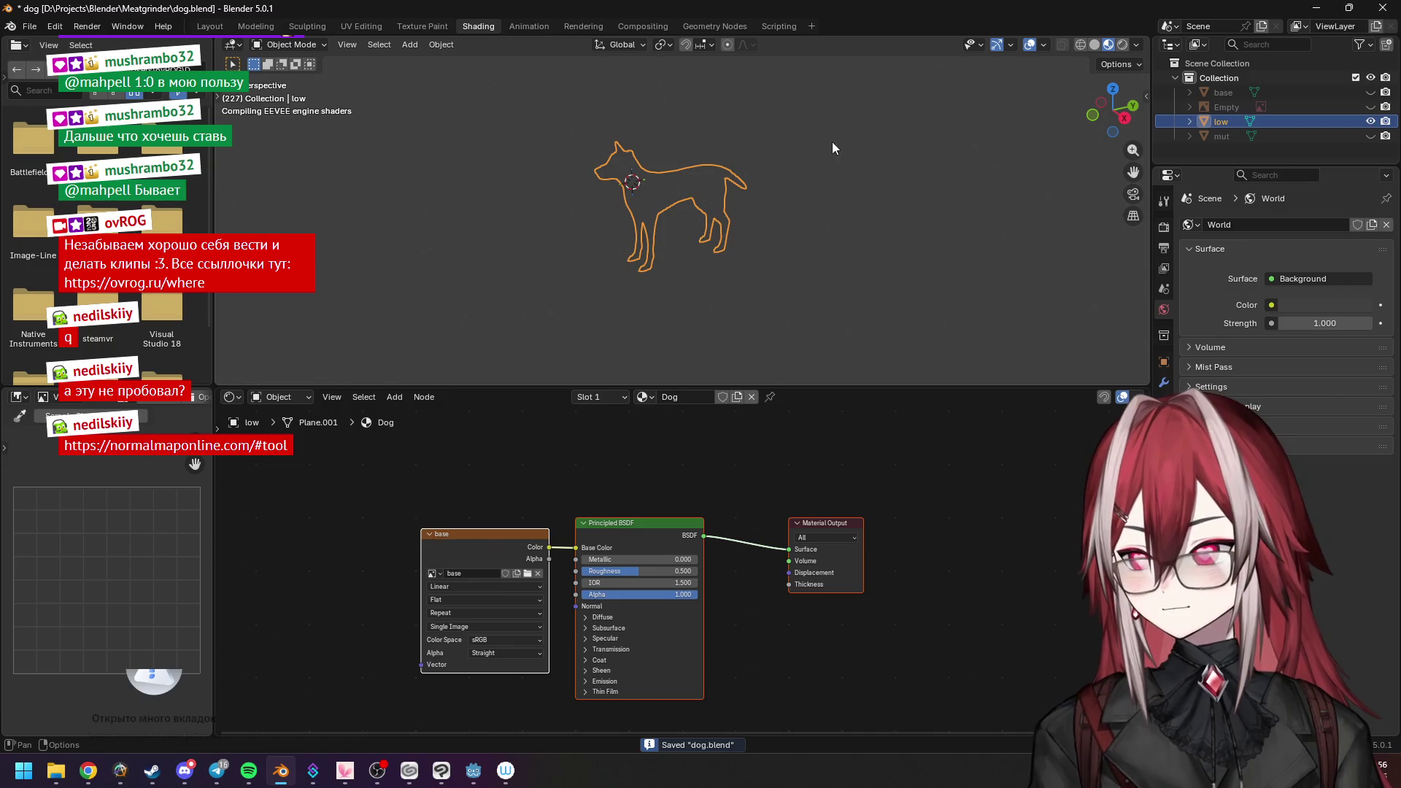
scroll(805, 214, "up", 5)
scroll(781, 279, "down", 2)
scroll(803, 175, "down", 2)
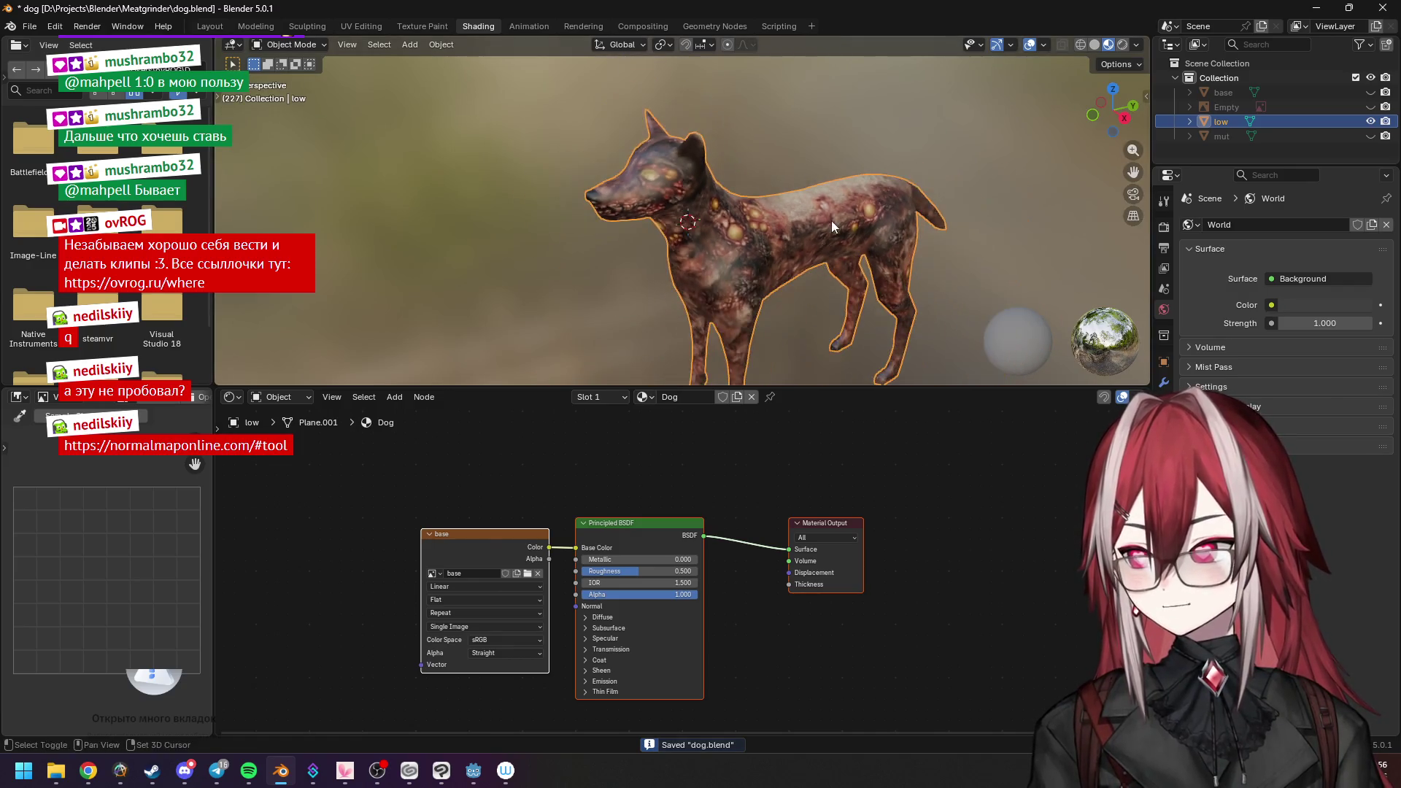
middle_click_drag(831, 220, 822, 162)
Spread the dog's material nodes apart for room, then bring up the dog texture folder.
left_click_drag(646, 522, 689, 498)
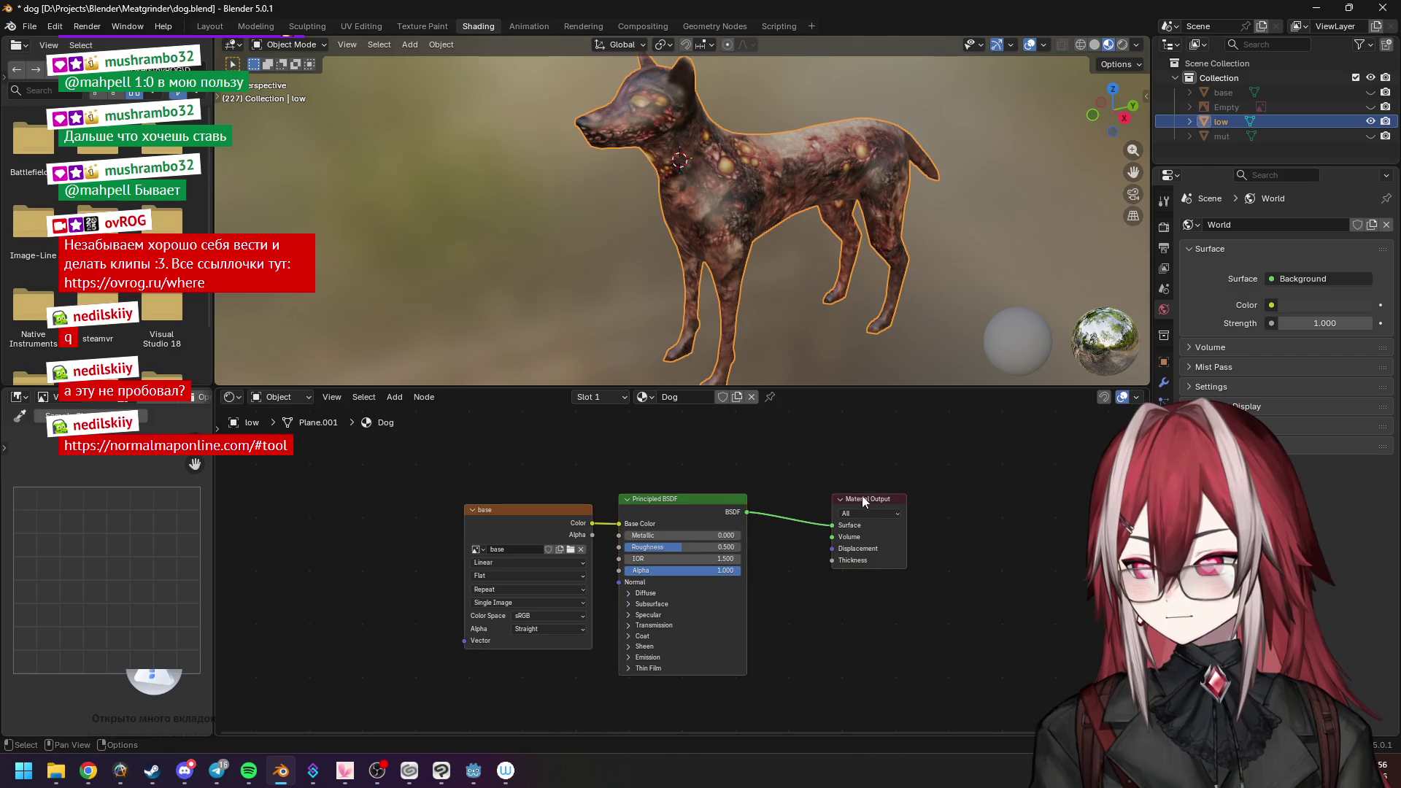
left_click_drag(821, 497, 919, 511)
left_click_drag(626, 525, 715, 485)
left_click_drag(515, 510, 434, 473)
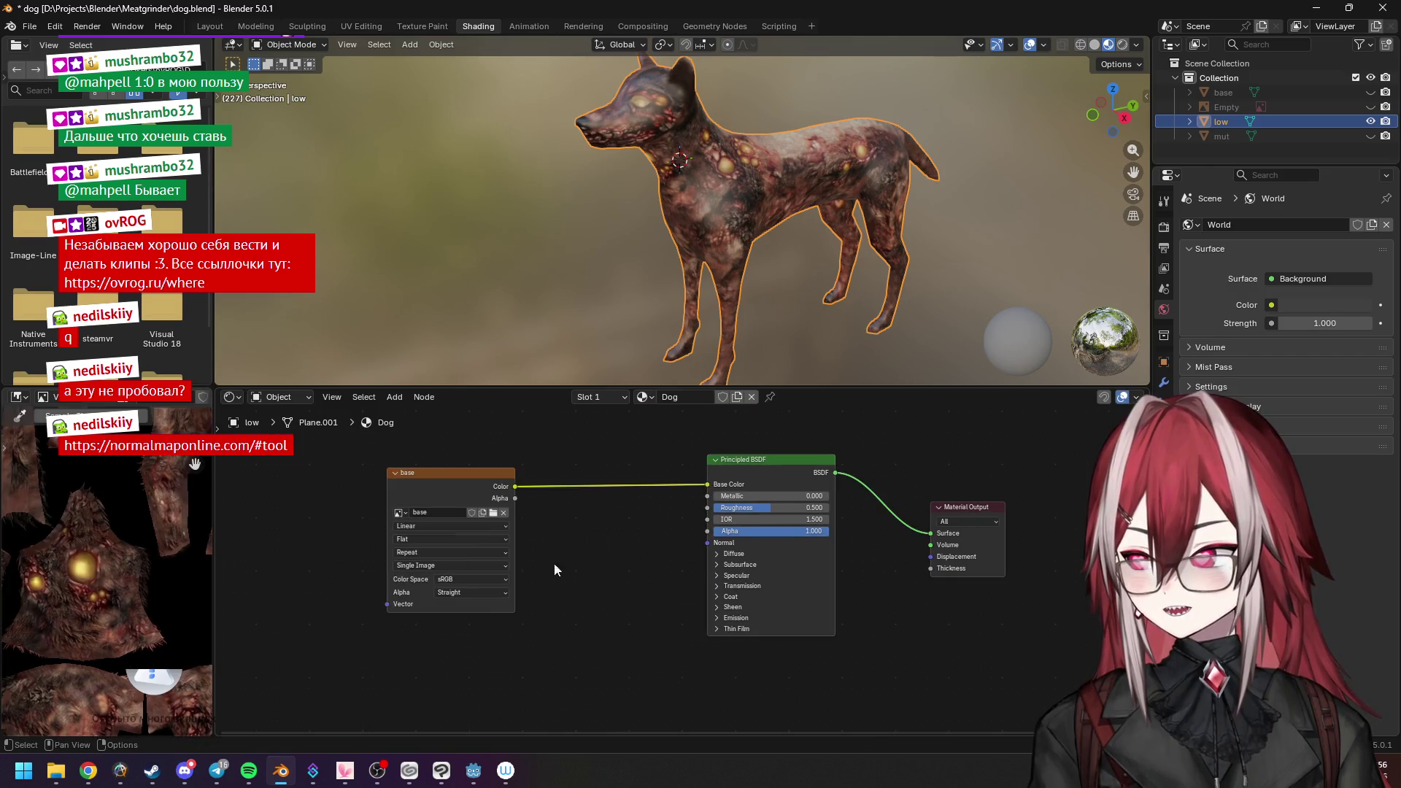
left_click(55, 770)
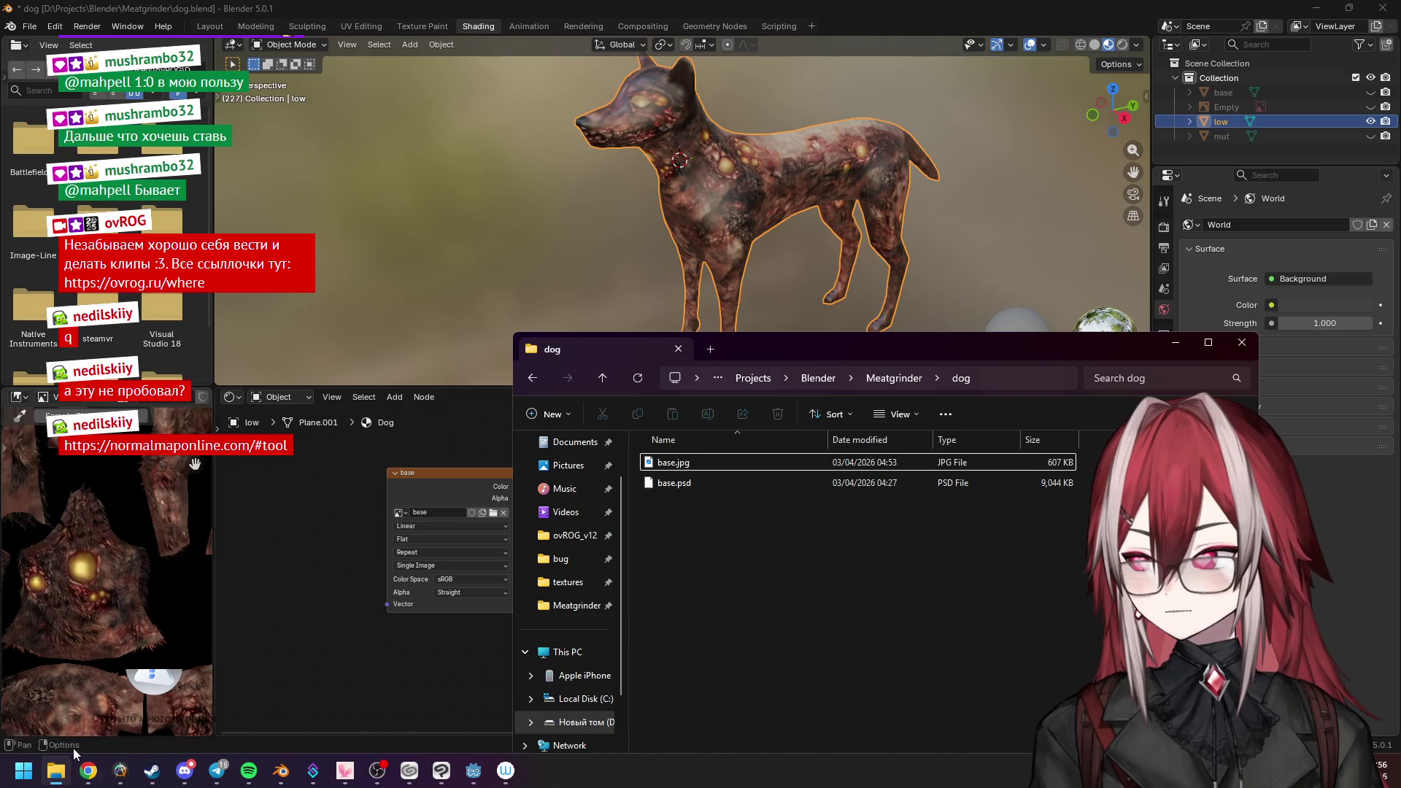
Open Downloads in a separate Explorer window placed beside the dog project folder.
left_click(88, 770)
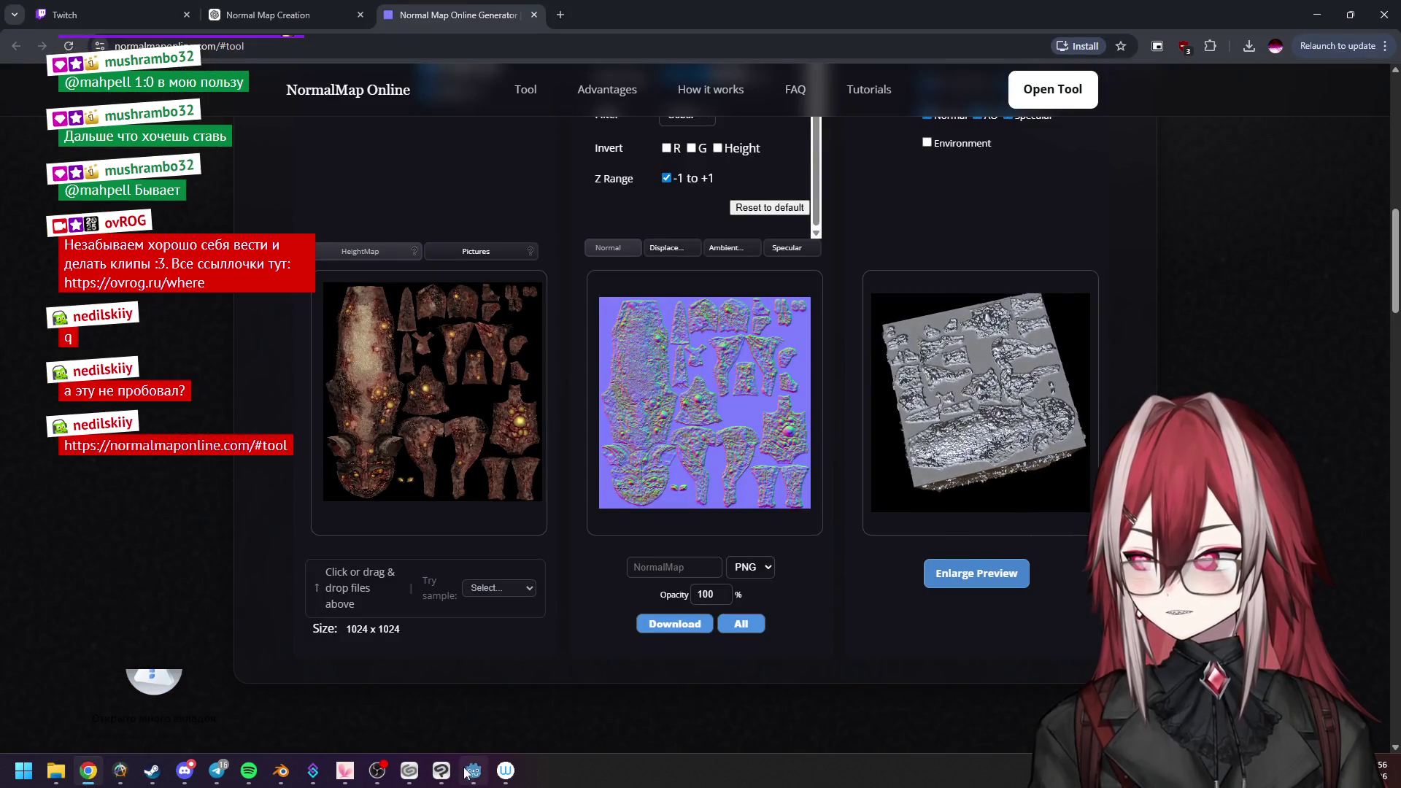
mouse_move(311, 771)
left_click(292, 779)
left_click(52, 772)
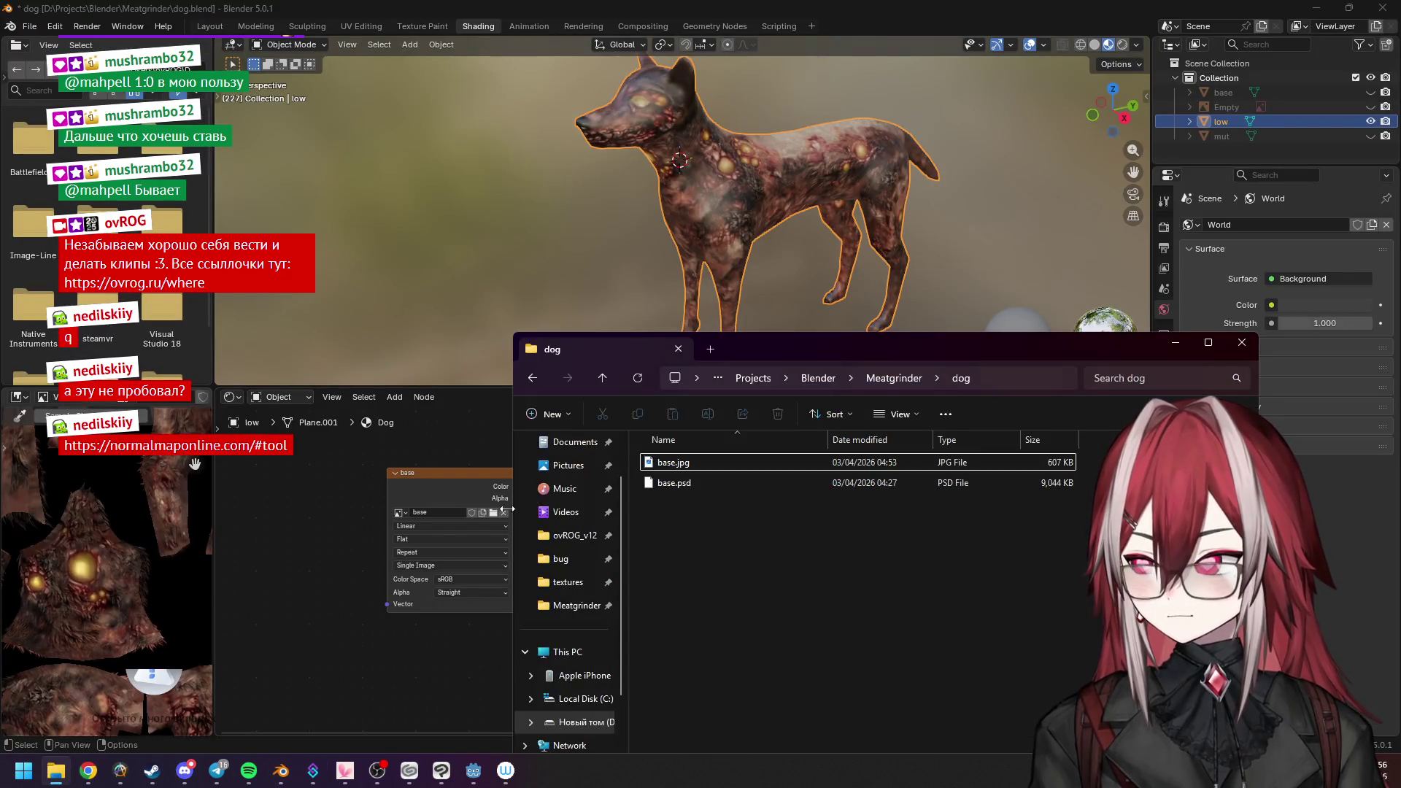
right_click(586, 479)
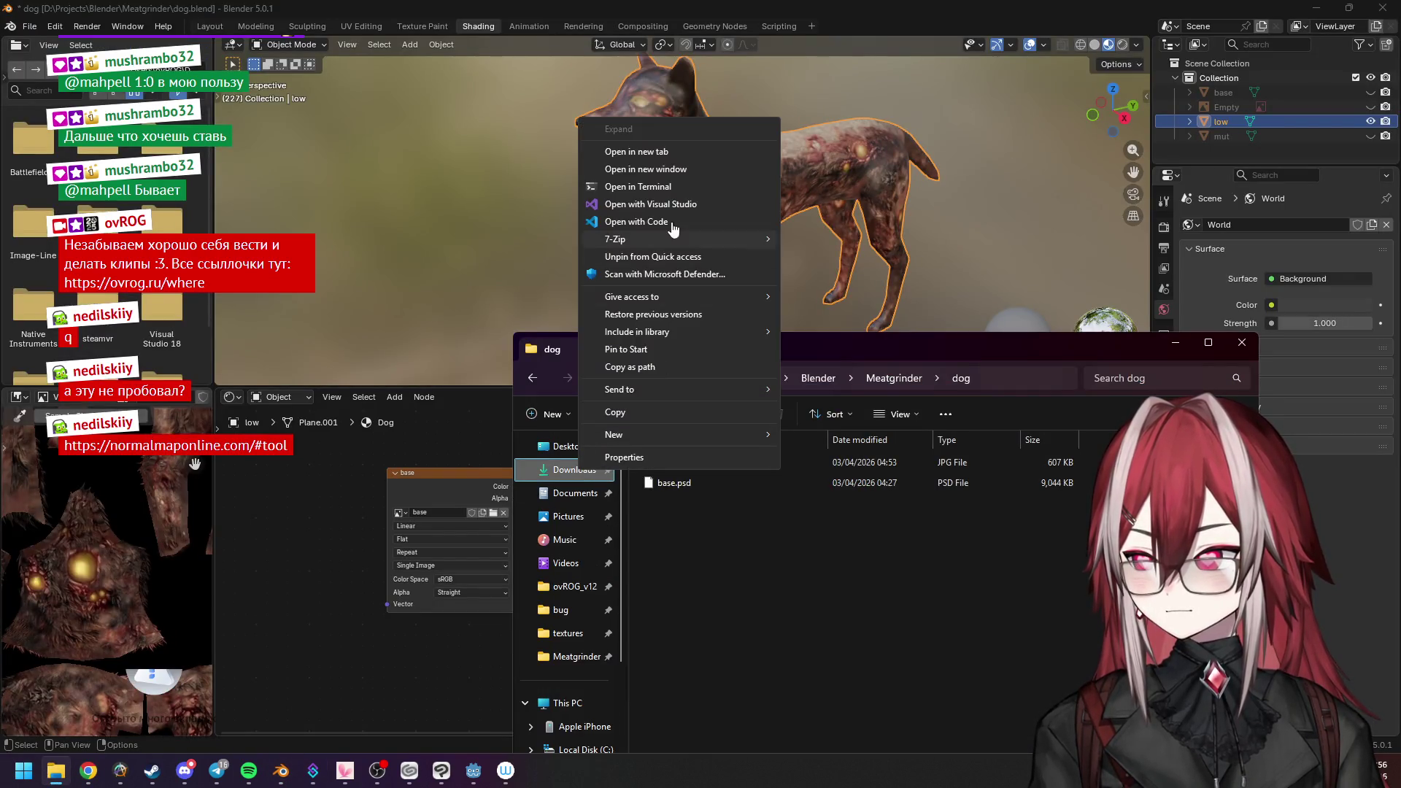
left_click(657, 179)
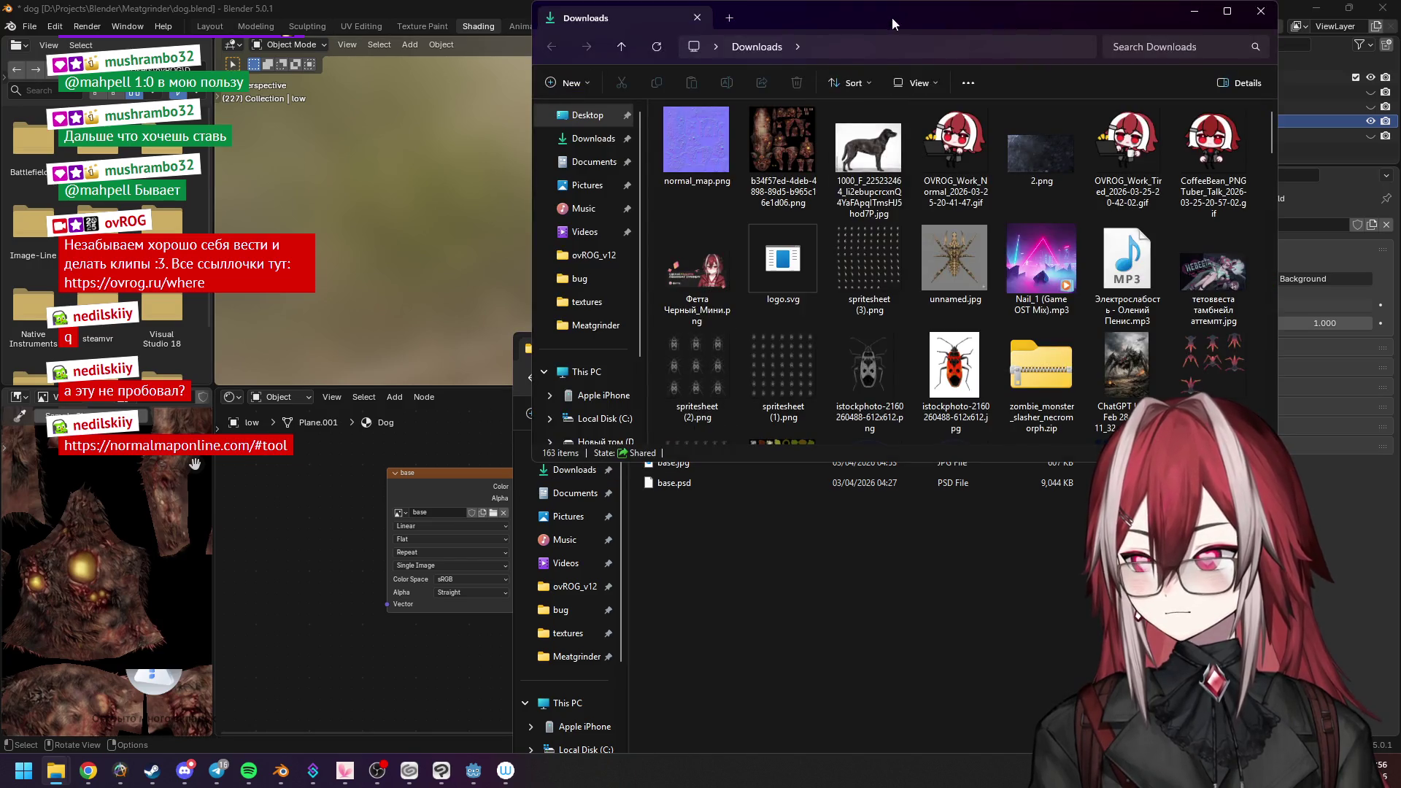
left_click_drag(875, 13, 378, 128)
Copy normal_map.png into the dog folder and drag it into Blender's shader editor.
left_click(202, 263)
left_click_drag(202, 263, 902, 571)
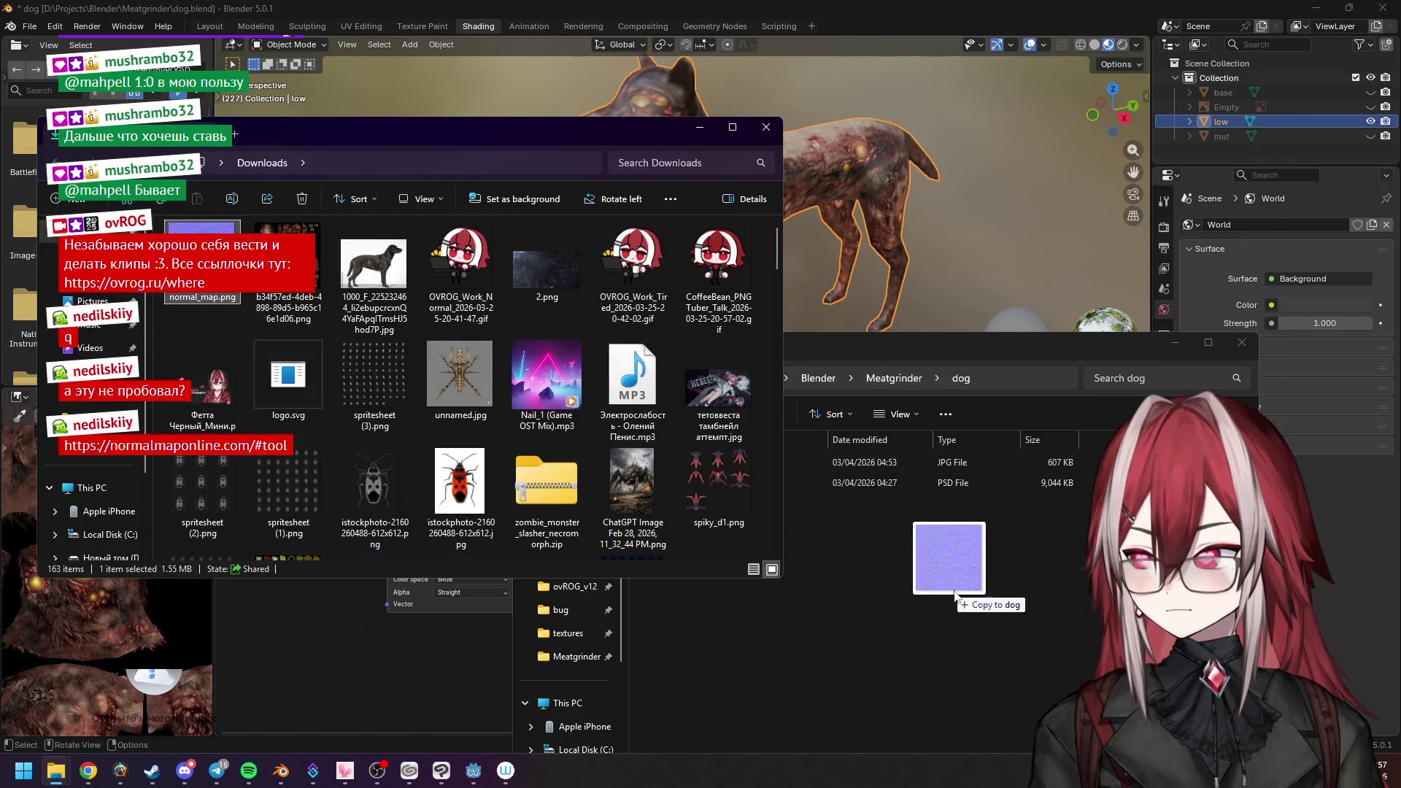
left_click(700, 128)
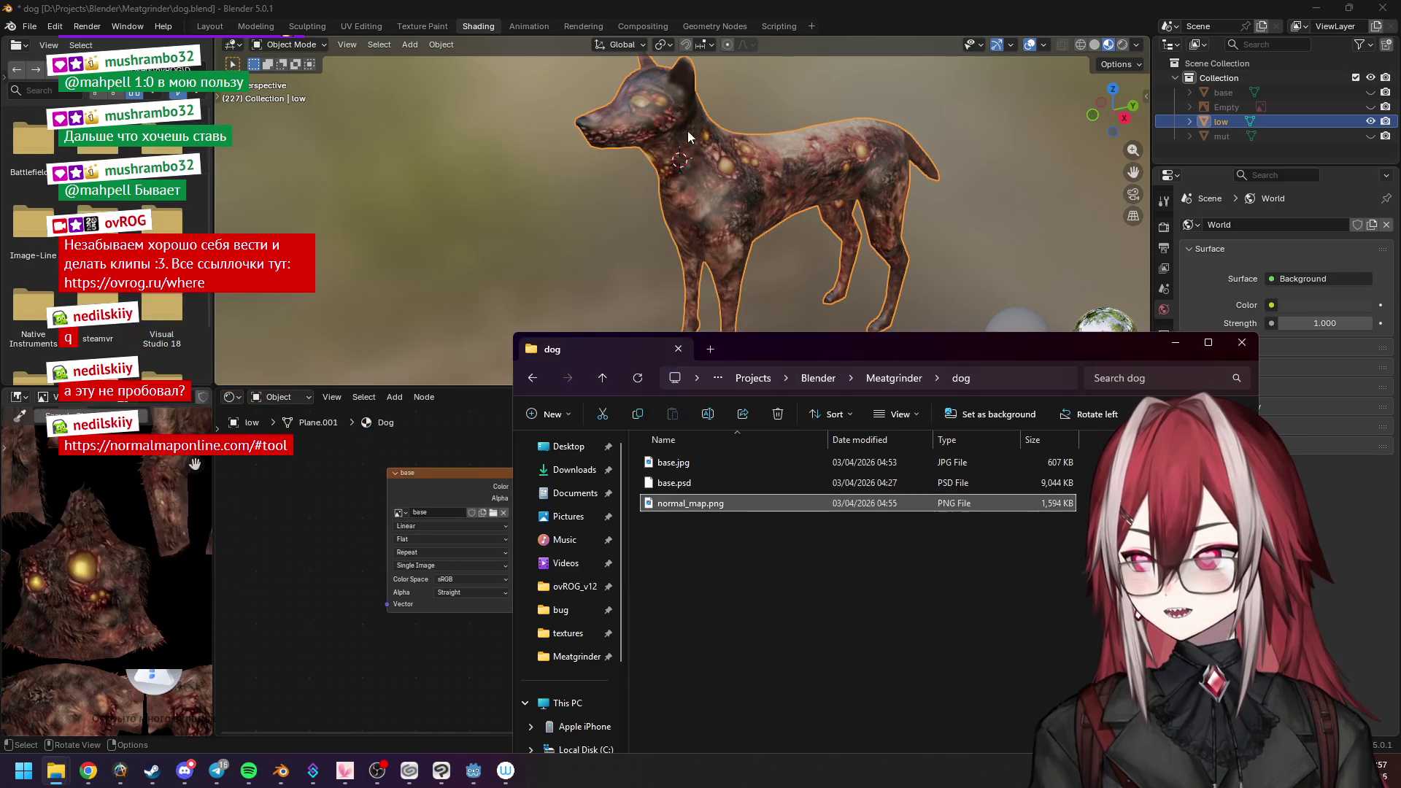
mouse_move(272, 652)
left_mouse_down()
mouse_move(370, 610)
mouse_move(421, 546)
left_mouse_up()
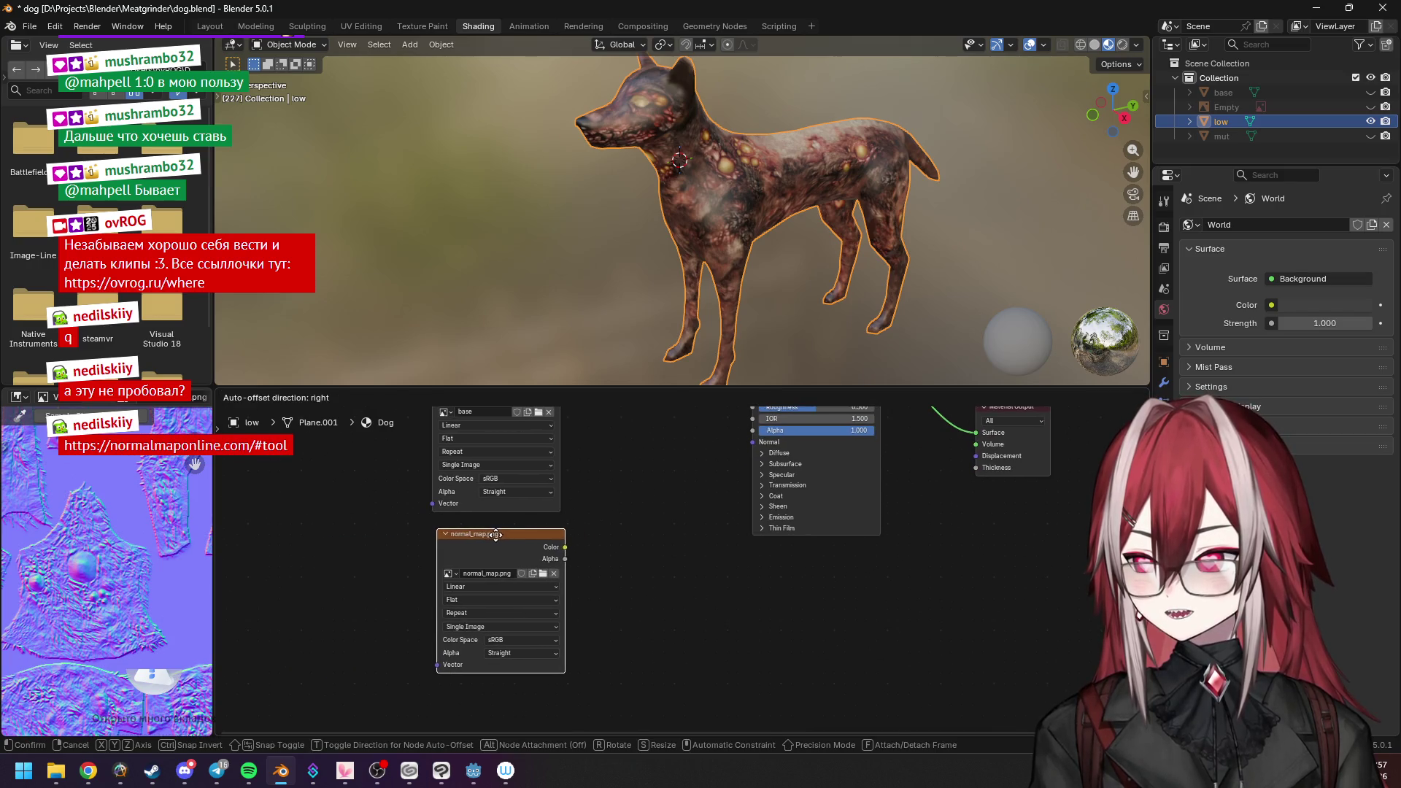
Position the normal_map.png node below the base texture, reviewing its interpolation, projection and extension settings.
left_click(509, 533)
scroll(555, 608, "up", 2)
left_click_drag(507, 593, 453, 585)
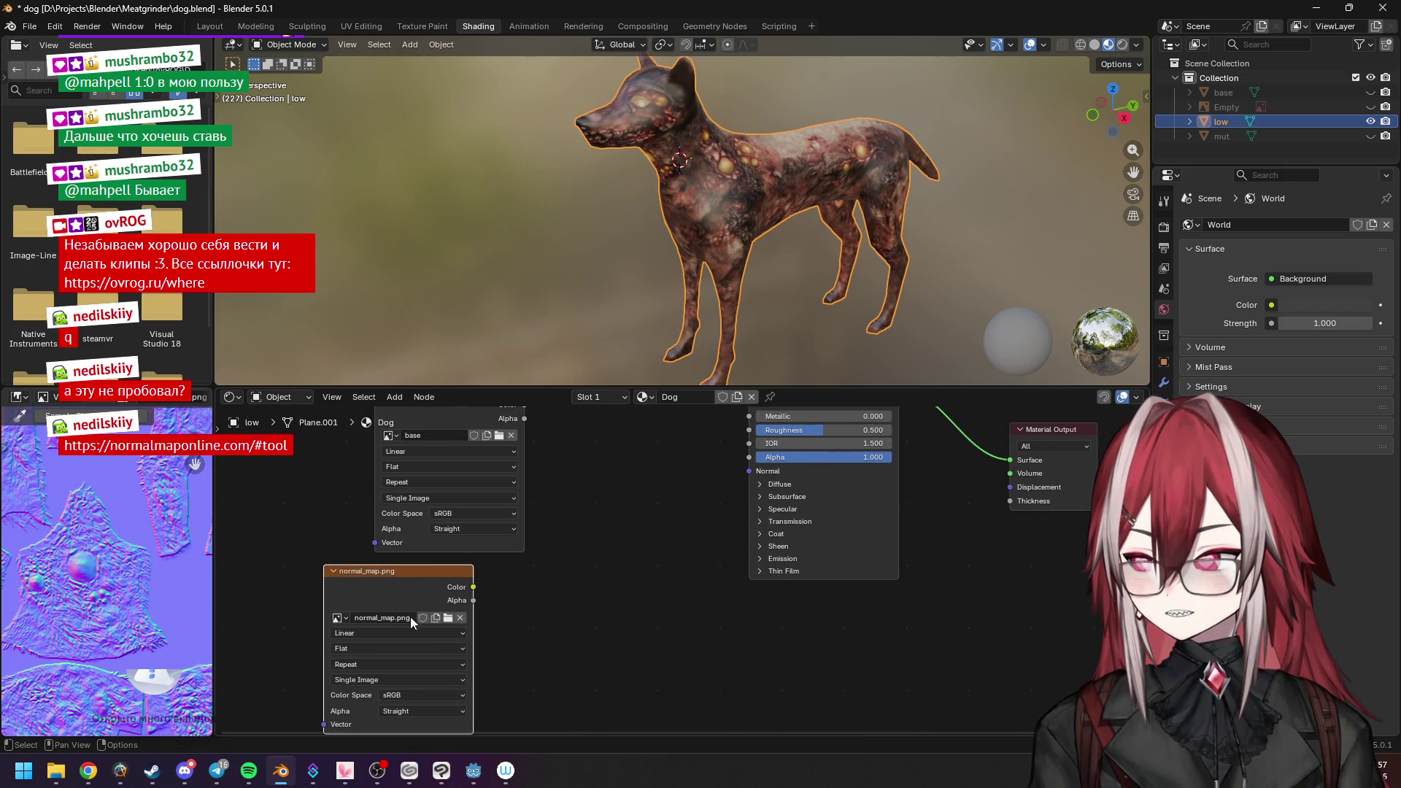
middle_click_drag(503, 704, 540, 584)
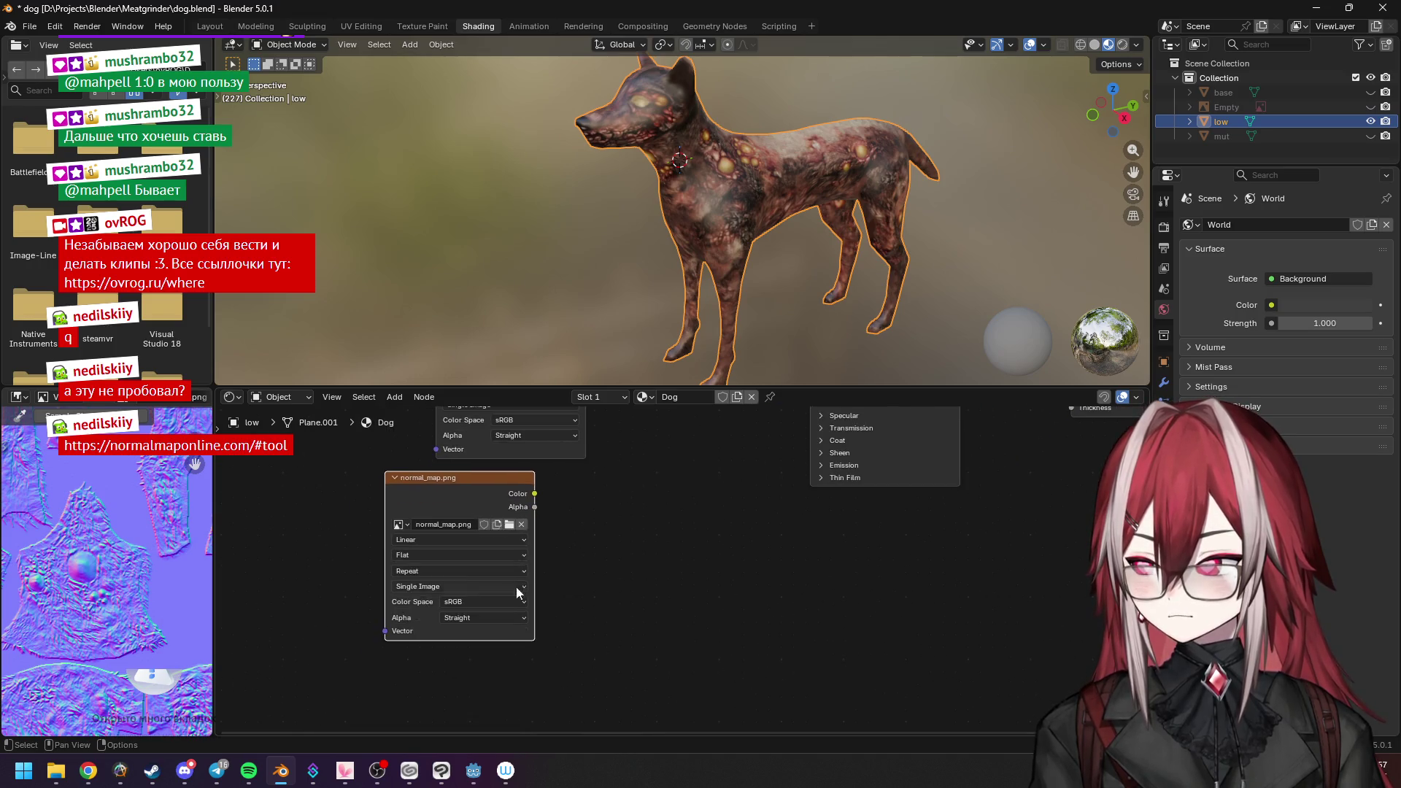
scroll(418, 623, "up", 2)
left_click(414, 634)
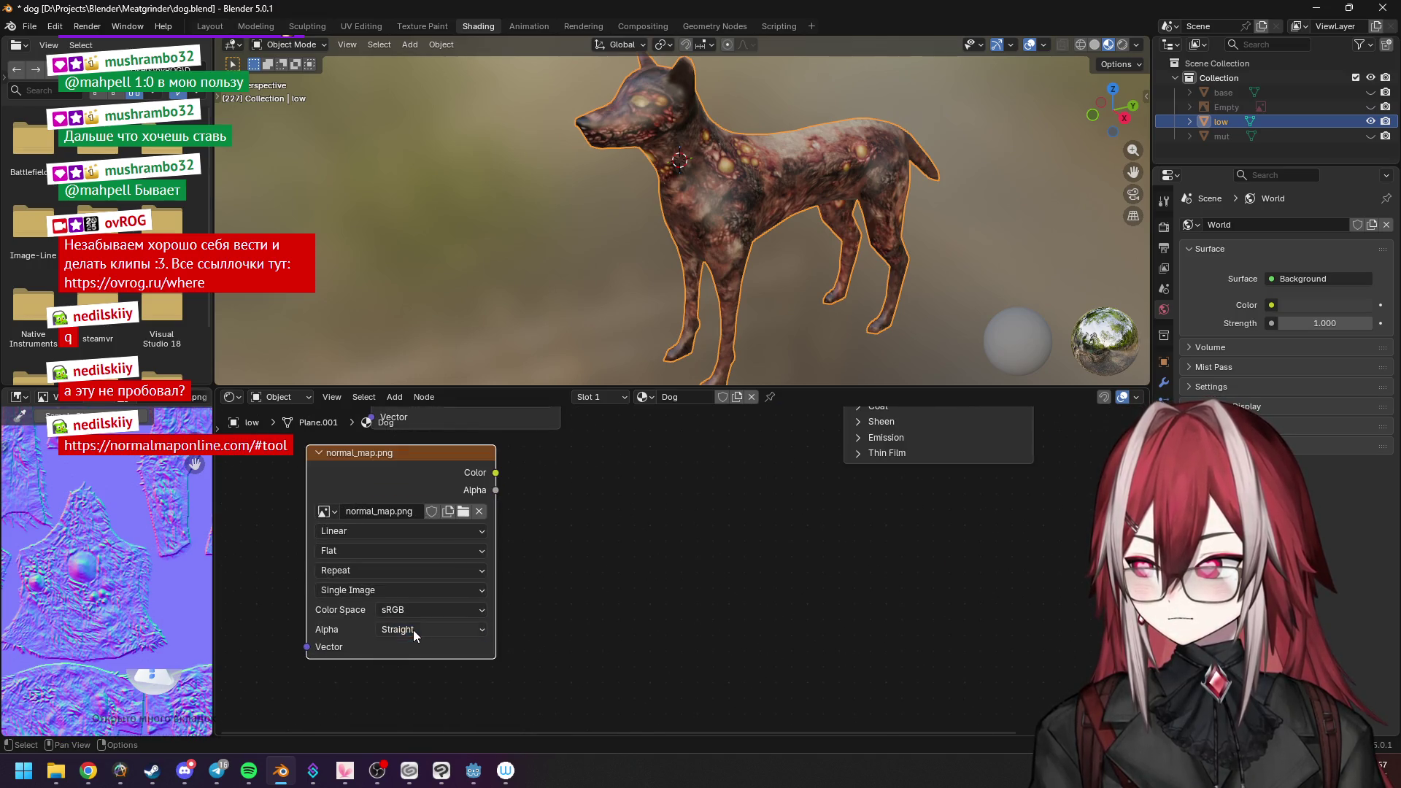
left_click(369, 533)
left_click(382, 535)
left_click(370, 557)
Keep the source as Single Image and set the node's colour space to Non-Color.
left_click(352, 593)
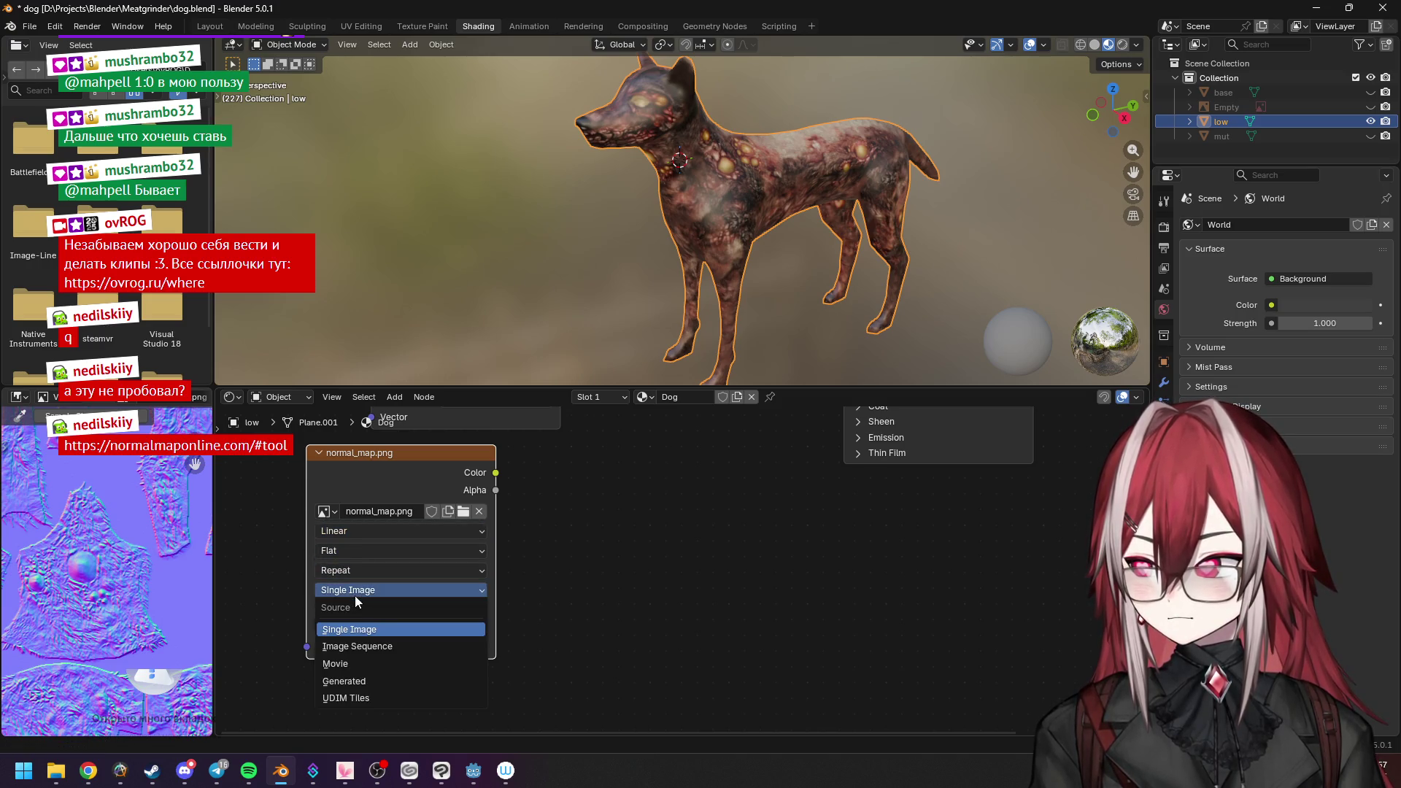
left_click(398, 595)
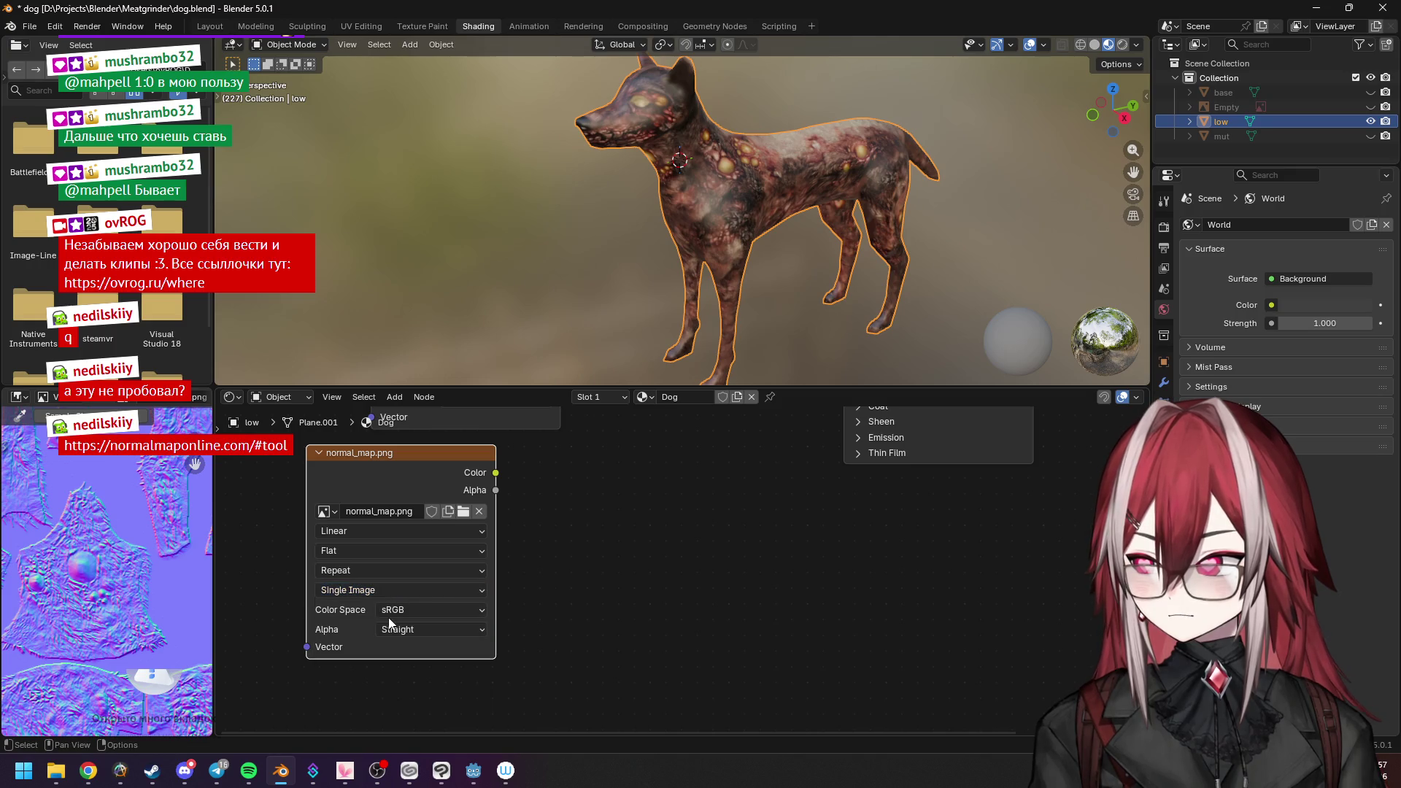
left_click(410, 612)
left_click(415, 632)
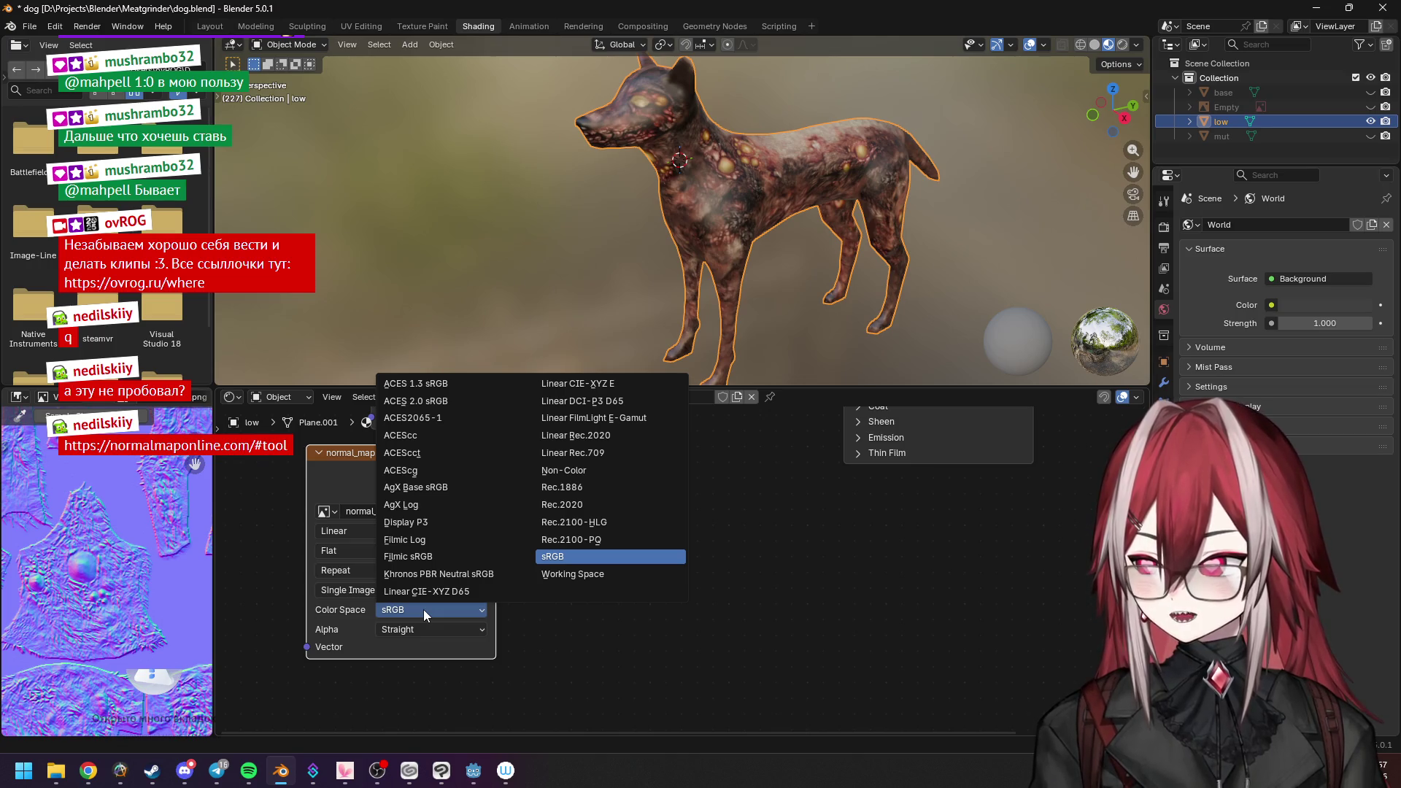
left_click(590, 469)
mouse_move(593, 522)
middle_mouse_down()
mouse_move(610, 565)
mouse_move(536, 639)
middle_mouse_up()
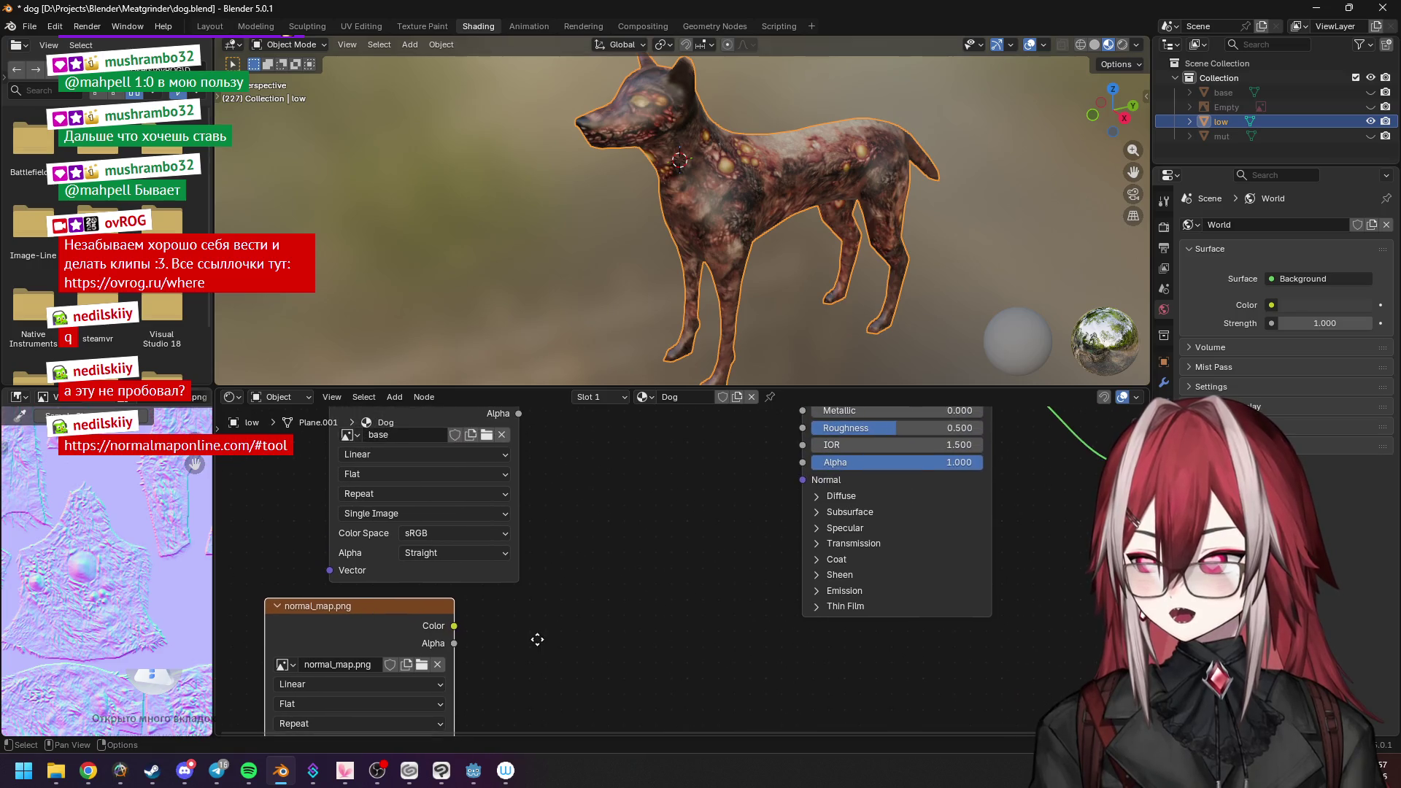
Link normal_map.png to the shader's Normal, insert a wrong Normal node and delete it.
left_click_drag(802, 477, 802, 478)
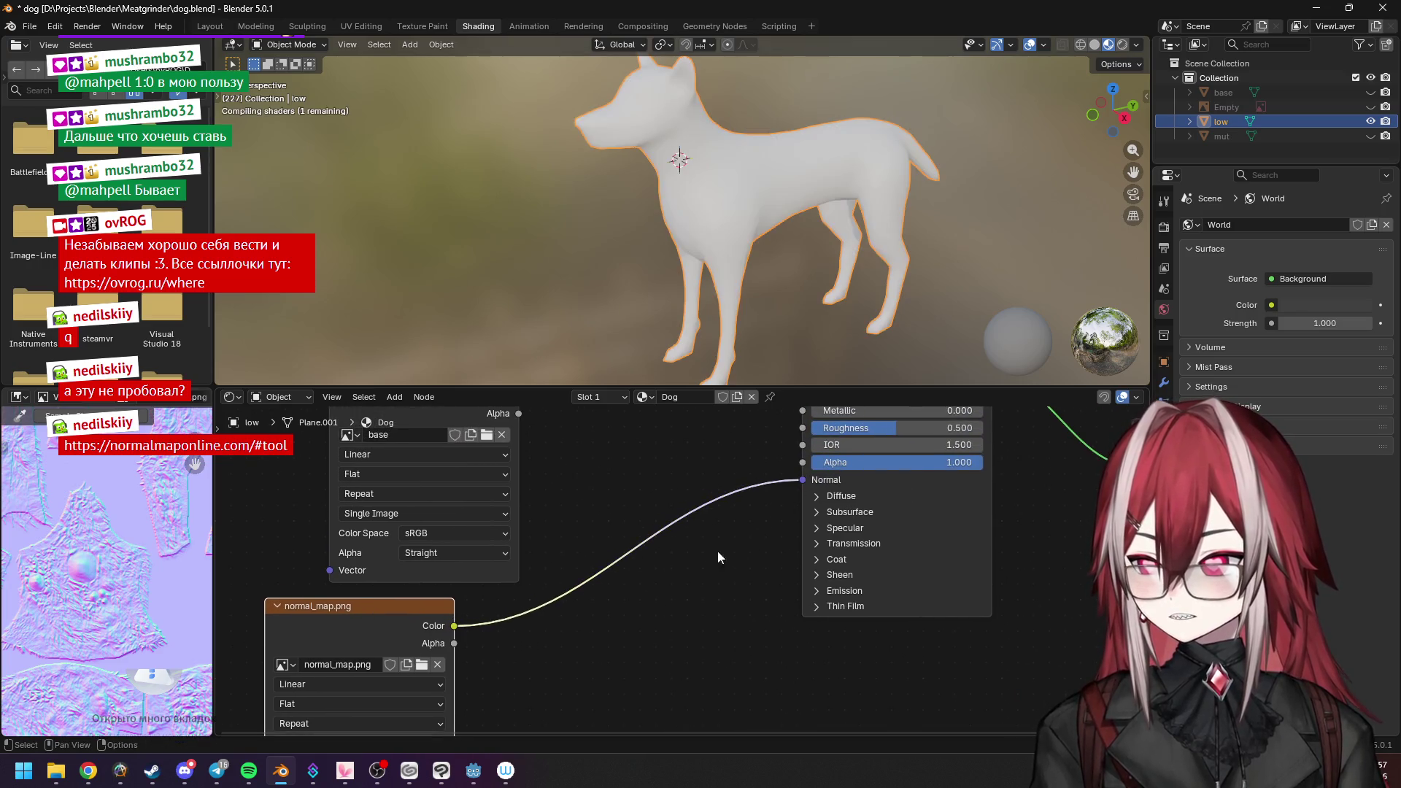
scroll(692, 558, "down", 1)
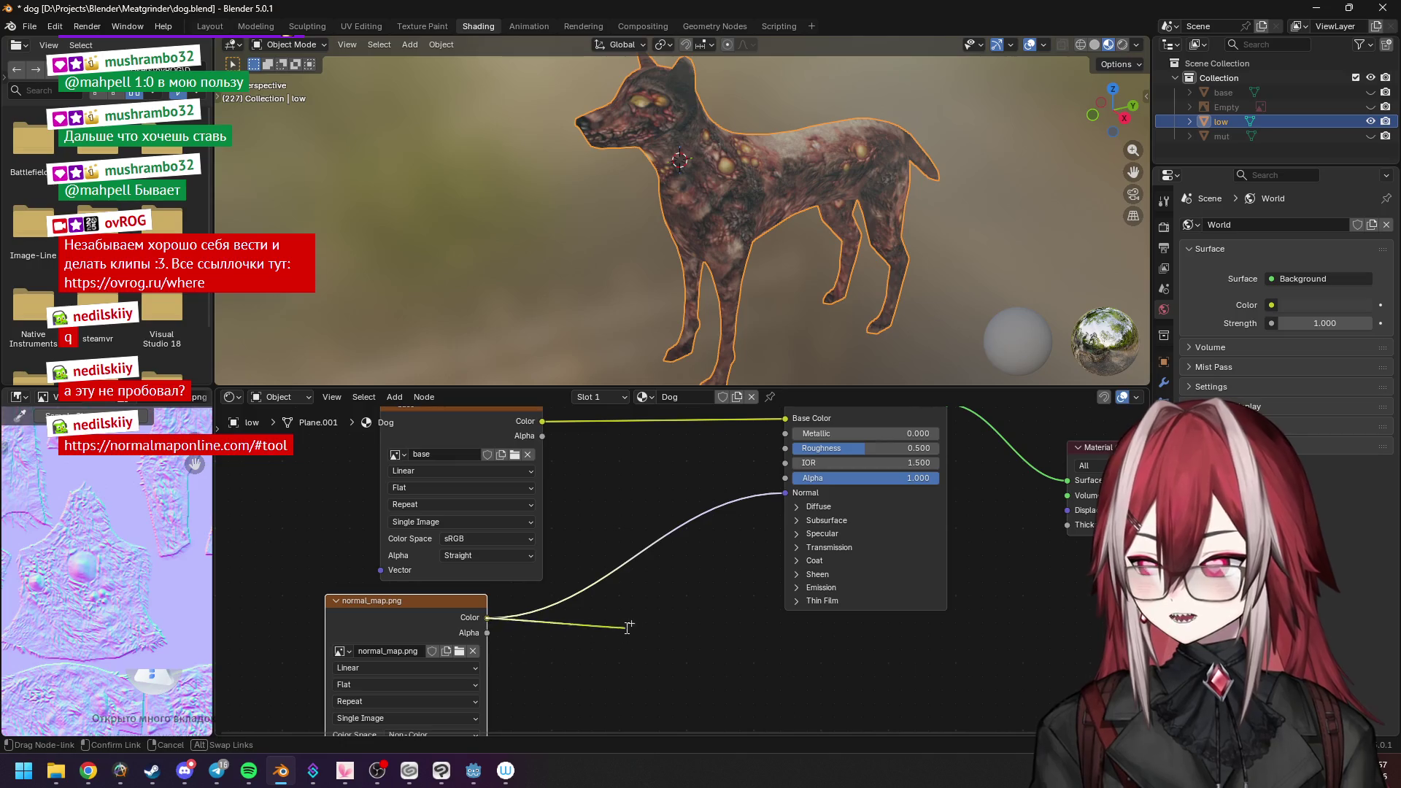
left_click_drag(625, 626, 626, 627)
type("norma")
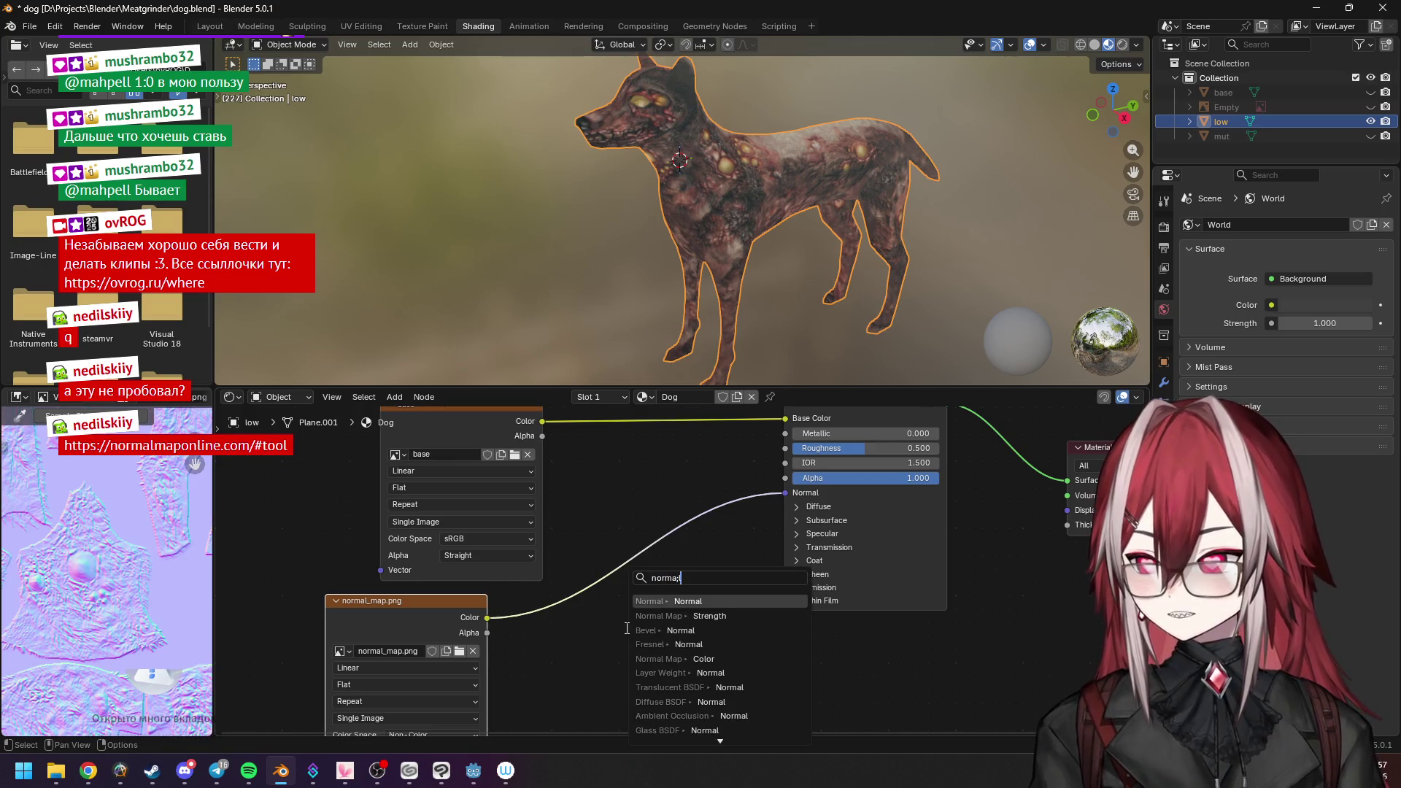
key("Return")
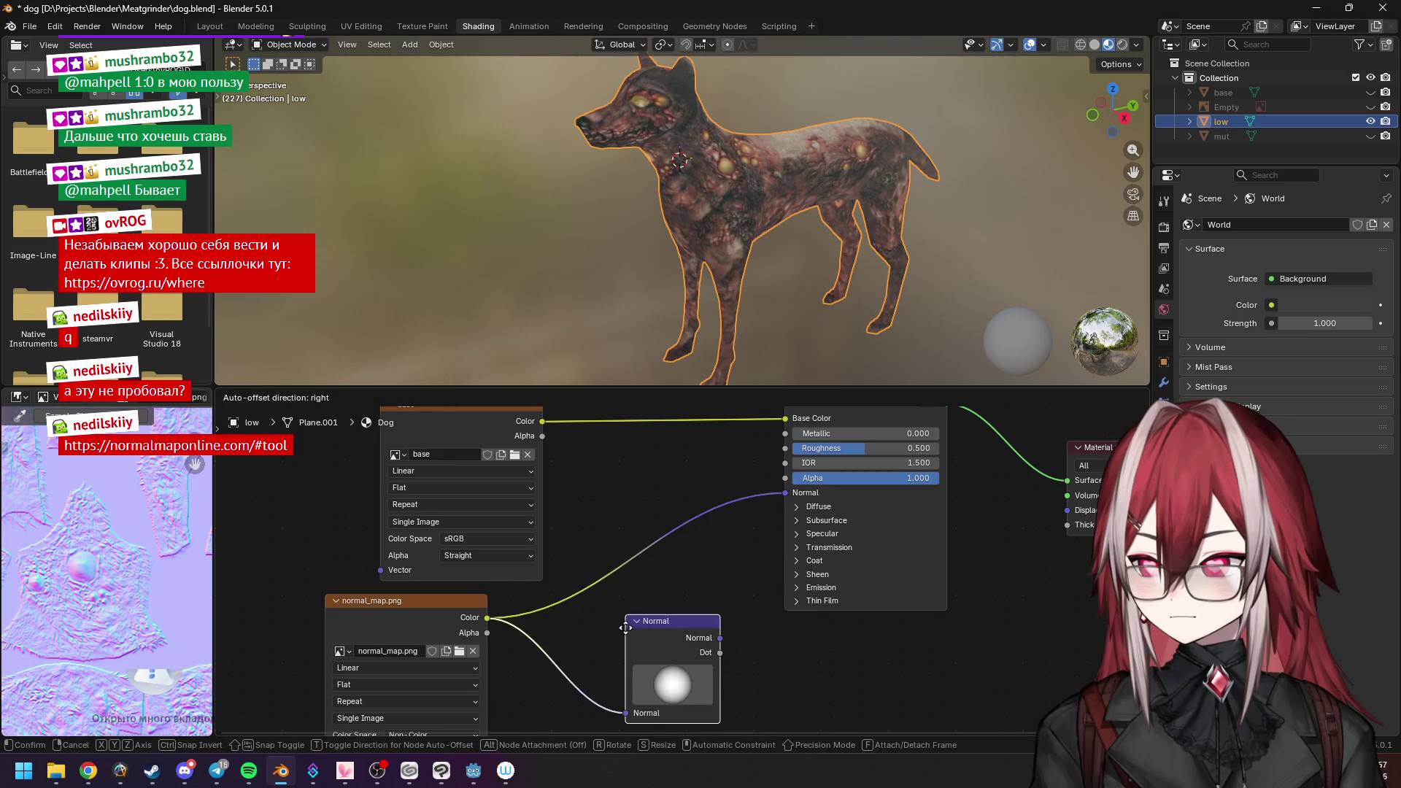
left_click(642, 626)
key("x")
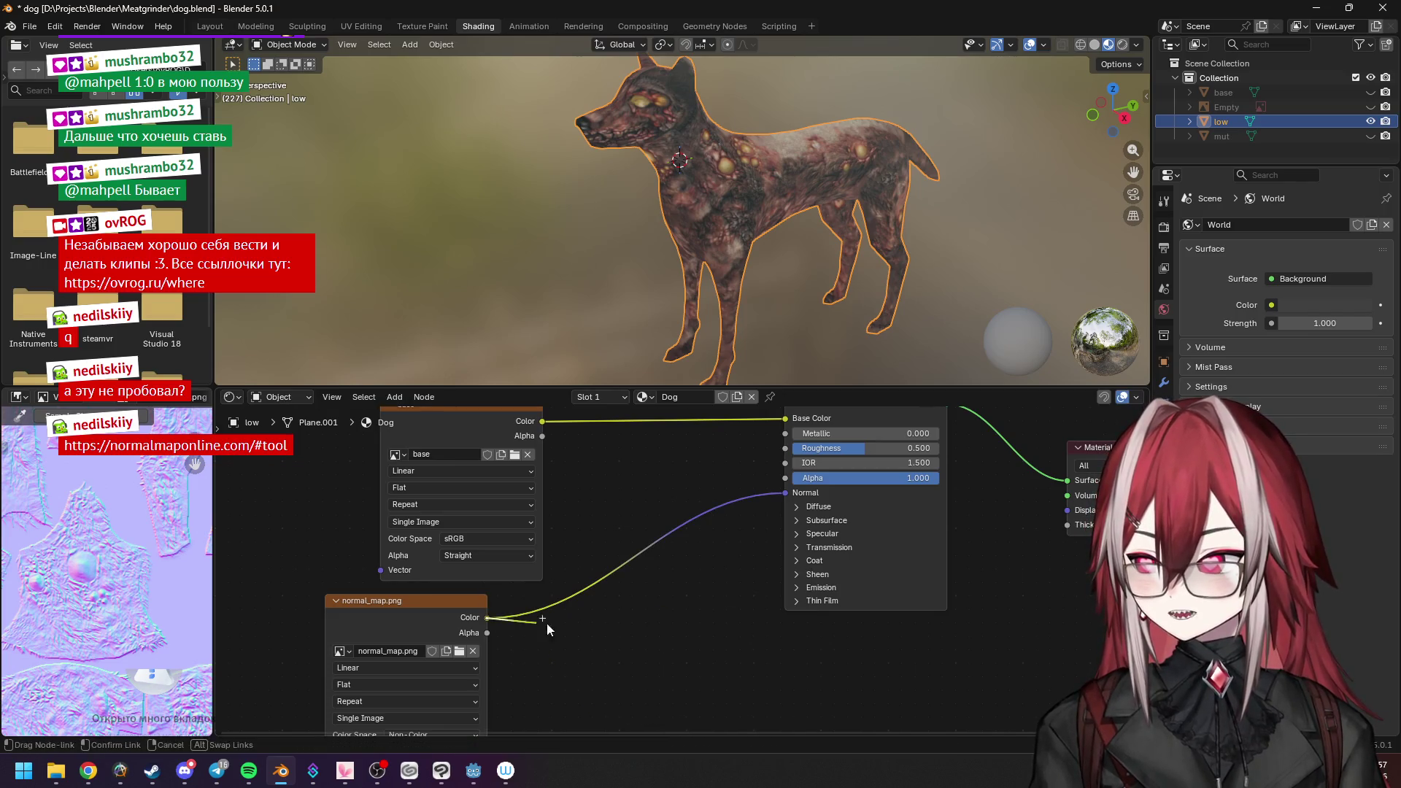
Insert a Normal Map node between normal_map.png's Color and the Principled BSDF Normal input.
left_click_drag(524, 626, 650, 632)
type("normal")
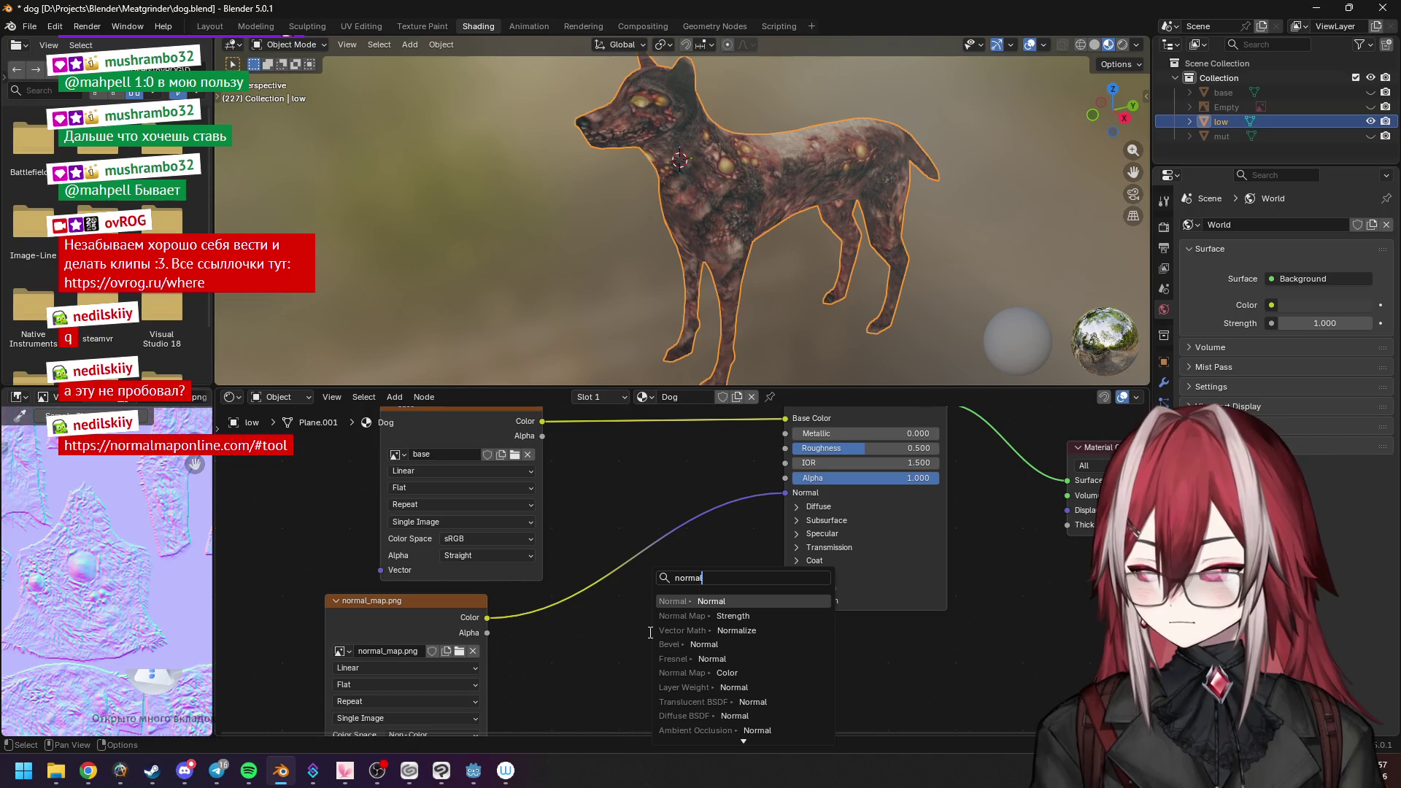
left_click(706, 615)
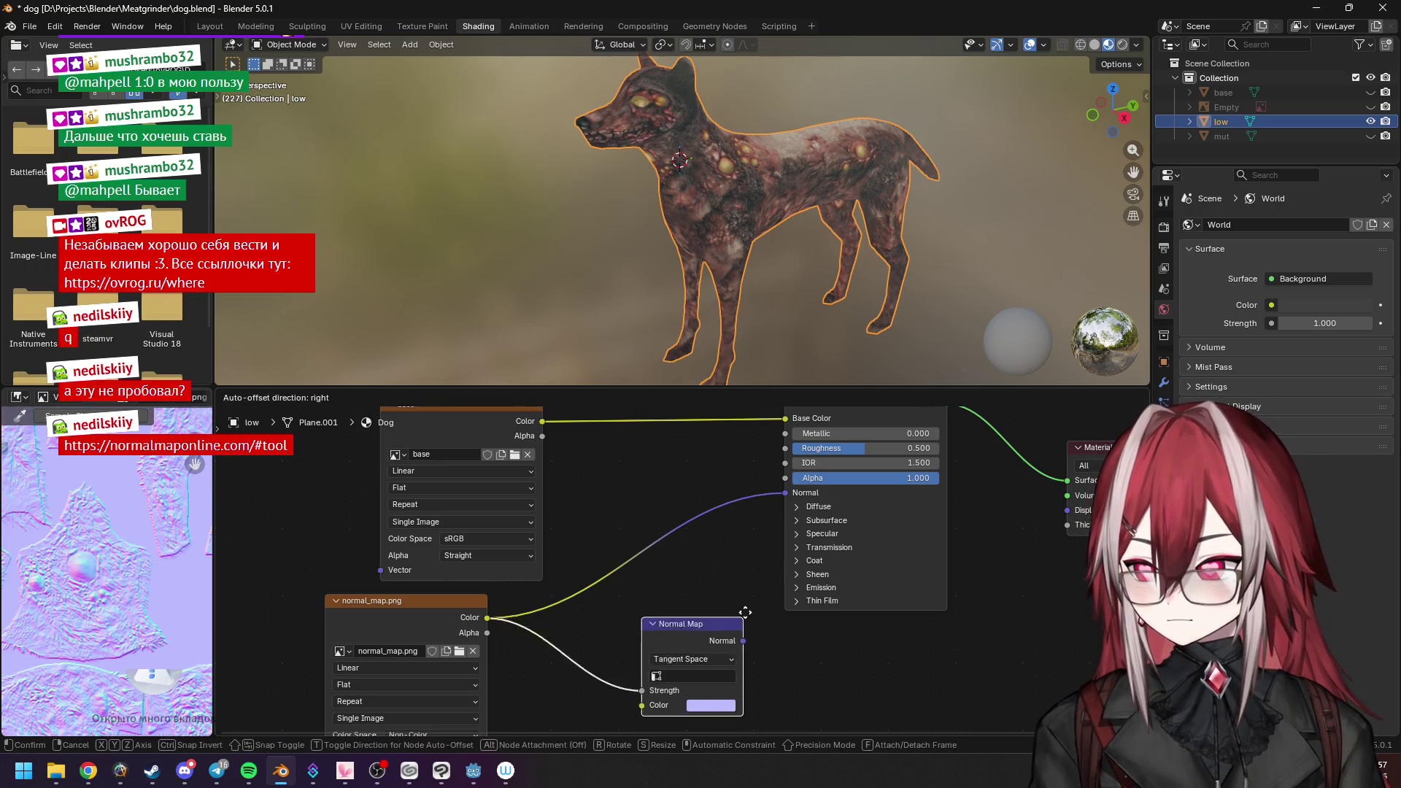
left_click(709, 600)
left_click_drag(486, 618, 558, 655)
left_click_drag(762, 540, 784, 494)
left_click_drag(645, 609, 660, 550)
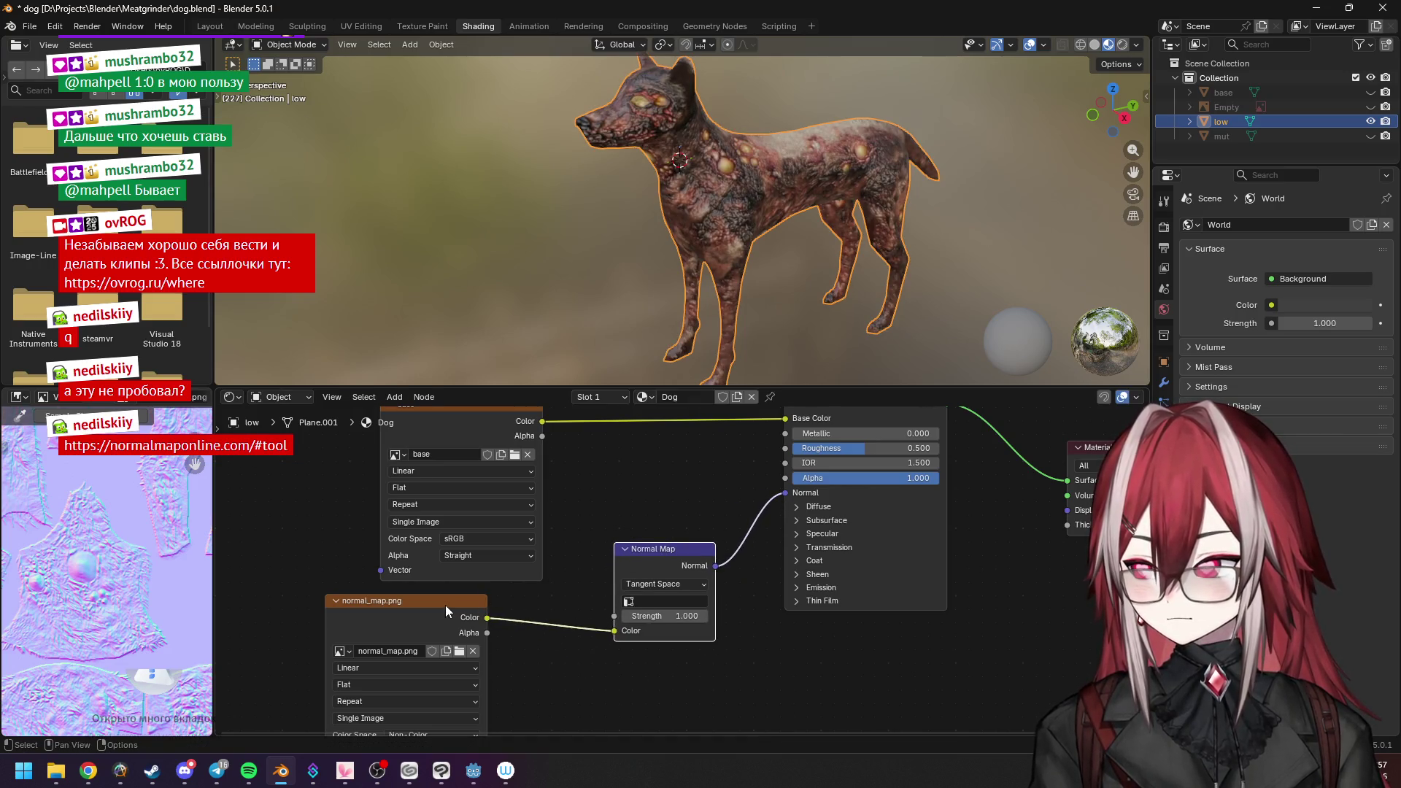
left_click_drag(445, 611, 470, 624)
scroll(781, 125, "up", 5)
scroll(754, 167, "up", 3)
Inspect the bumpy dog from above and the side, then switch to NormalMap Online.
mouse_move(701, 209)
middle_mouse_down()
mouse_move(877, 199)
mouse_move(709, 208)
mouse_move(697, 288)
mouse_move(737, 247)
mouse_move(741, 208)
mouse_move(712, 160)
middle_mouse_up()
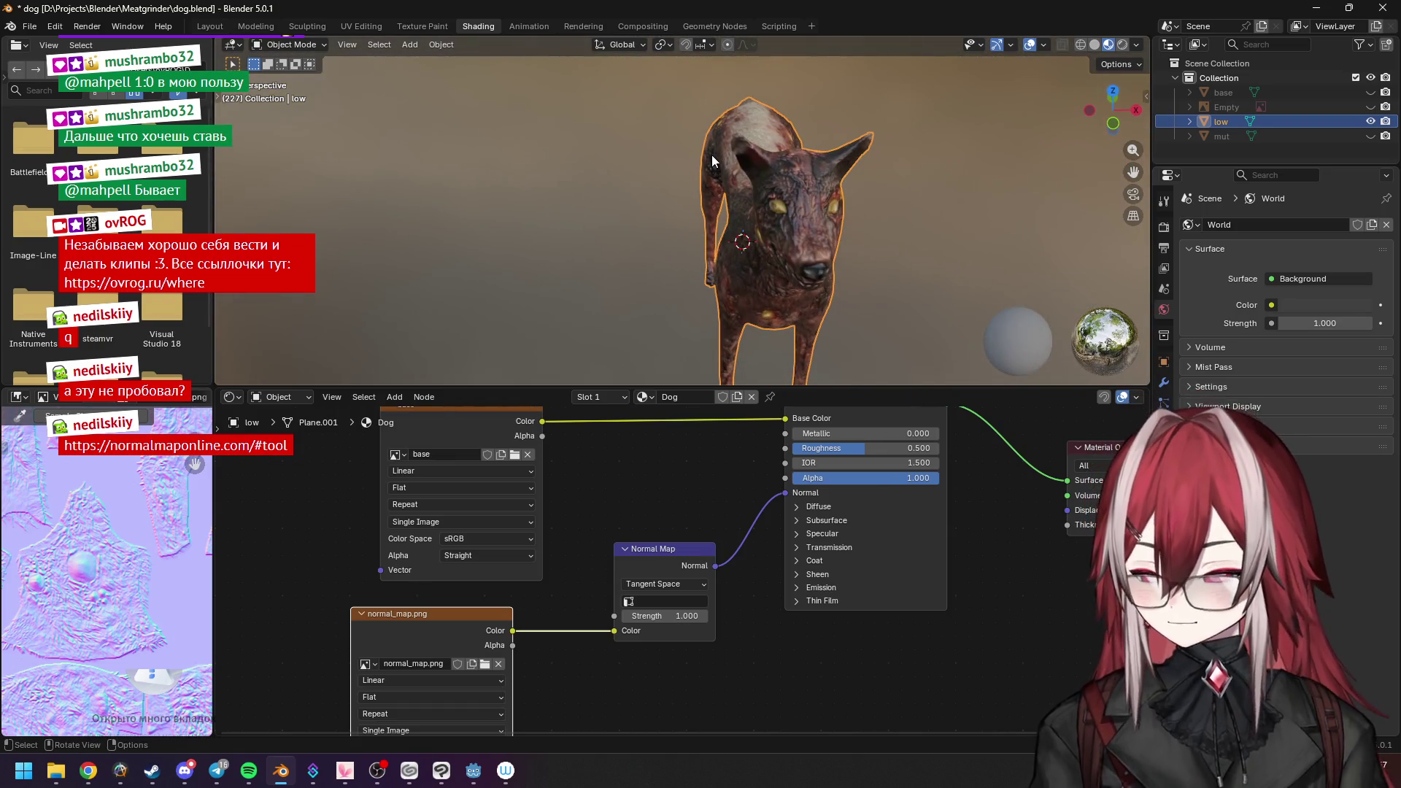
key("KP_7")
scroll(711, 205, "up", 3)
scroll(712, 205, "up", 2)
scroll(712, 205, "down", 1)
mouse_move(711, 205)
middle_mouse_down()
mouse_move(695, 249)
mouse_move(854, 159)
mouse_move(929, 74)
middle_mouse_up()
left_click(87, 771)
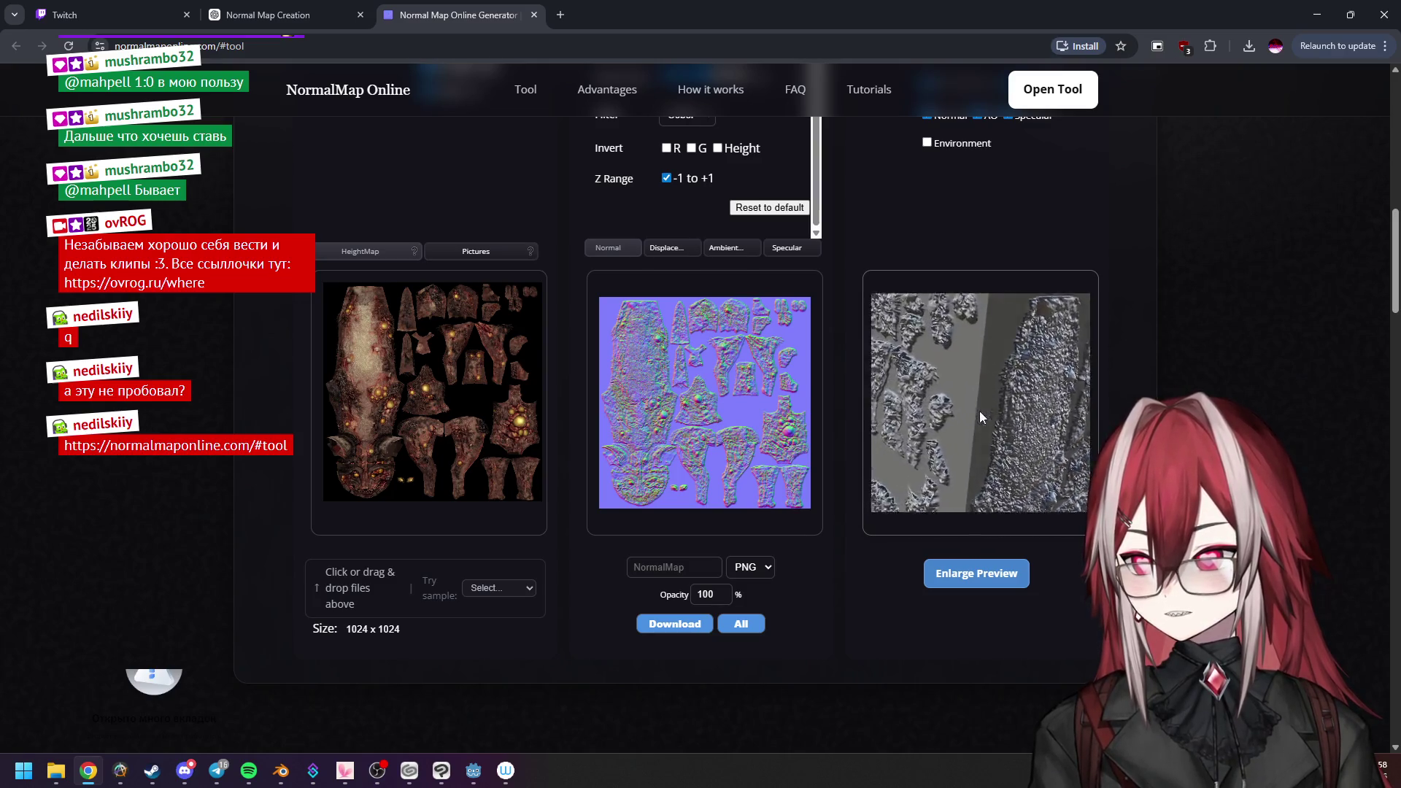
Download the generated normal map to Downloads as NormalMap.png and return to Blender.
left_click(663, 630)
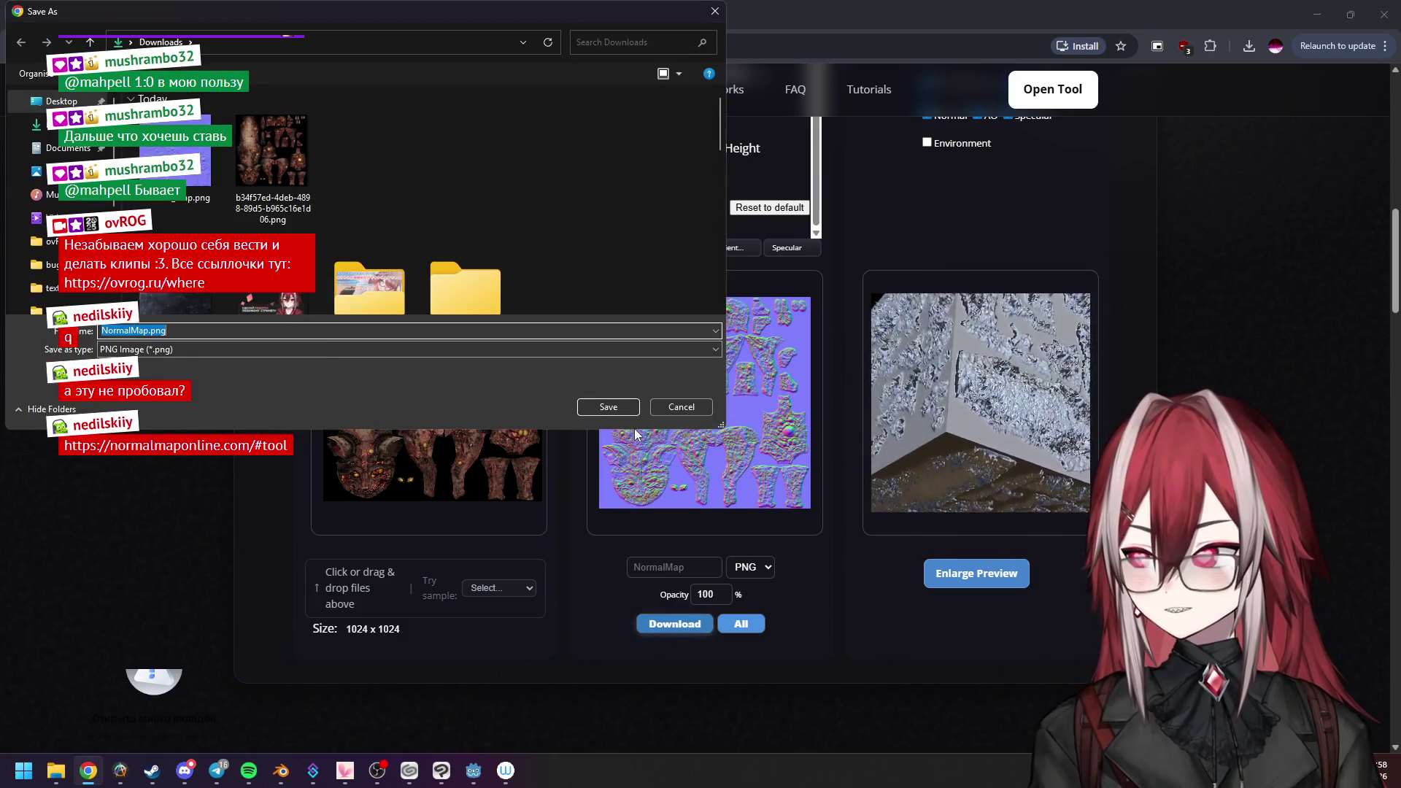
left_click(613, 408)
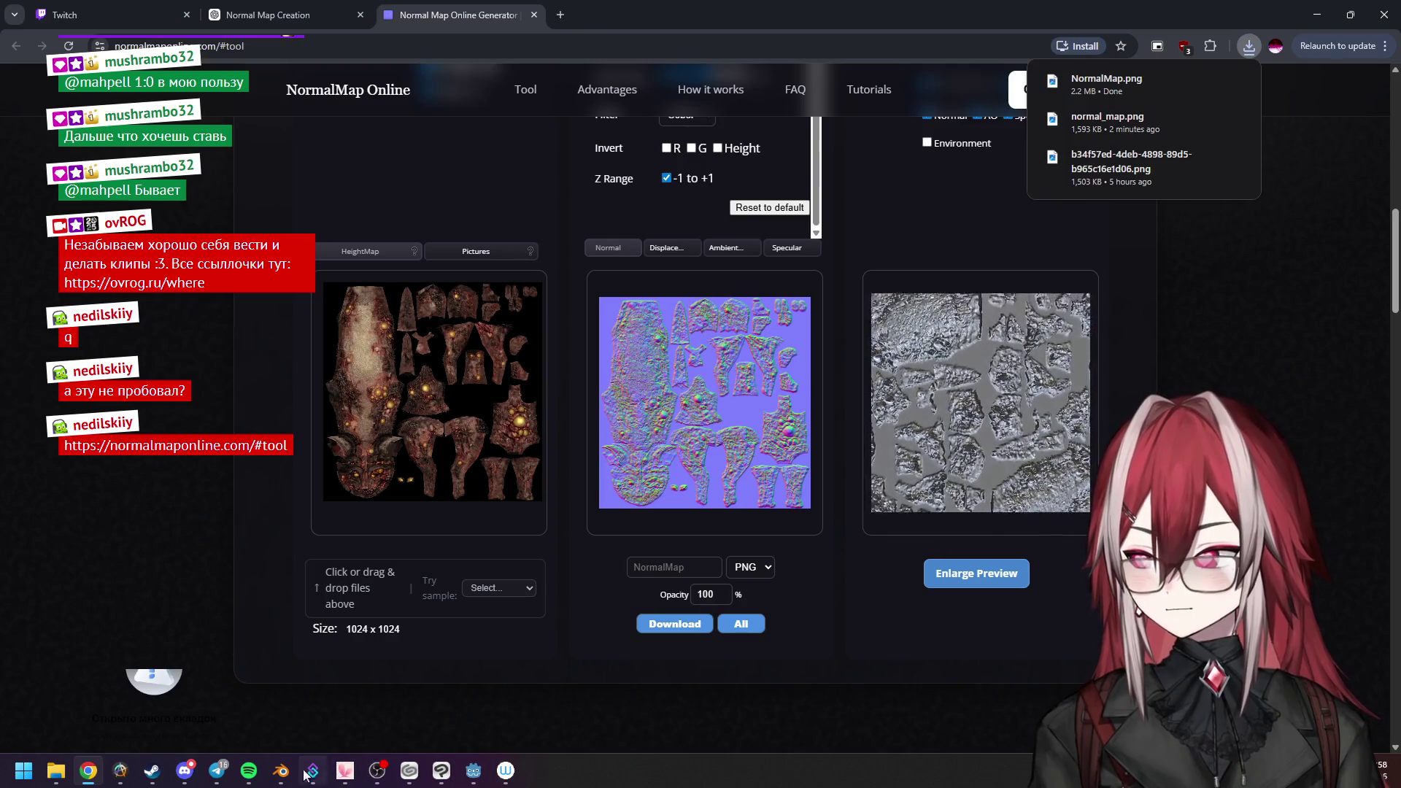
mouse_move(282, 772)
left_click(329, 695)
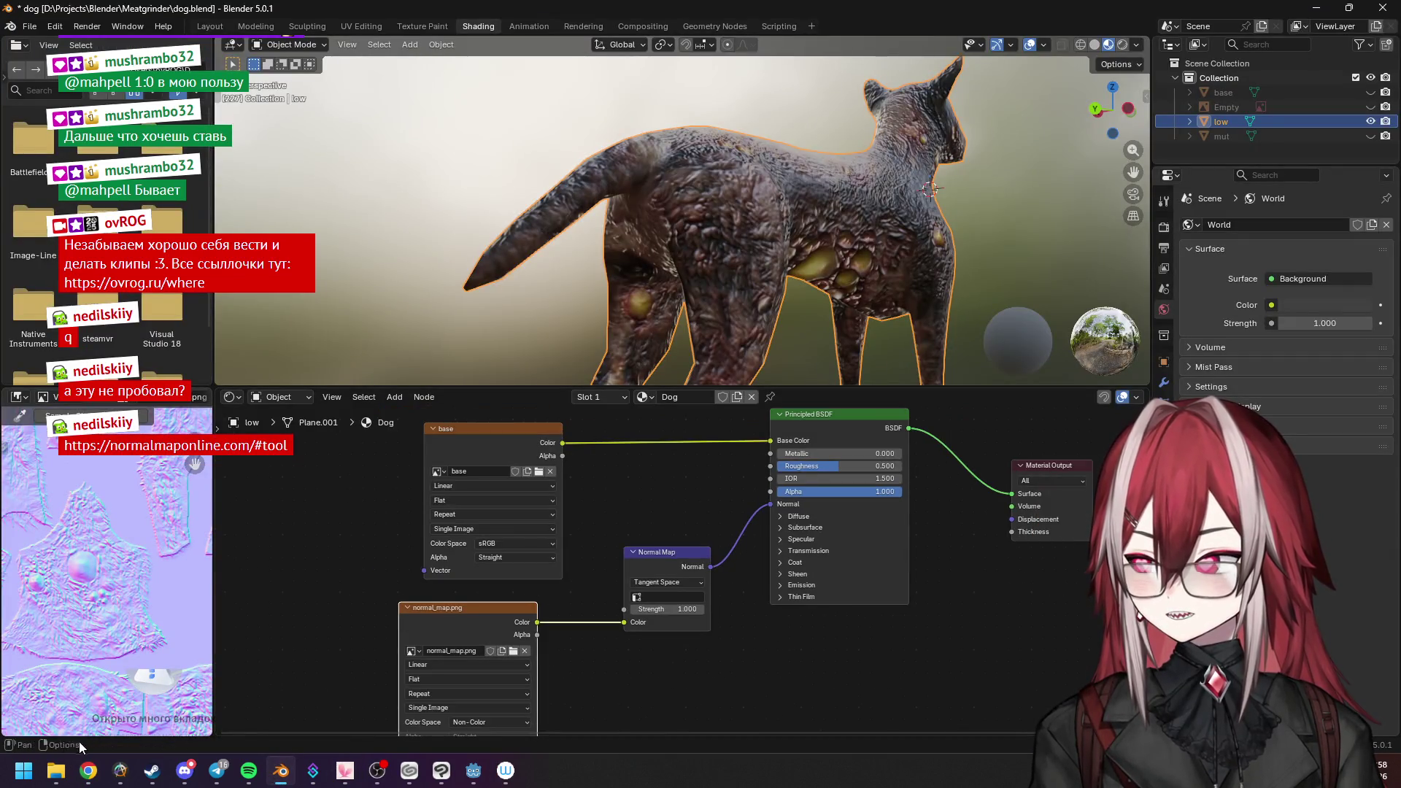
Paste NormalMap.png from Downloads into the dog project folder.
left_click(88, 771)
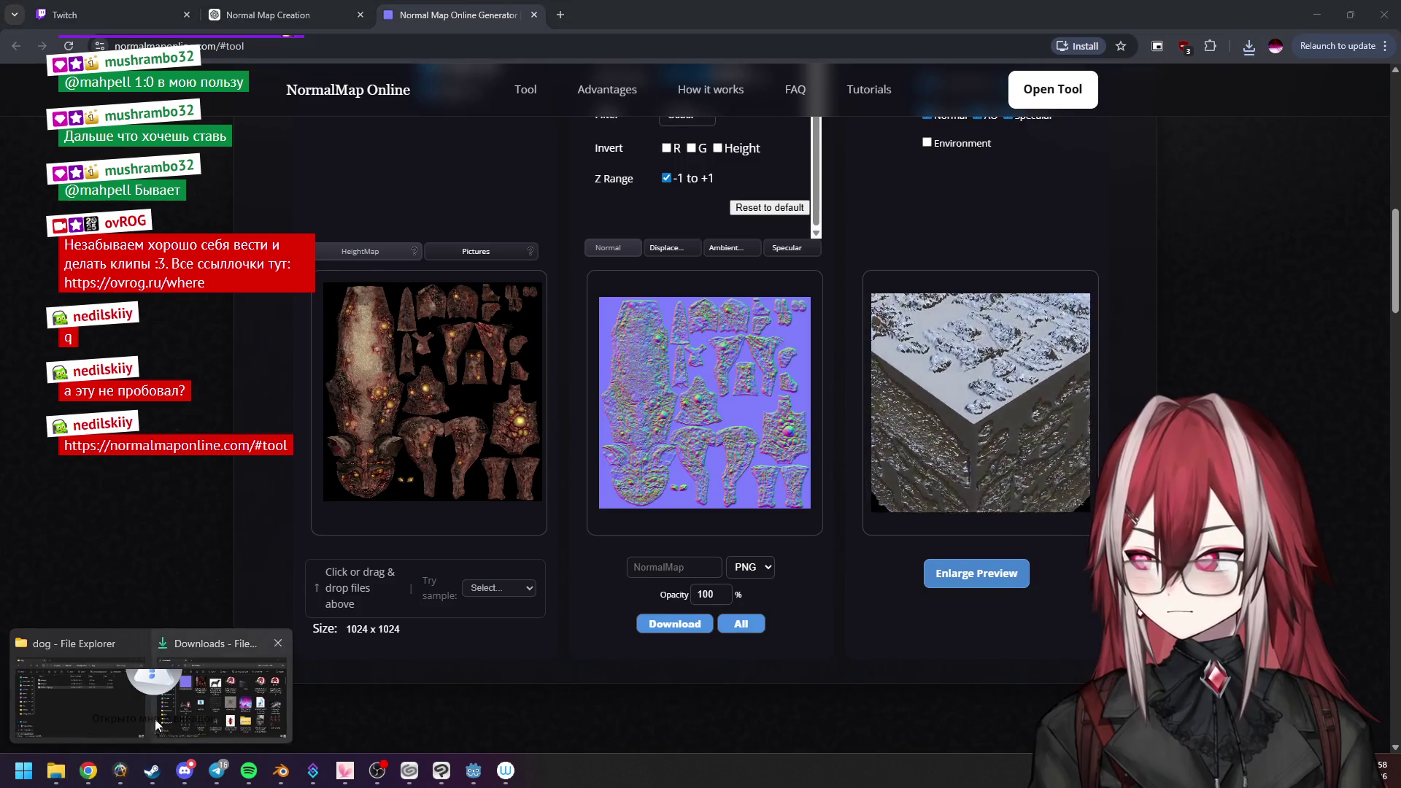
mouse_move(55, 771)
left_click(106, 718)
left_click(222, 690)
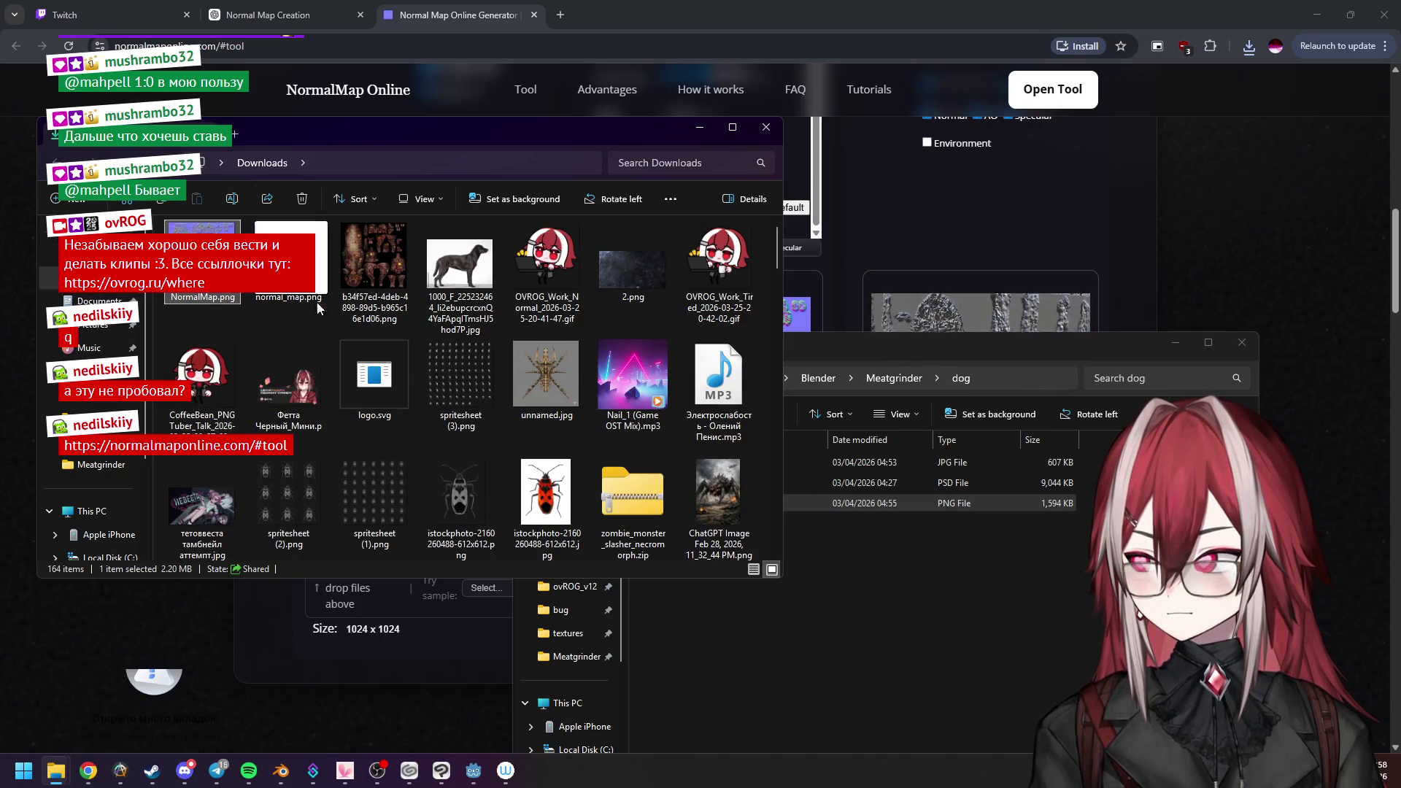
left_click(887, 623)
key("ctrl+v")
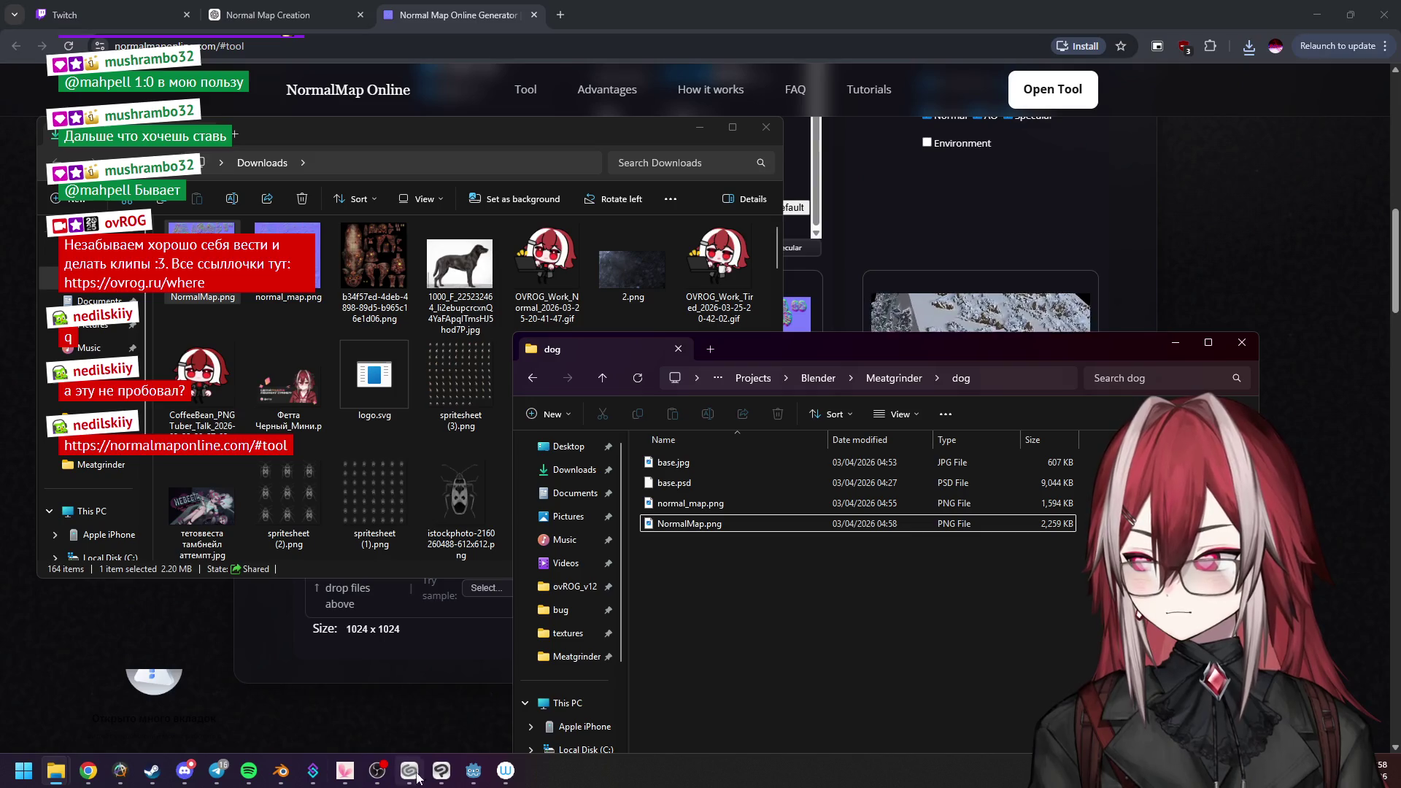
Drag NormalMap.png from the dog folder into Blender's shader editor as an image node.
left_click(280, 770)
left_click(475, 776)
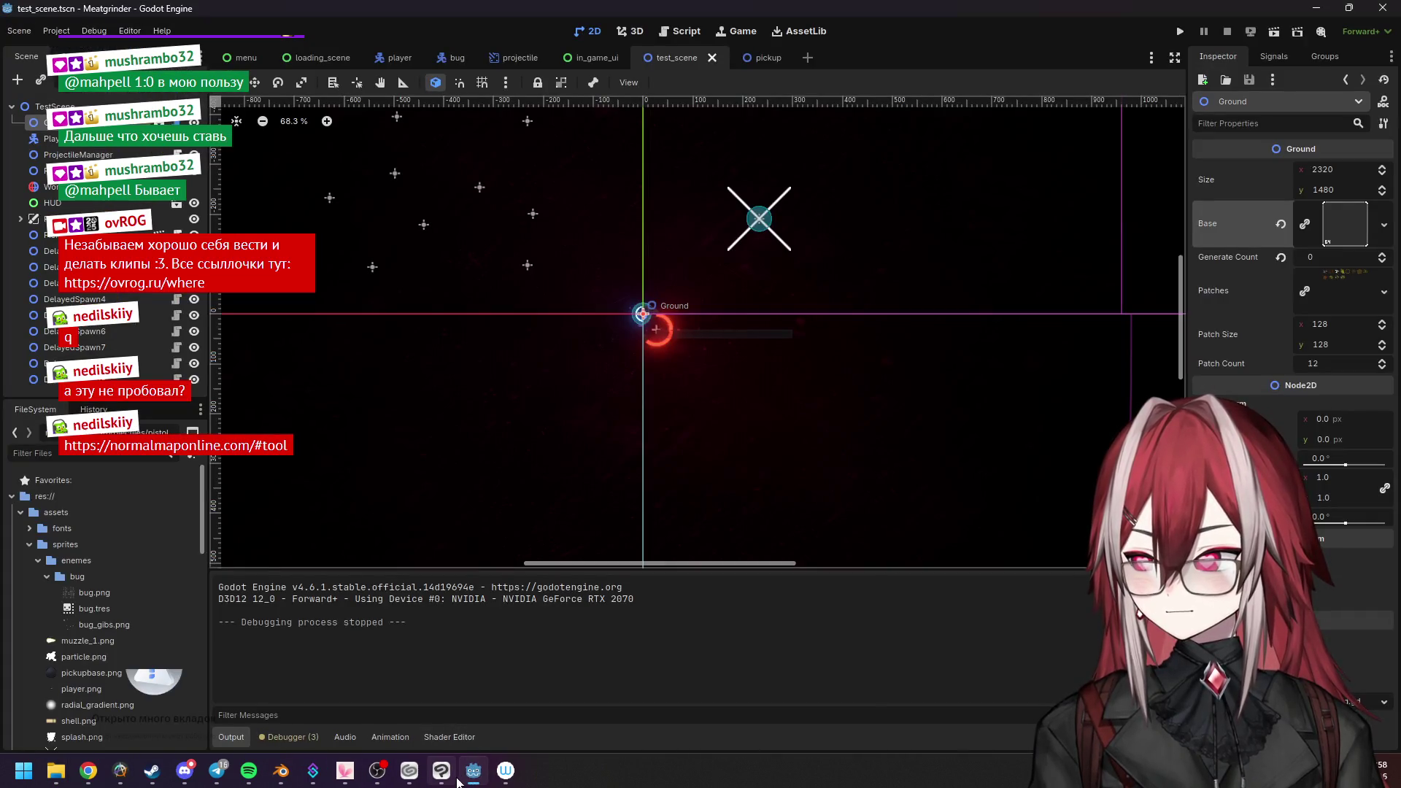
left_click(280, 773)
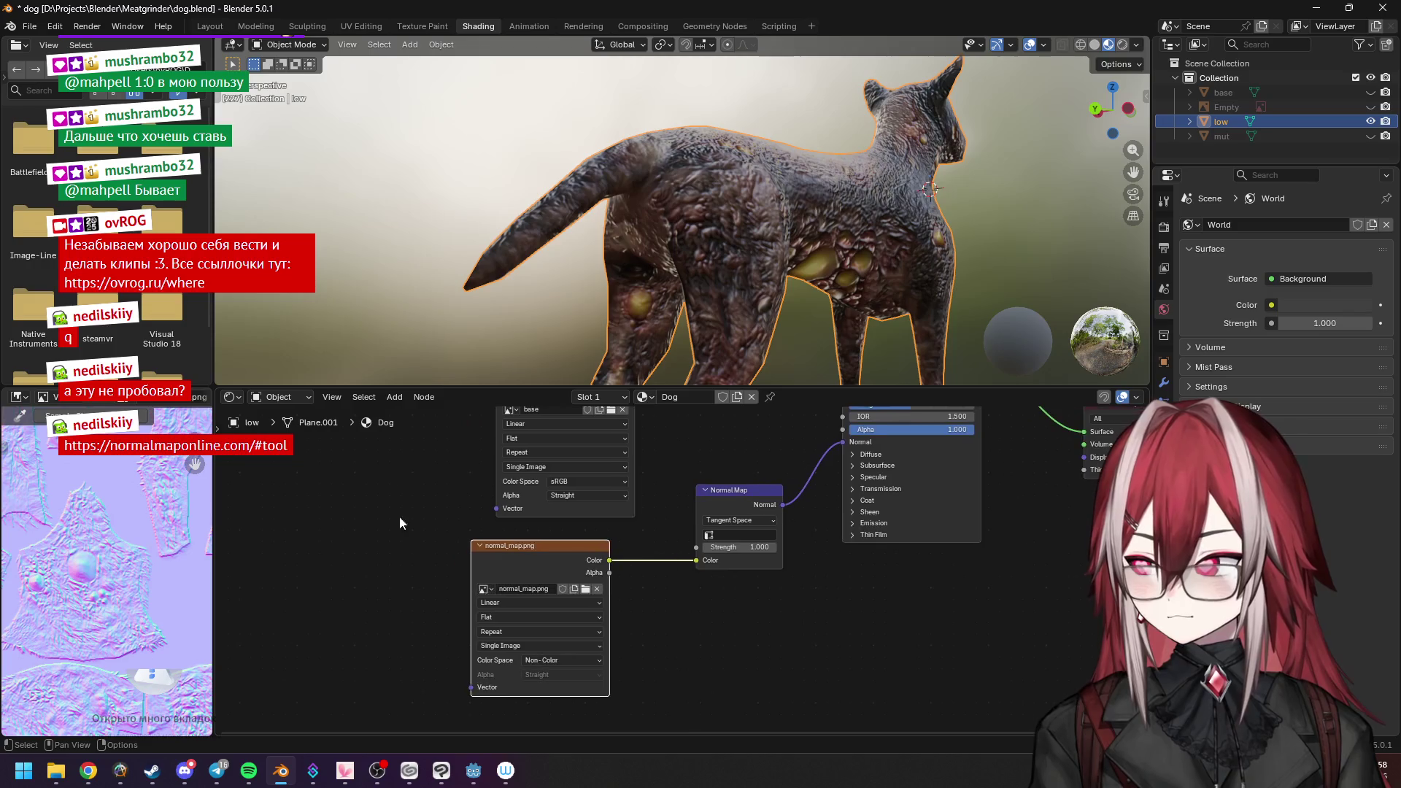
mouse_move(55, 772)
left_click(83, 692)
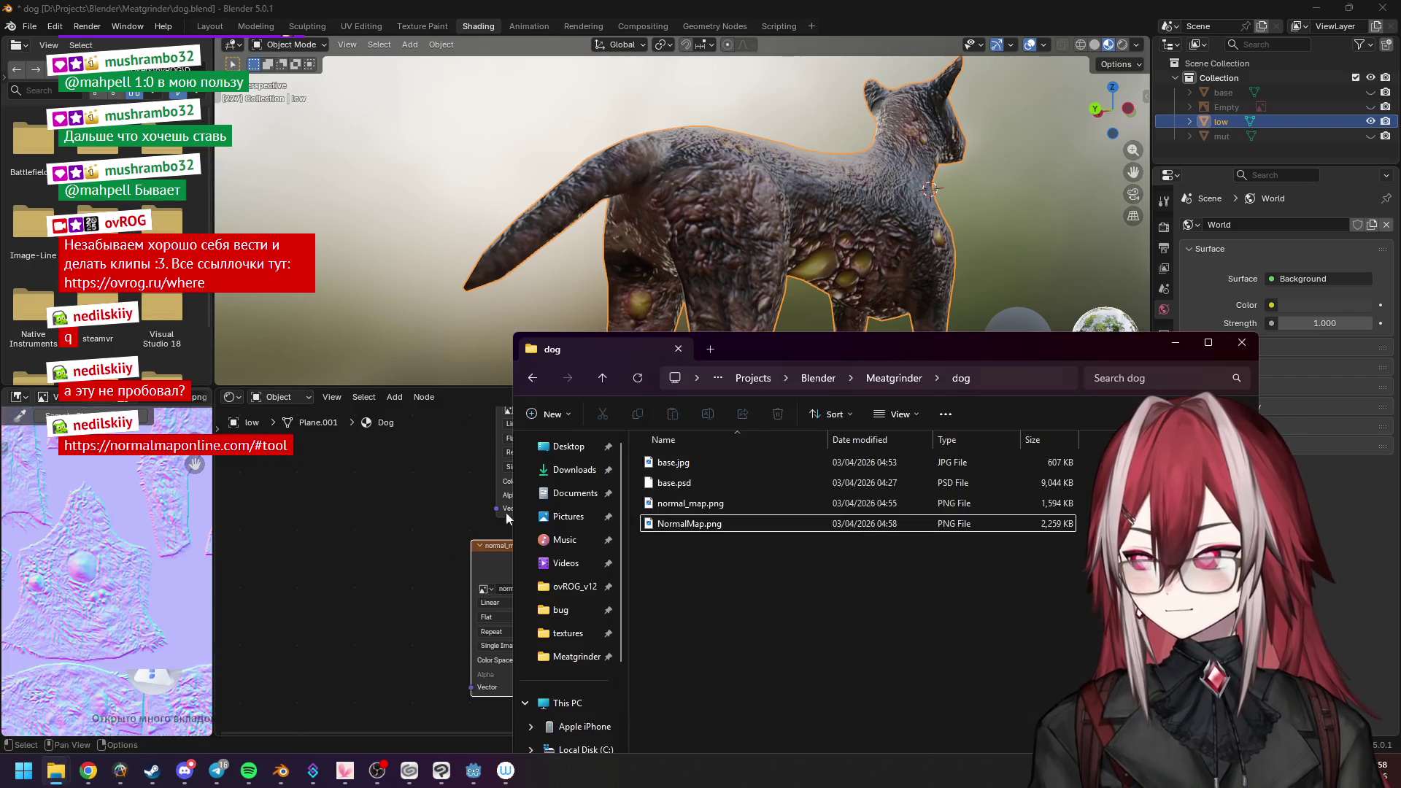
left_click(709, 525)
left_click_drag(275, 580, 274, 580)
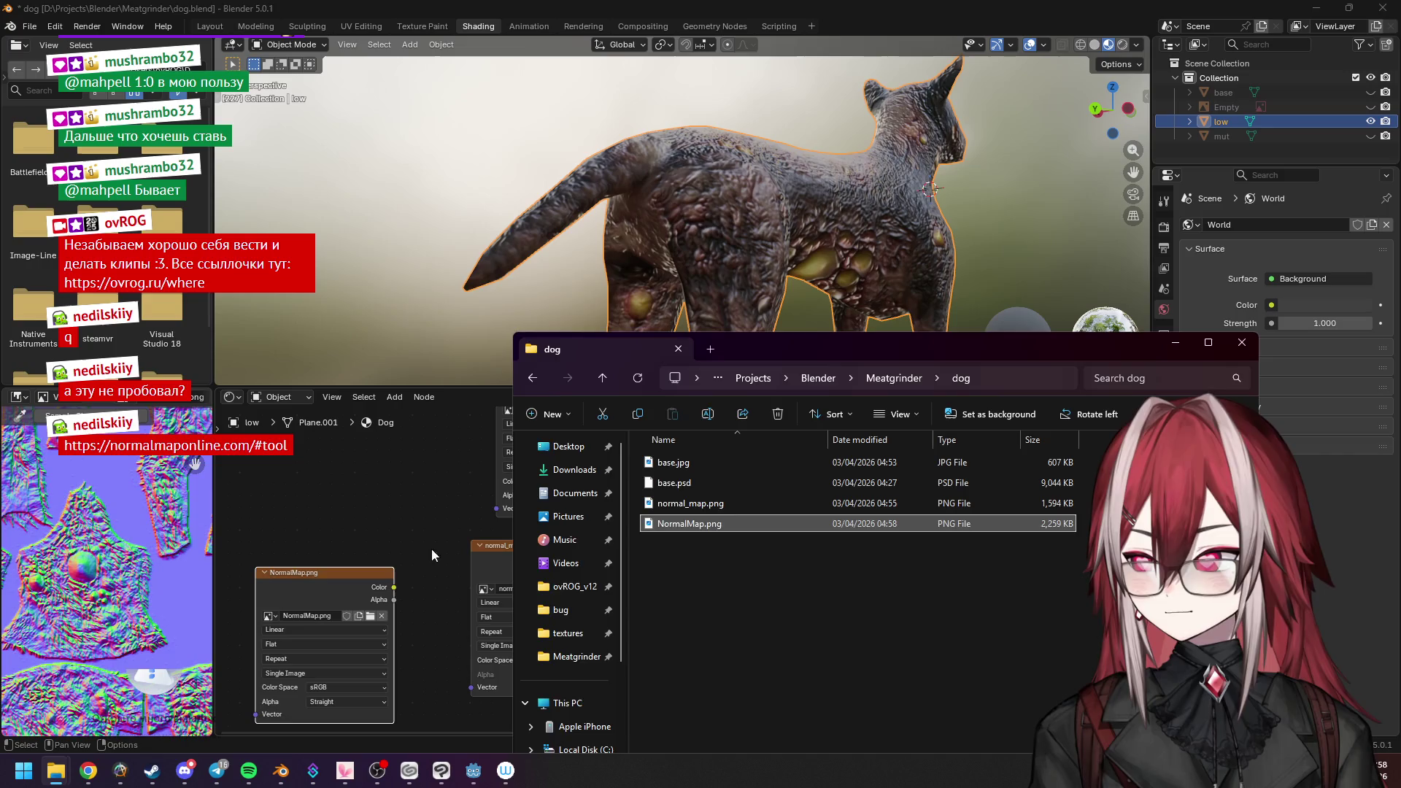
Feed NormalMap.png into the Normal Map node's Color as Non-Color data and tidy the two image nodes.
left_click_drag(393, 588, 702, 561)
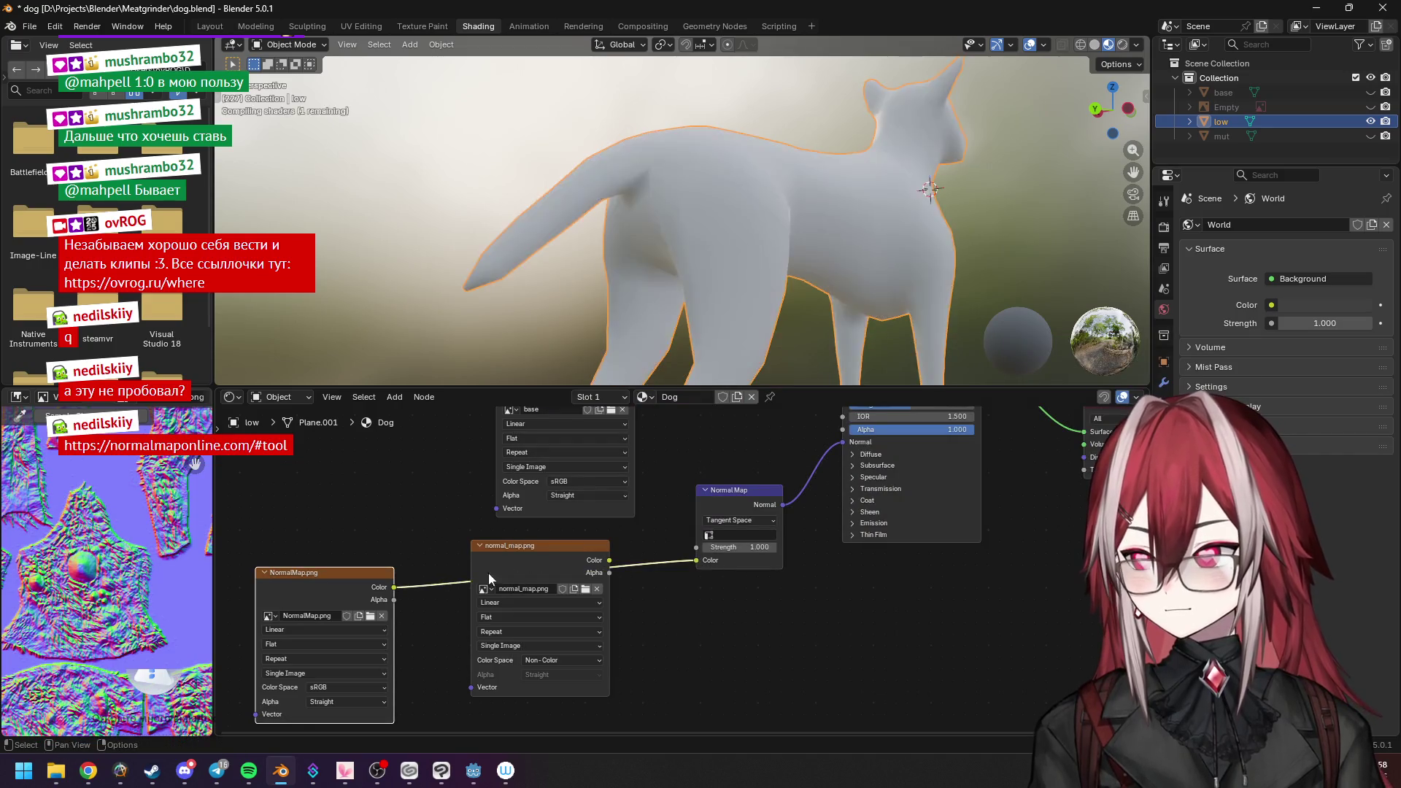
left_click(366, 683)
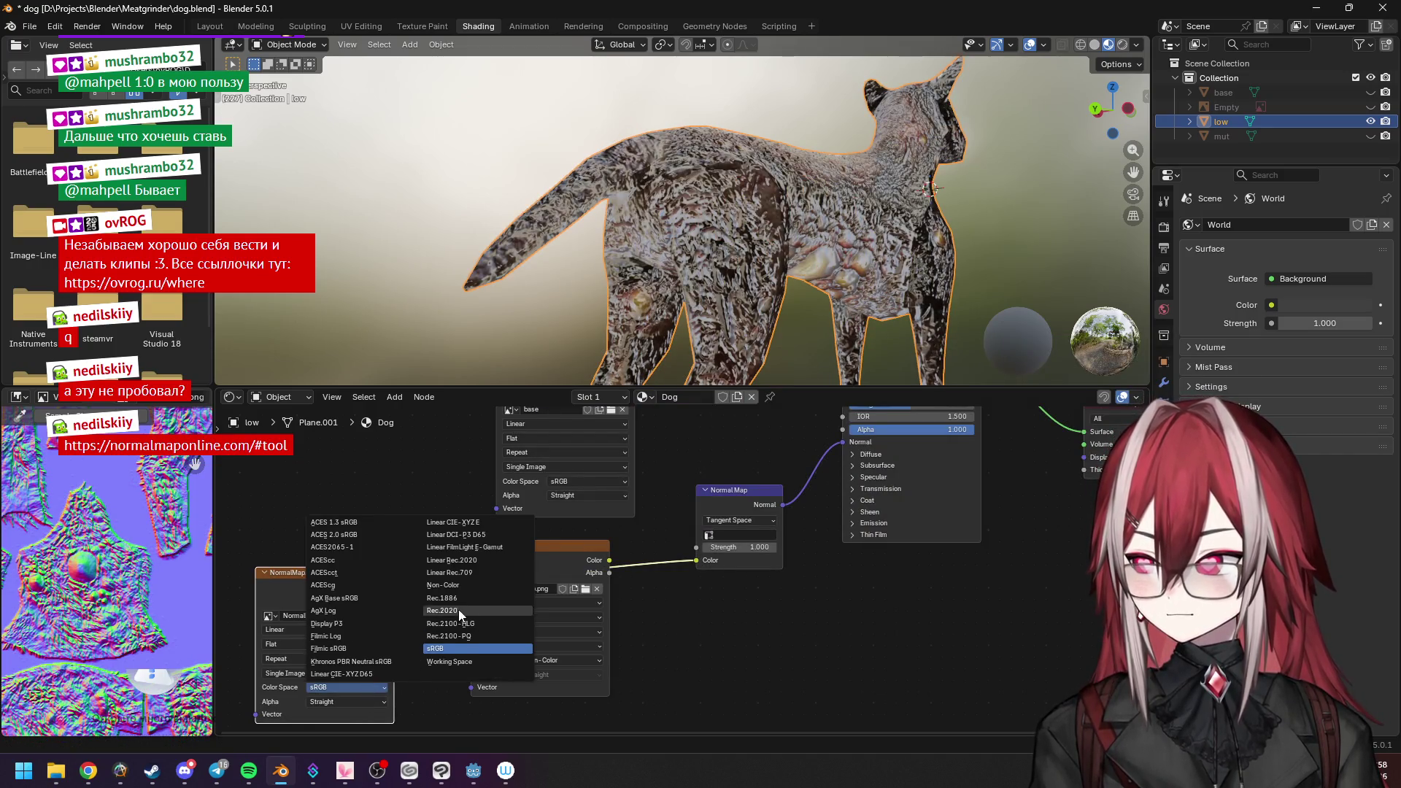
left_click(467, 586)
left_click_drag(343, 582, 354, 510)
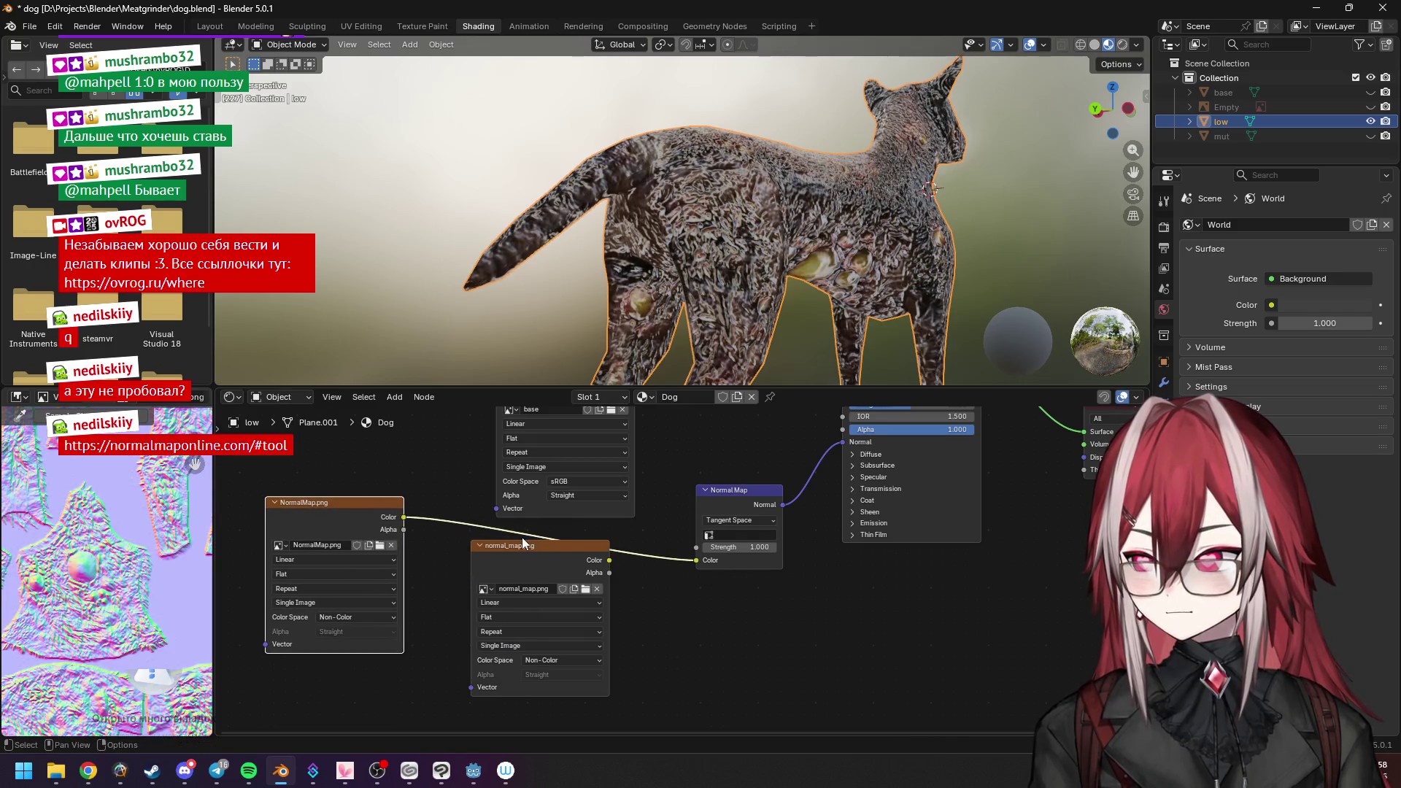
left_click_drag(523, 543, 516, 595)
Lower the Normal Map strength to 0.610 while watching the dog's skin bumps.
mouse_move(723, 284)
middle_mouse_down()
mouse_move(778, 240)
mouse_move(696, 252)
mouse_move(881, 245)
mouse_move(713, 224)
mouse_move(726, 248)
middle_mouse_up()
scroll(713, 225, "down", 5)
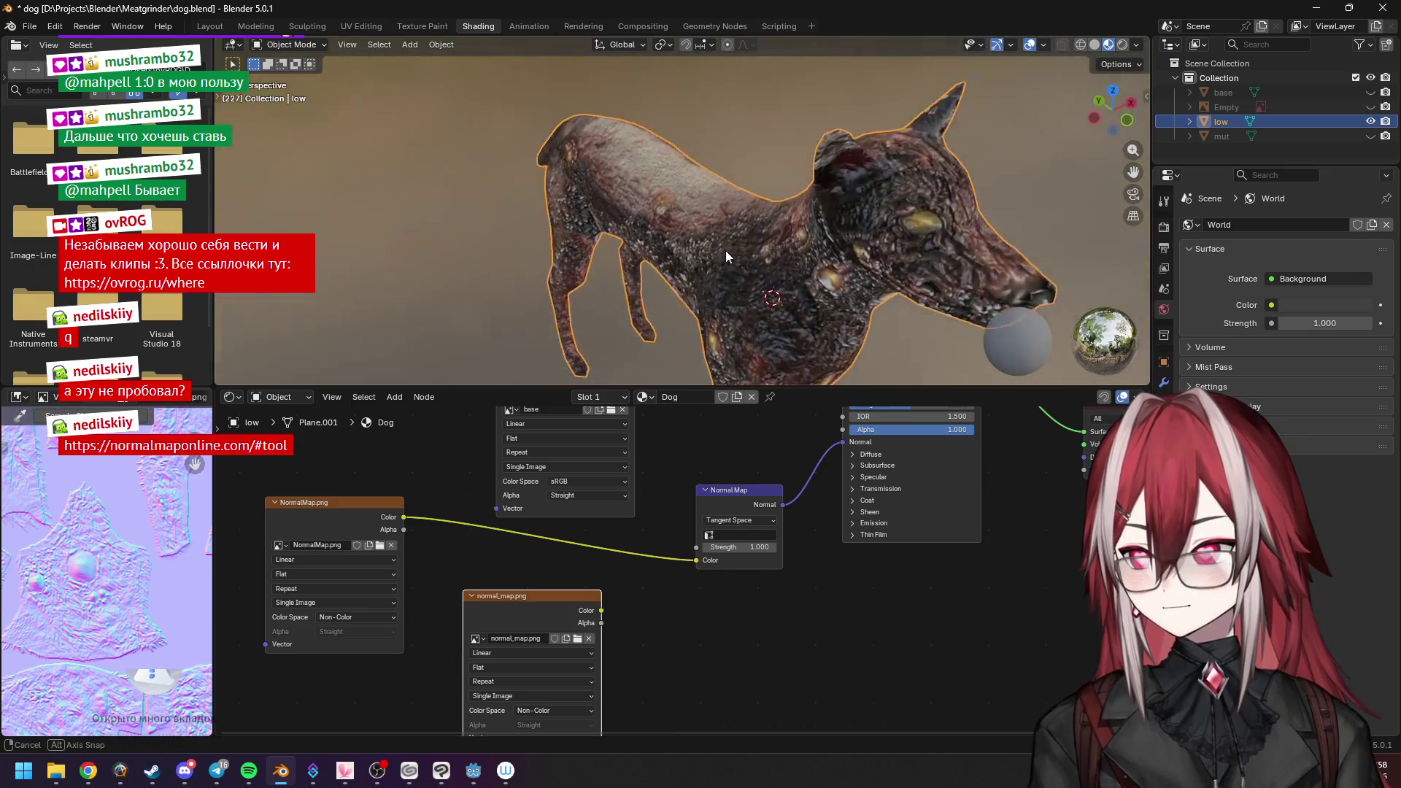
scroll(723, 257, "up", 8)
mouse_move(735, 545)
left_mouse_down()
mouse_move(701, 546)
mouse_move(767, 547)
mouse_move(724, 546)
left_mouse_up()
scroll(661, 257, "down", 5)
mouse_move(683, 259)
middle_mouse_down()
mouse_move(864, 190)
mouse_move(702, 208)
middle_mouse_up()
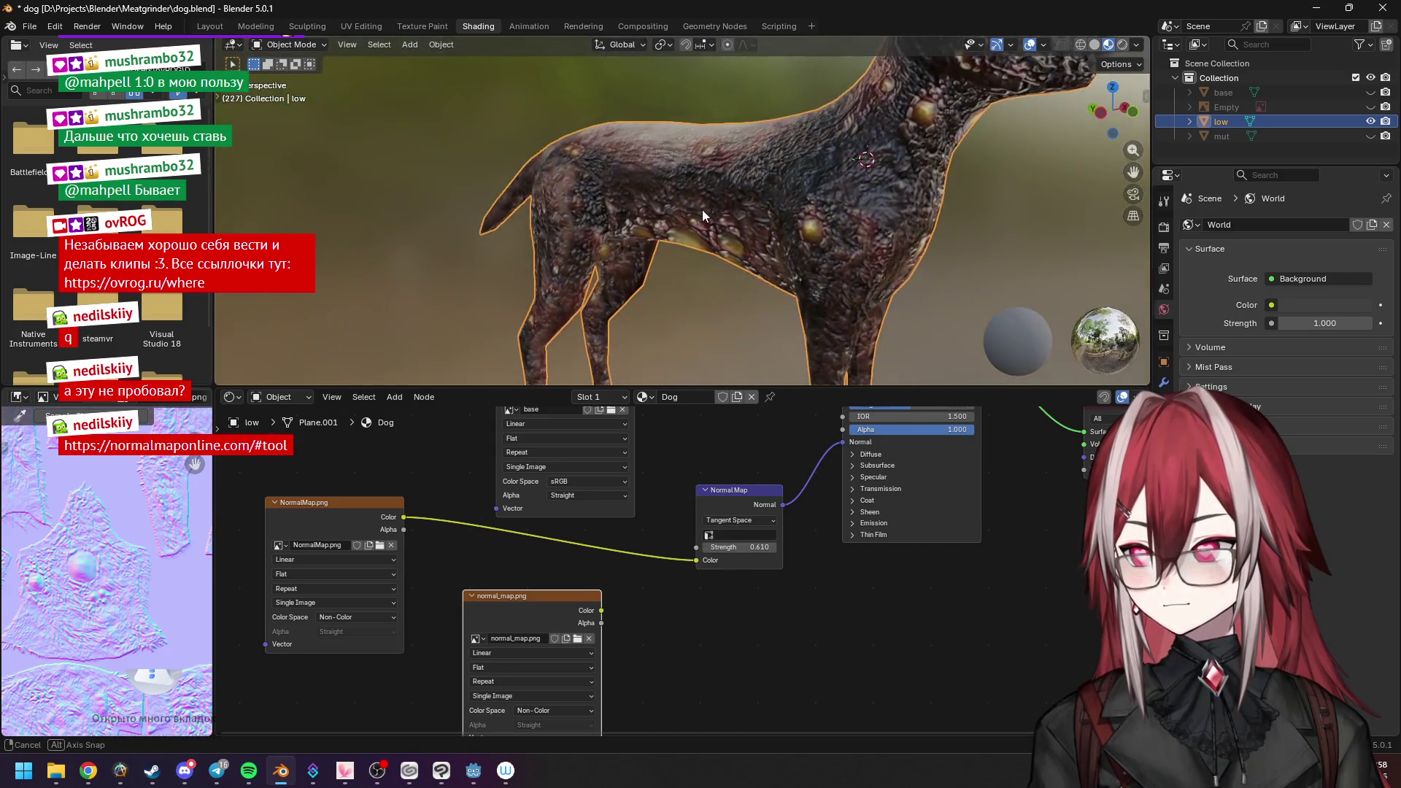
middle_click_drag(969, 537, 842, 635)
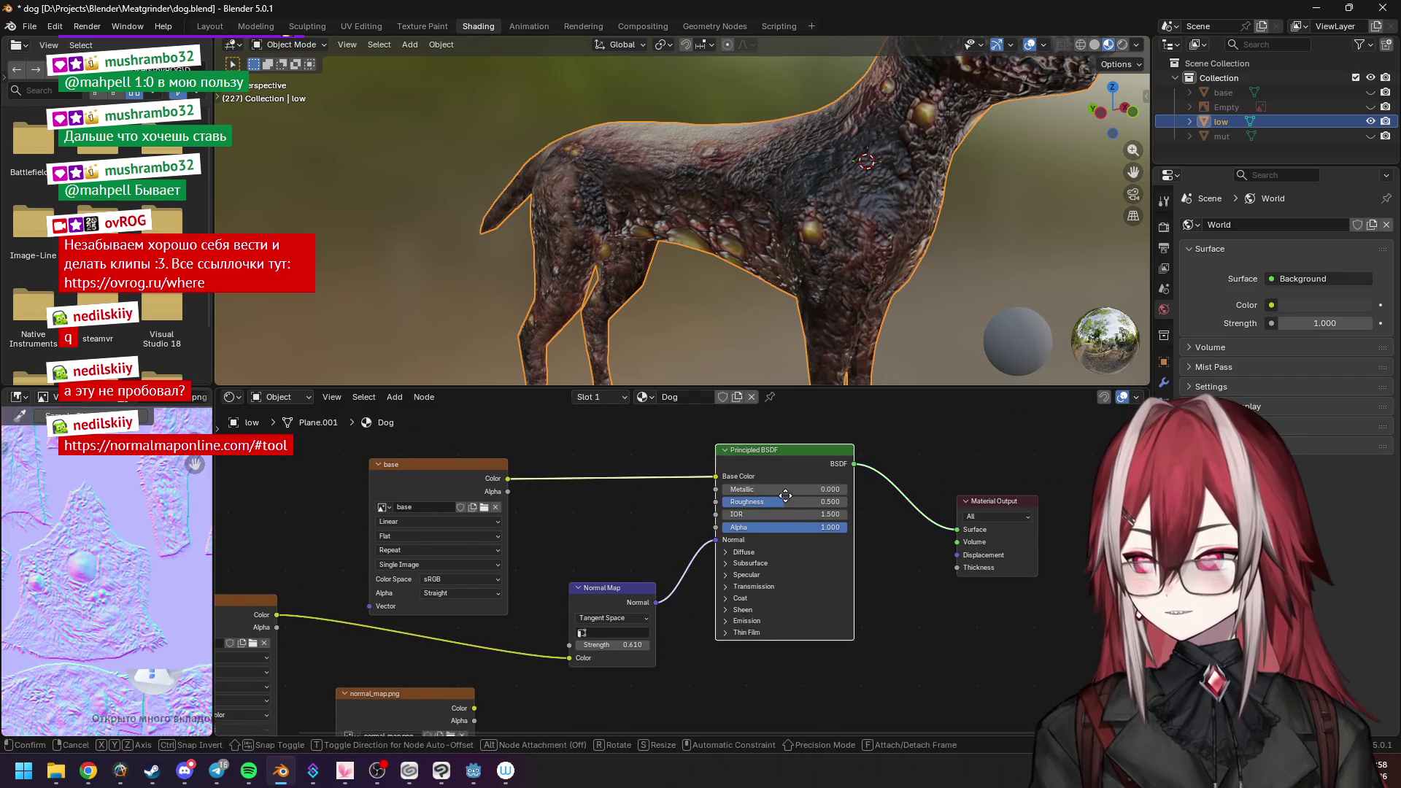
Raise Principled BSDF Roughness to 1.000 and Normal Map strength to 0.800, viewed from above.
left_click_drag(778, 500, 833, 500)
scroll(751, 263, "down", 5)
scroll(838, 255, "up", 3)
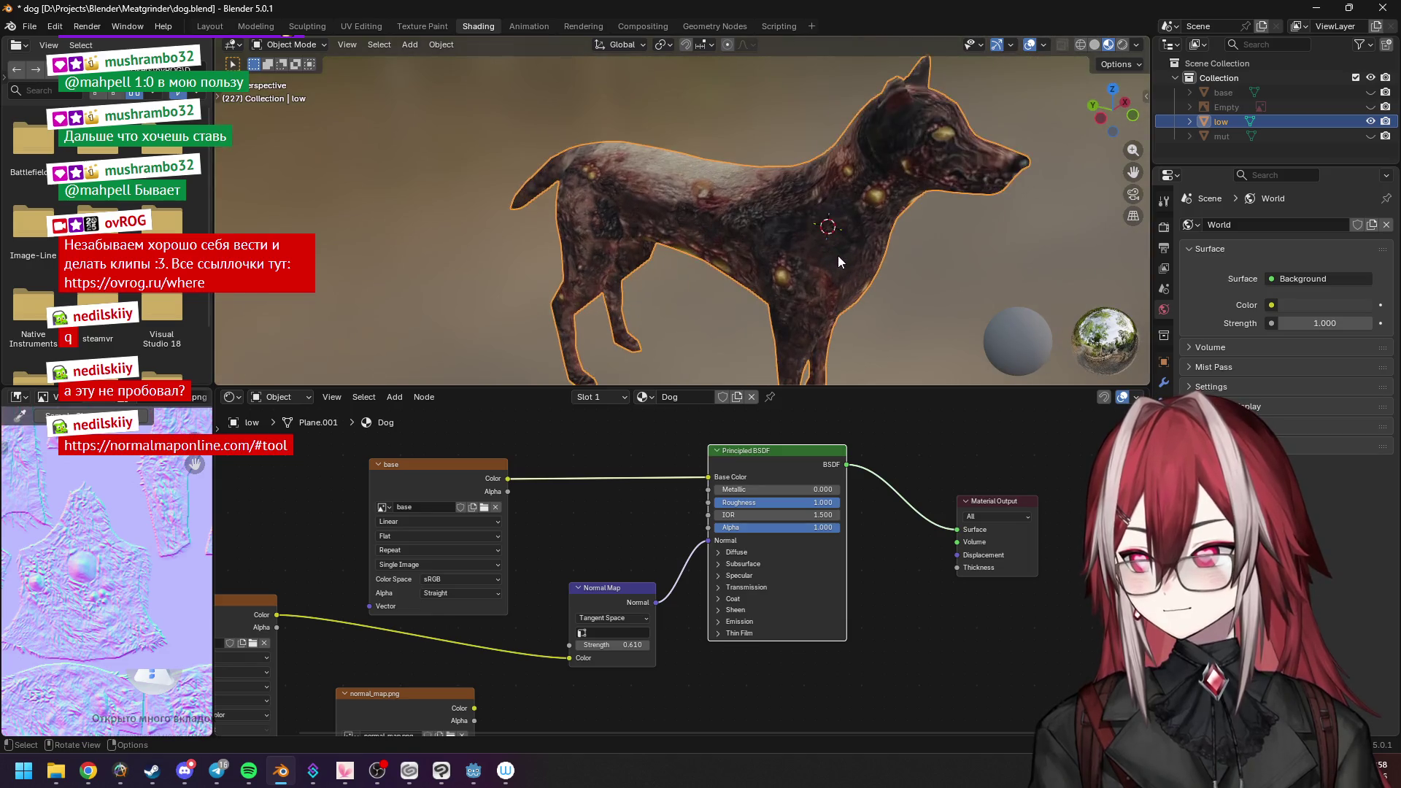
scroll(838, 256, "up", 2)
scroll(838, 254, "up", 2)
key("KP_7")
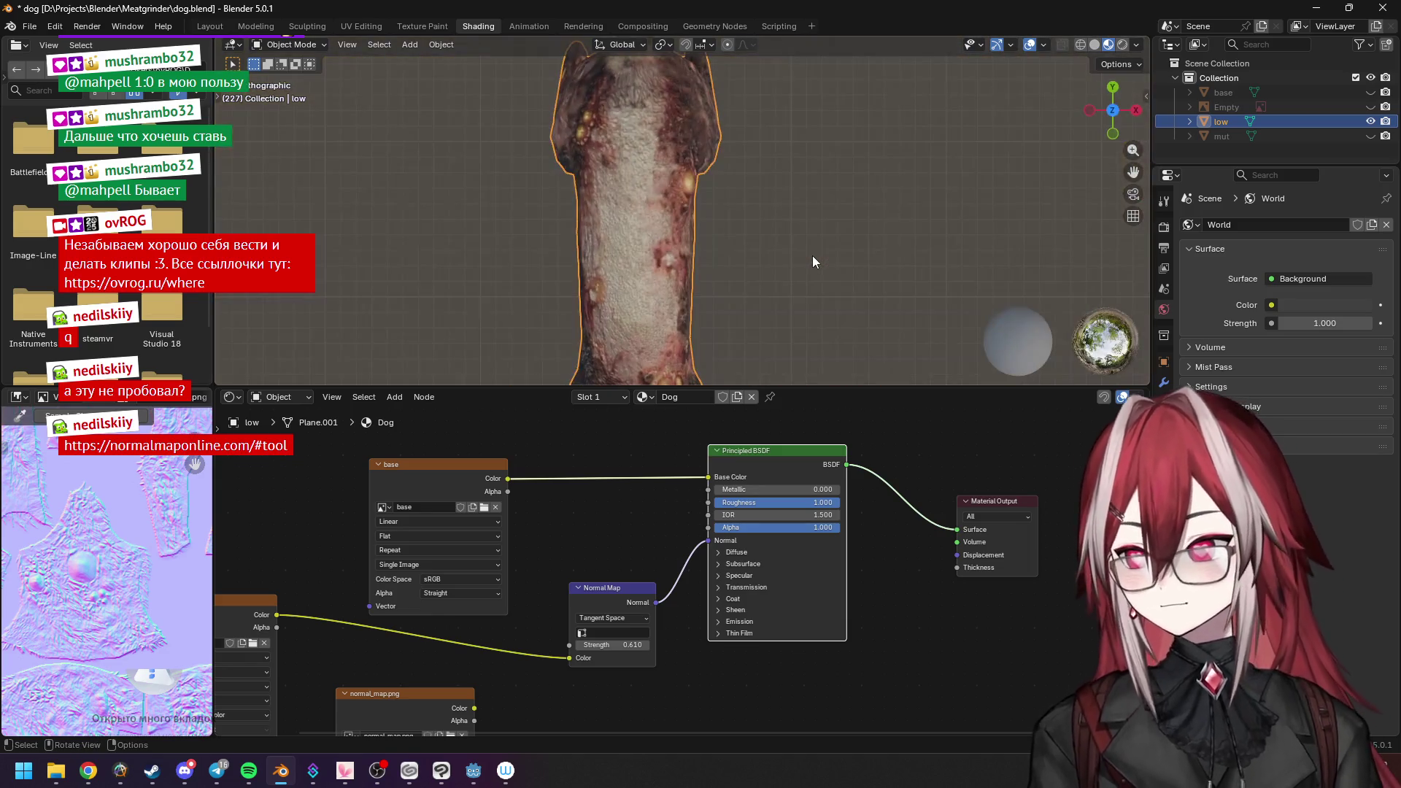
mouse_move(614, 645)
left_mouse_down()
mouse_move(674, 644)
mouse_move(606, 646)
left_mouse_up()
scroll(708, 241, "up", 1)
scroll(690, 244, "up", 1)
scroll(775, 233, "up", 1)
scroll(774, 234, "up", 1)
Briefly feed normal_map.png into the Normal Map for comparison, then reconnect NormalMap.png.
left_click_drag(473, 709, 567, 659)
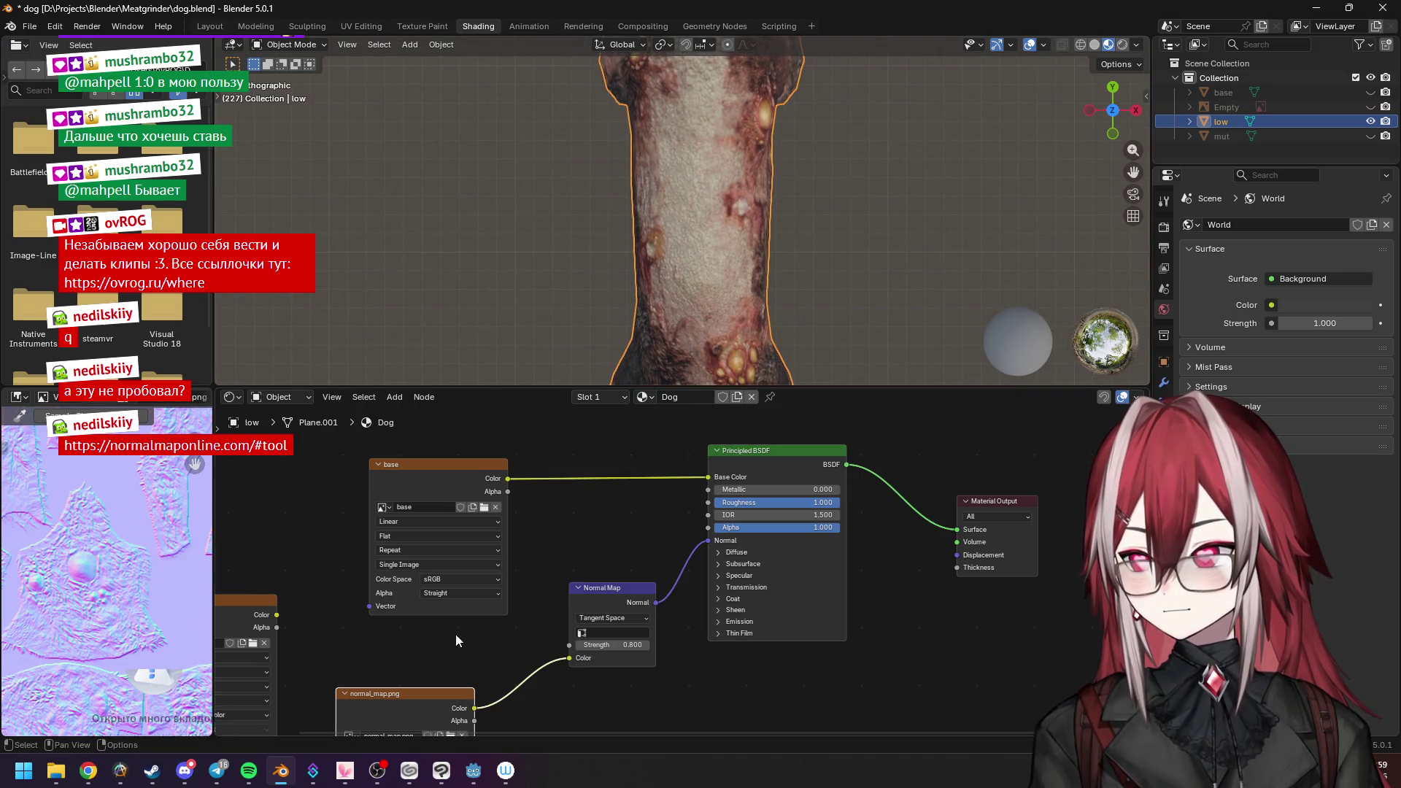
left_click_drag(277, 615, 277, 620)
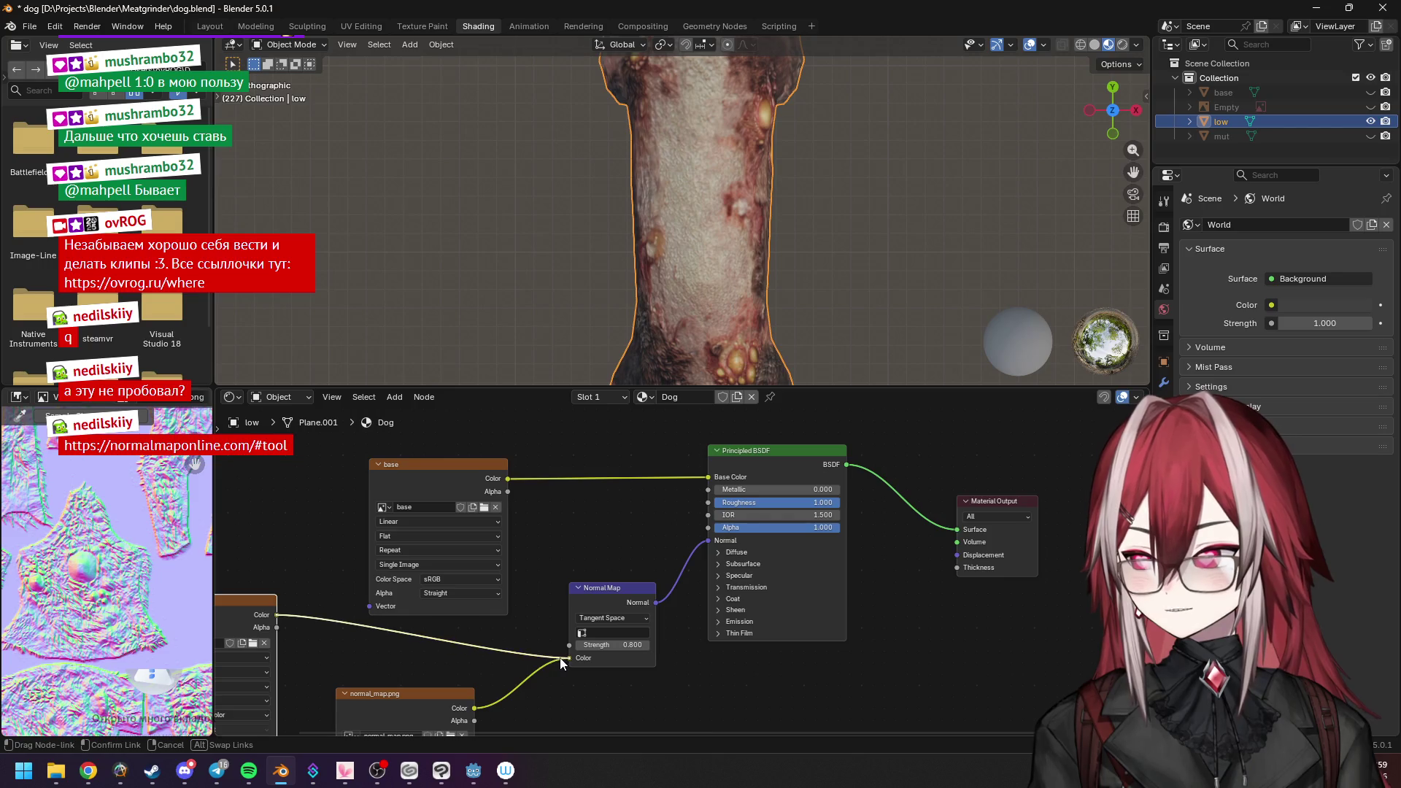
left_click_drag(560, 663, 569, 659)
mouse_move(706, 294)
middle_mouse_down()
mouse_move(735, 211)
mouse_move(621, 145)
mouse_move(595, 162)
mouse_move(702, 121)
middle_mouse_up()
scroll(702, 121, "up", 2)
scroll(706, 119, "up", 3)
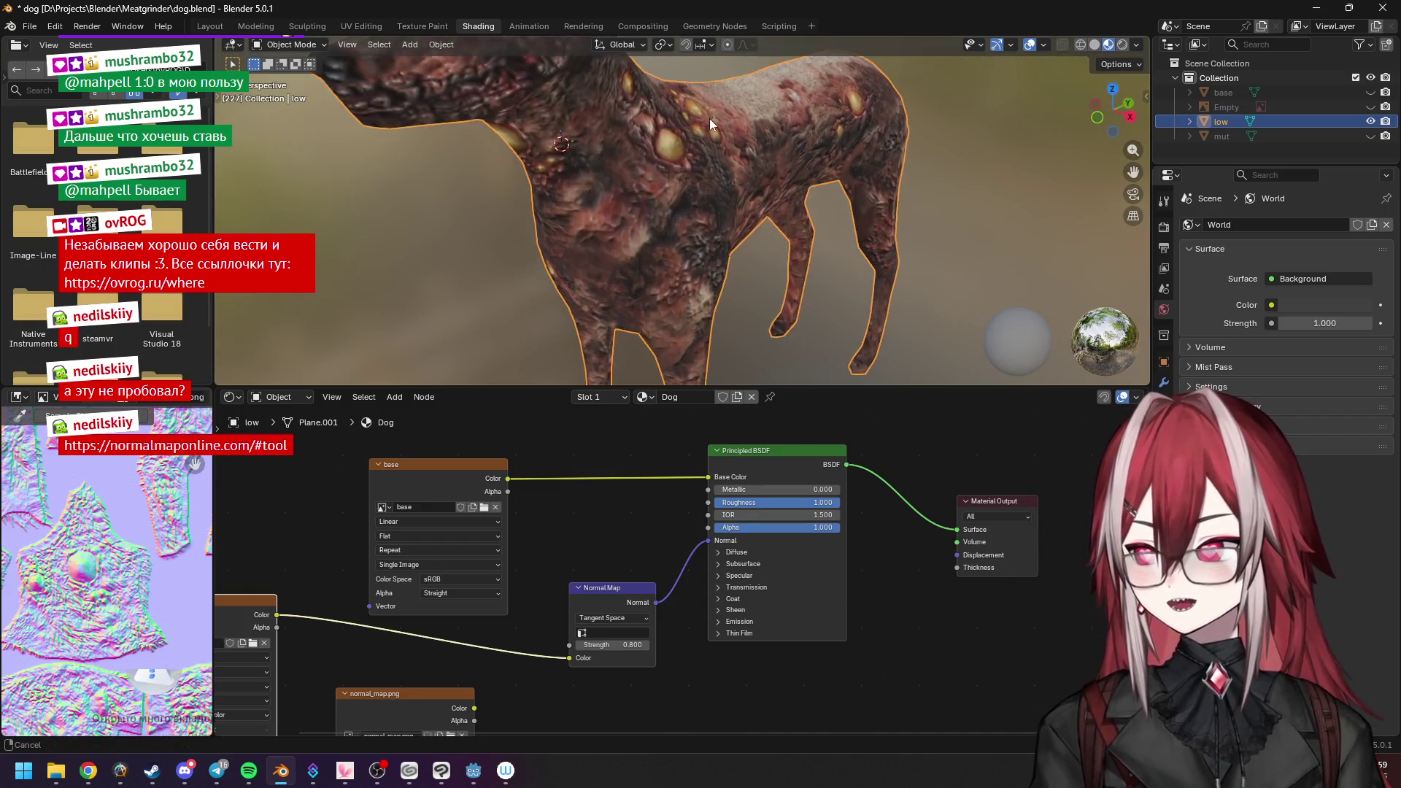
scroll(709, 115, "down", 3)
scroll(735, 201, "down", 2)
left_click(414, 694)
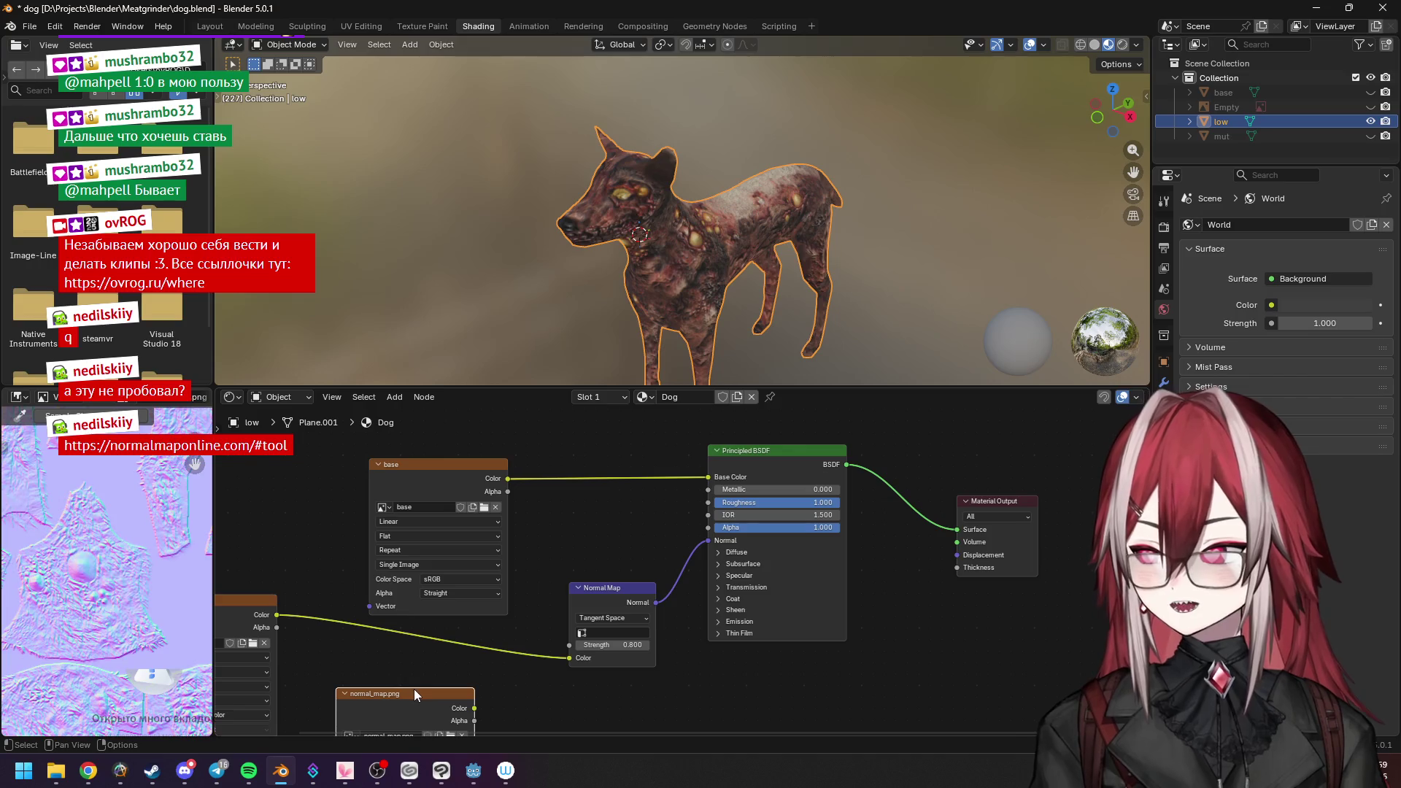
Move the image node right and test the dog's look with normal map strength at zero.
key("g")
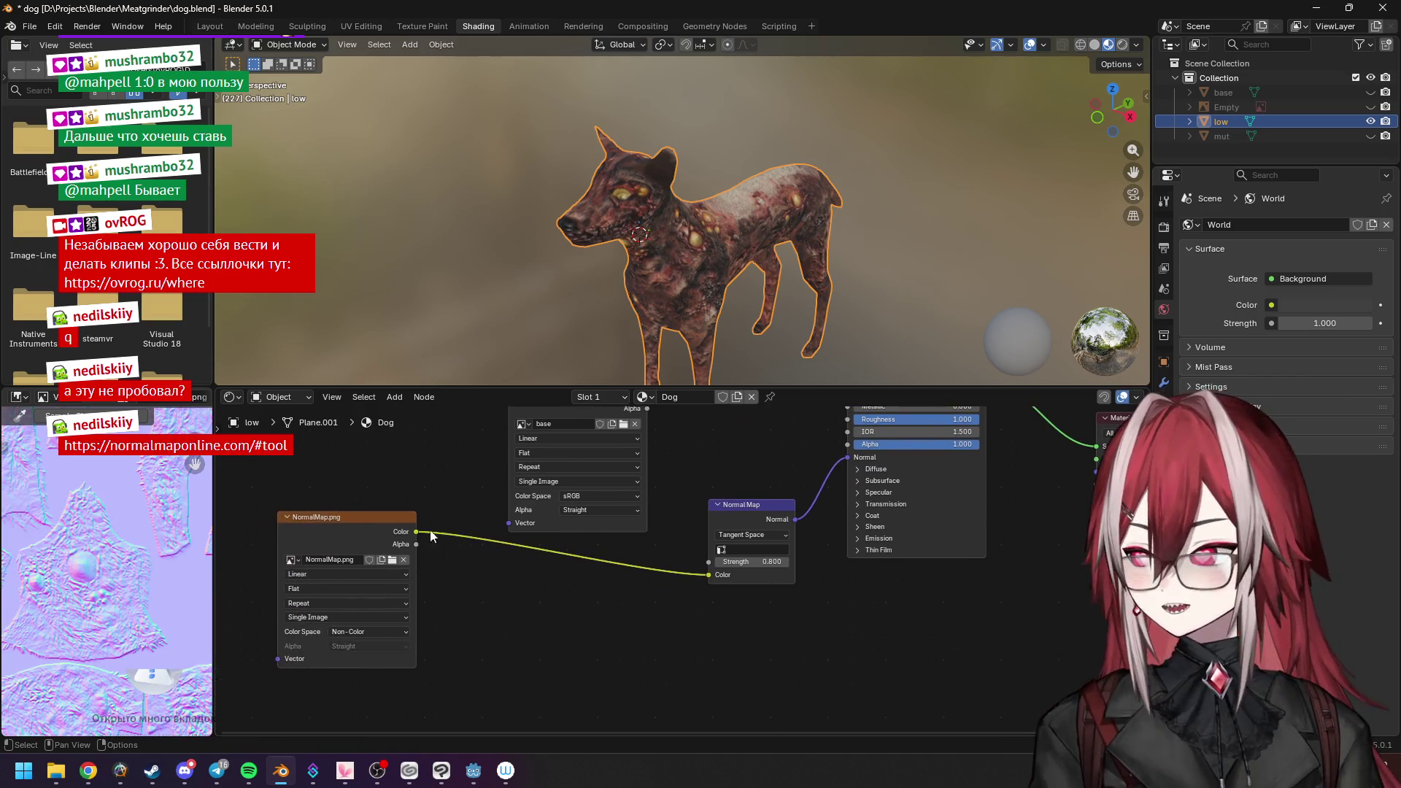
left_click(564, 575)
mouse_move(386, 375)
middle_mouse_down()
mouse_move(632, 273)
mouse_move(628, 163)
mouse_move(442, 133)
middle_mouse_up()
scroll(472, 70, "up", 2)
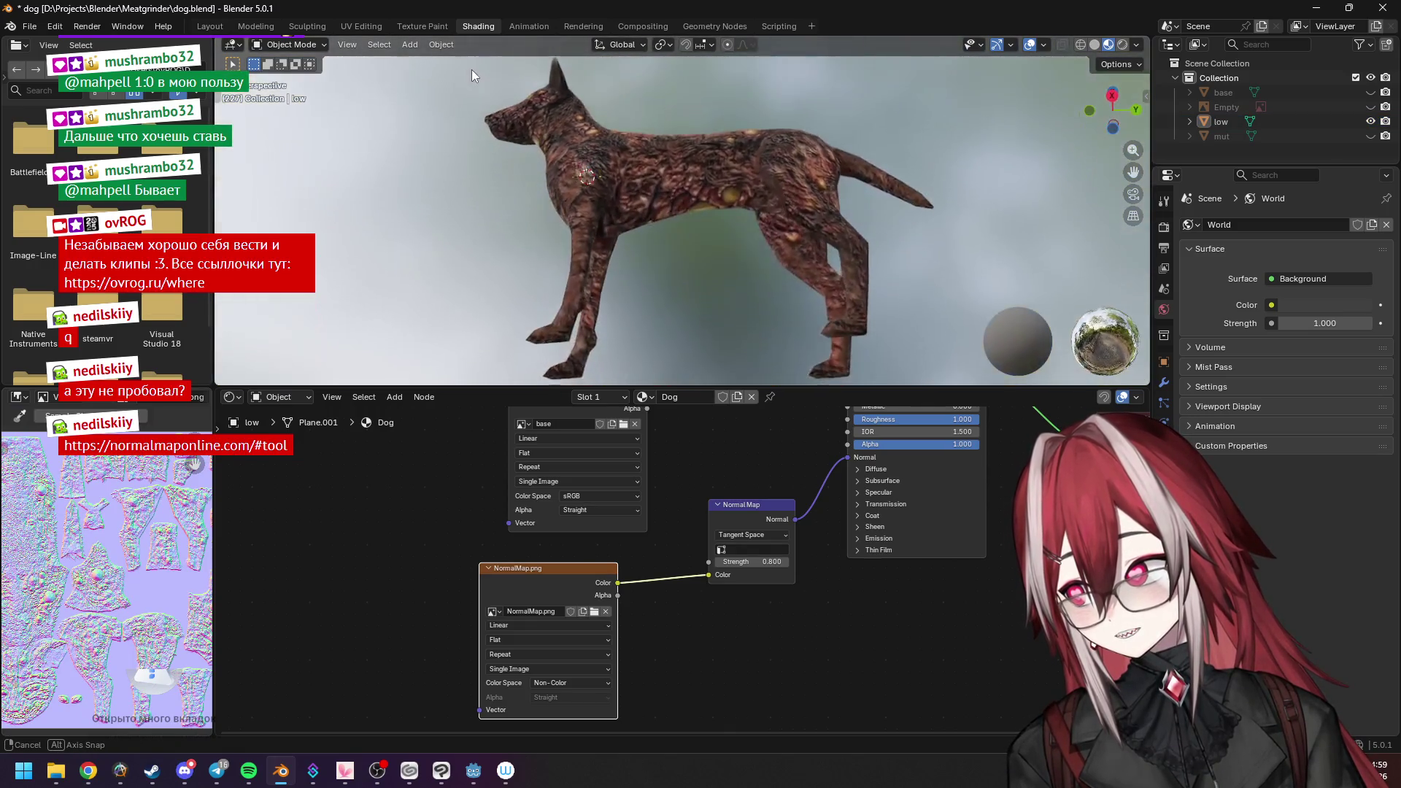
scroll(665, 172, "up", 2)
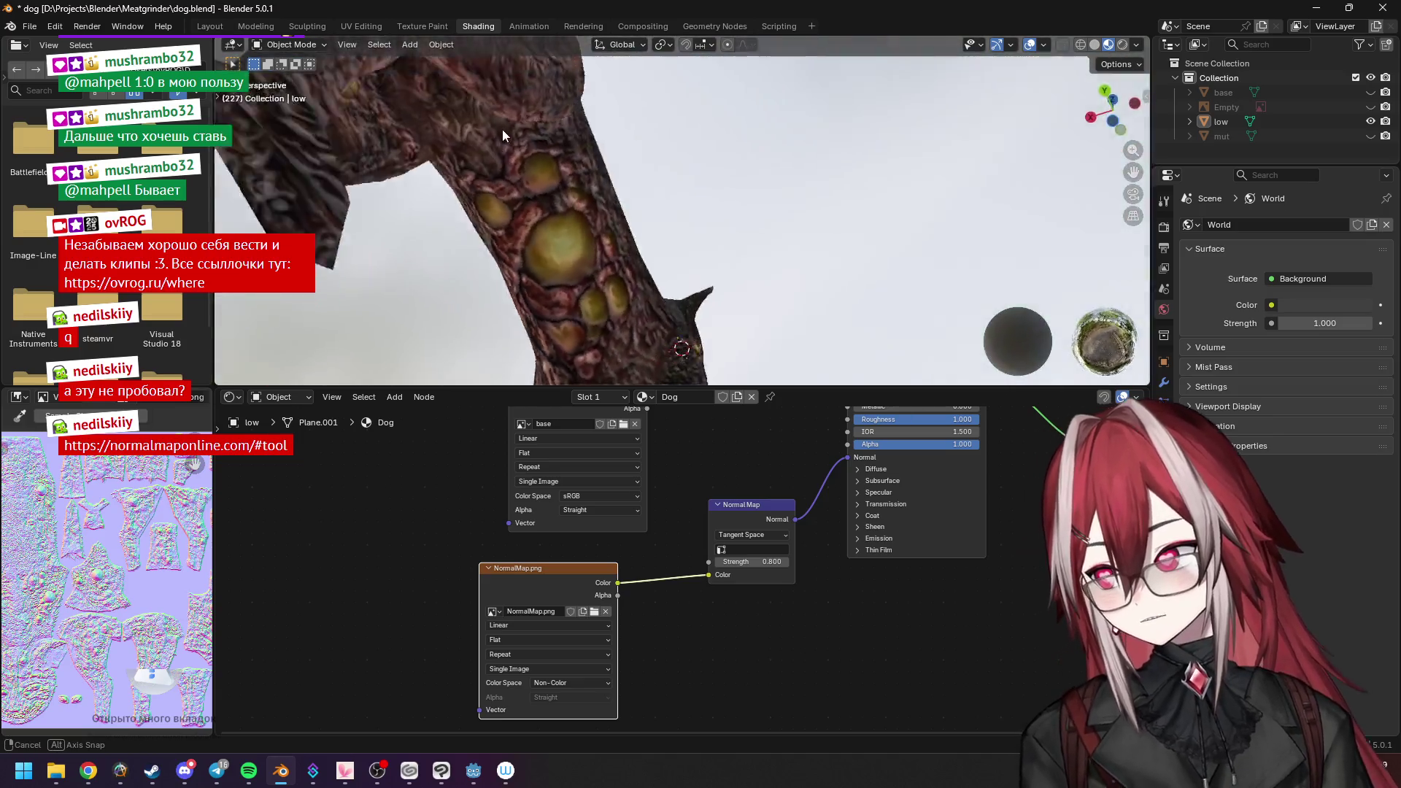
middle_click_drag(665, 172, 450, 217)
scroll(673, 177, "up", 3)
middle_click_drag(672, 176, 664, 250)
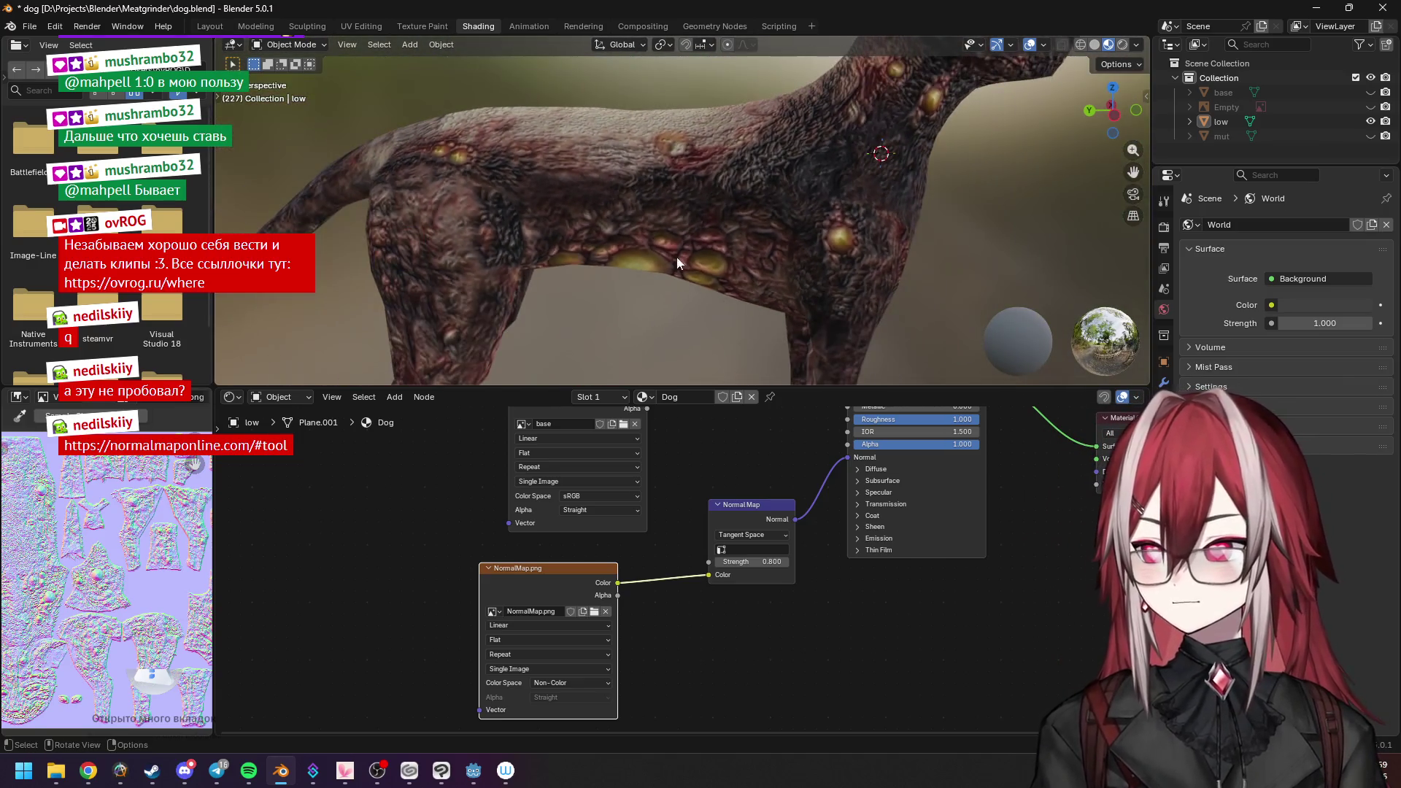
mouse_move(752, 561)
left_mouse_down()
mouse_move(711, 560)
mouse_move(788, 560)
left_mouse_up()
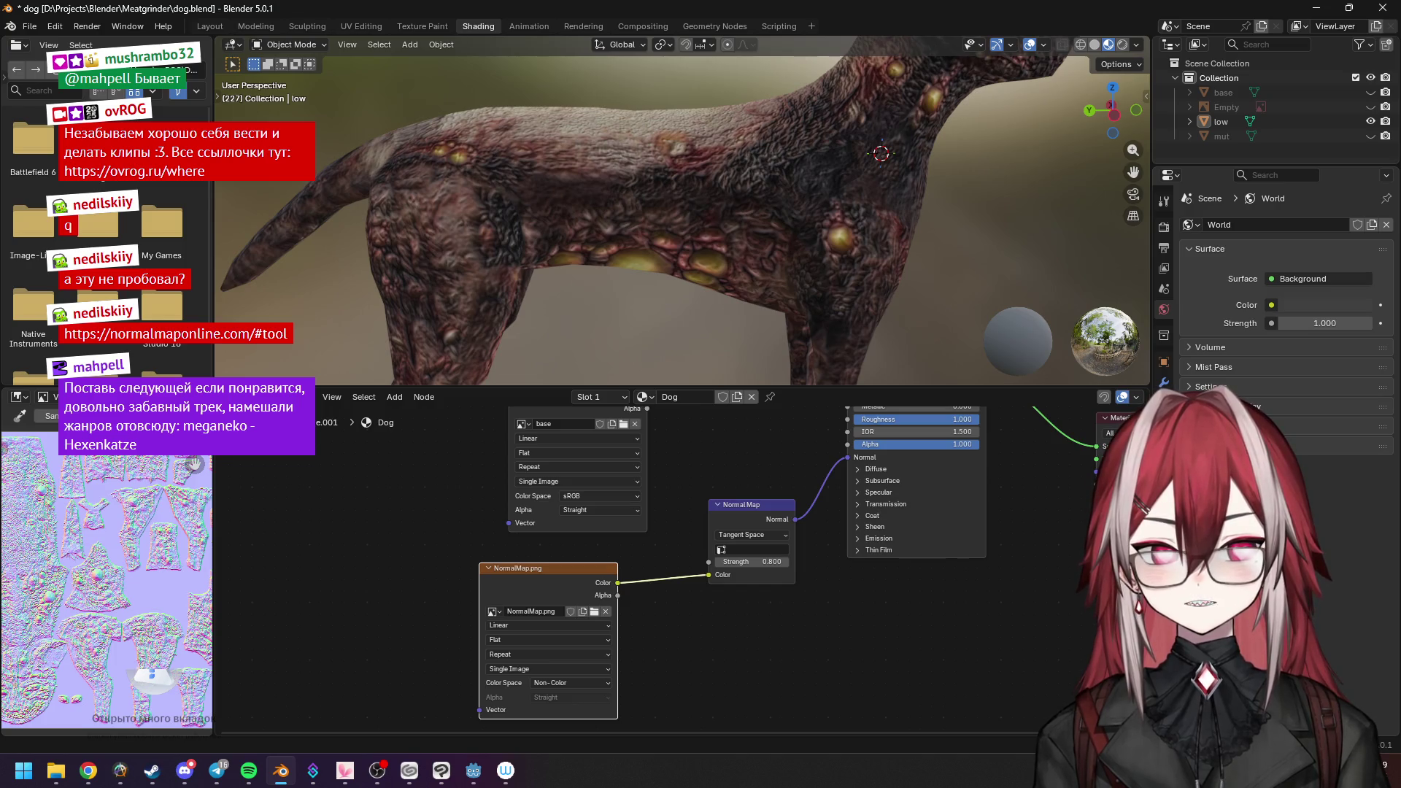
Switch to Spotify and jump to its search field for meganeko - Hexenkatze.
key("alt+Tab")
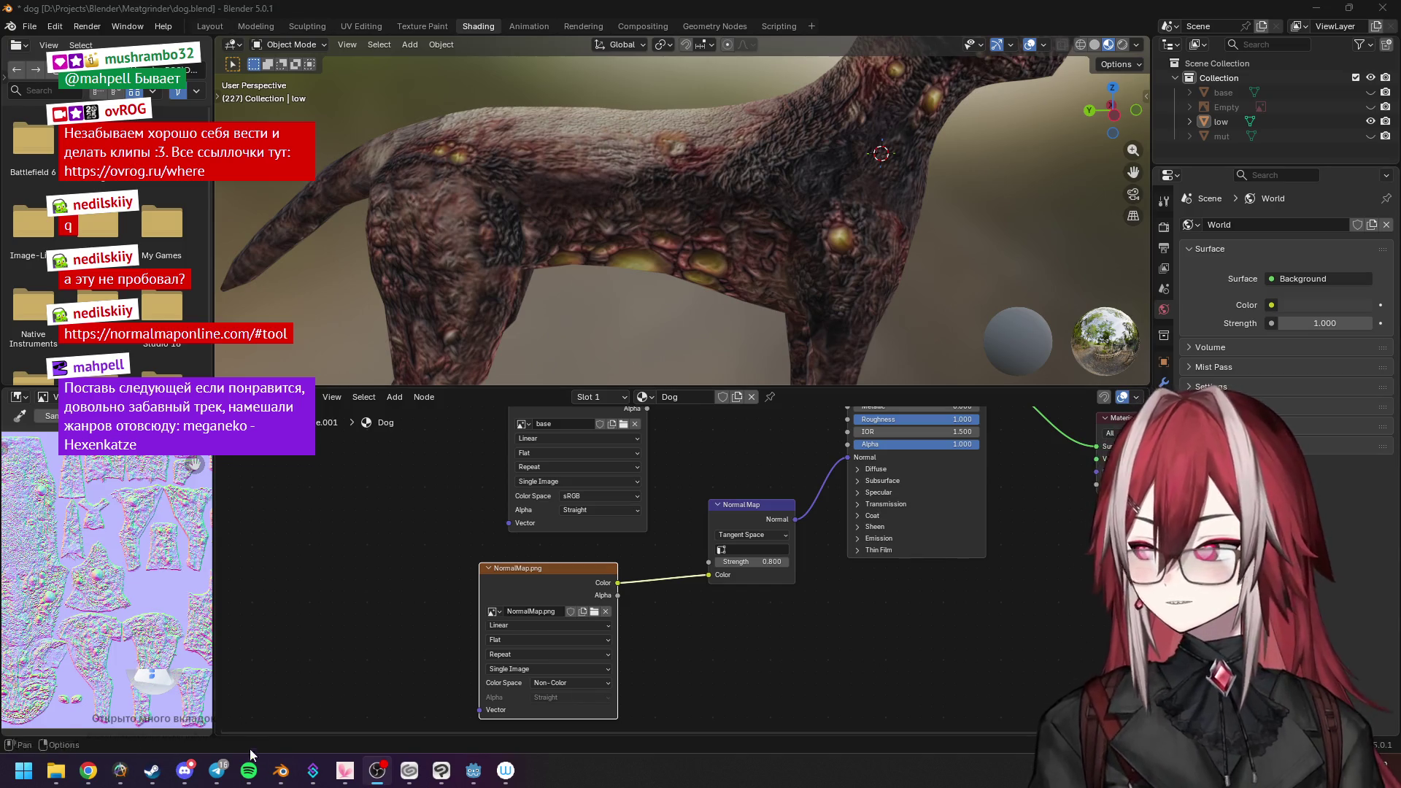
left_click(249, 771)
key("ctrl+l")
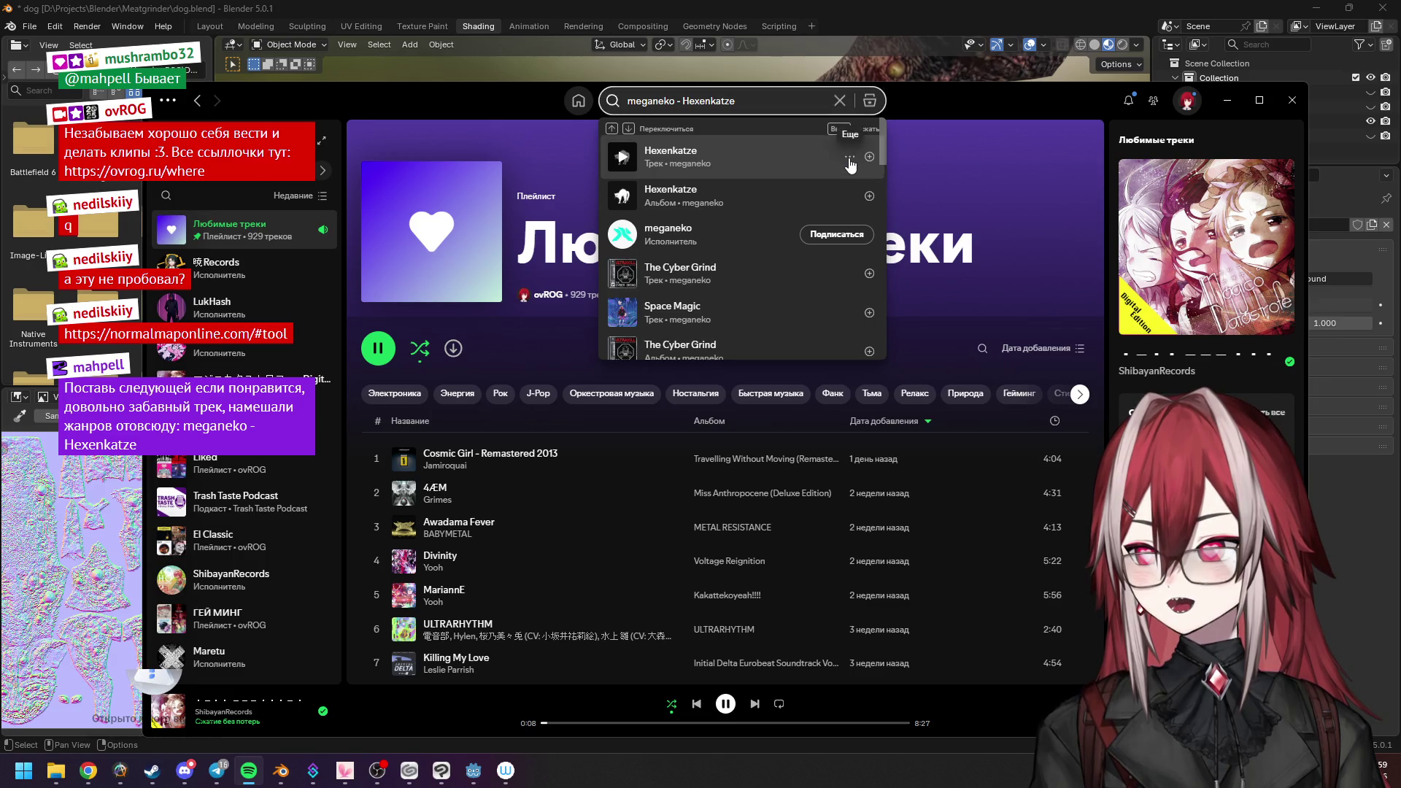
Add Hexenkatze to the queue, skip to it, and minimise Spotify back to Blender.
left_click(849, 161)
left_click(931, 235)
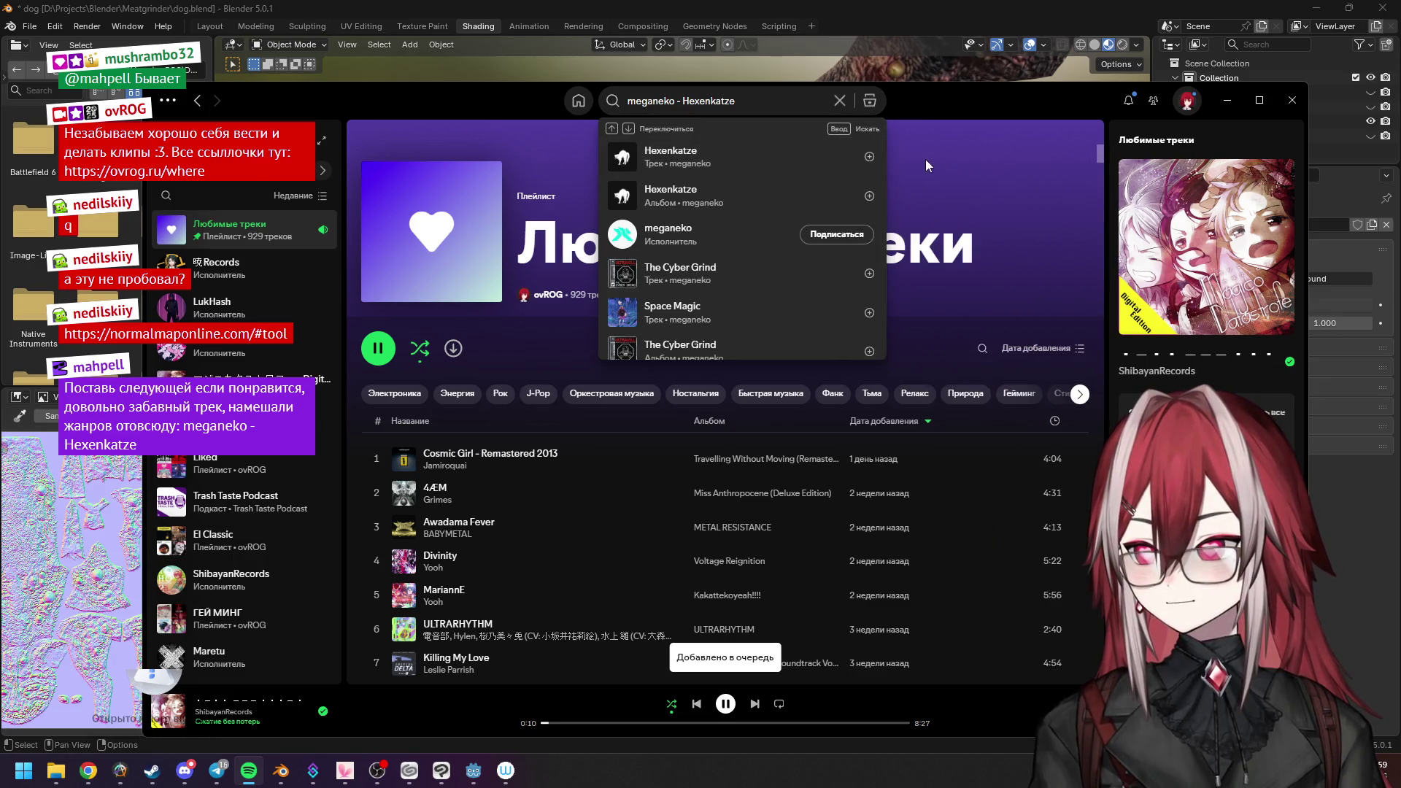
left_click(824, 701)
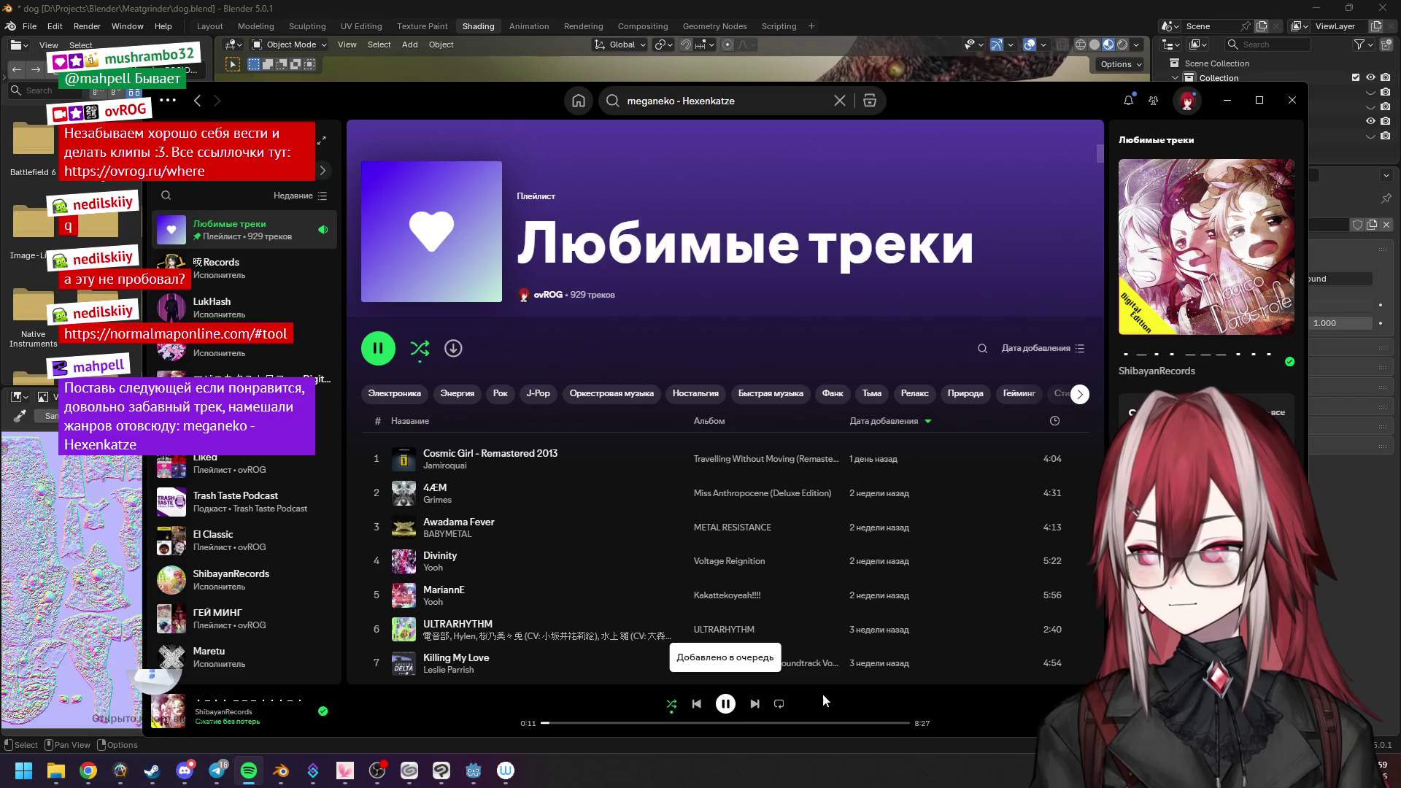
left_click(753, 704)
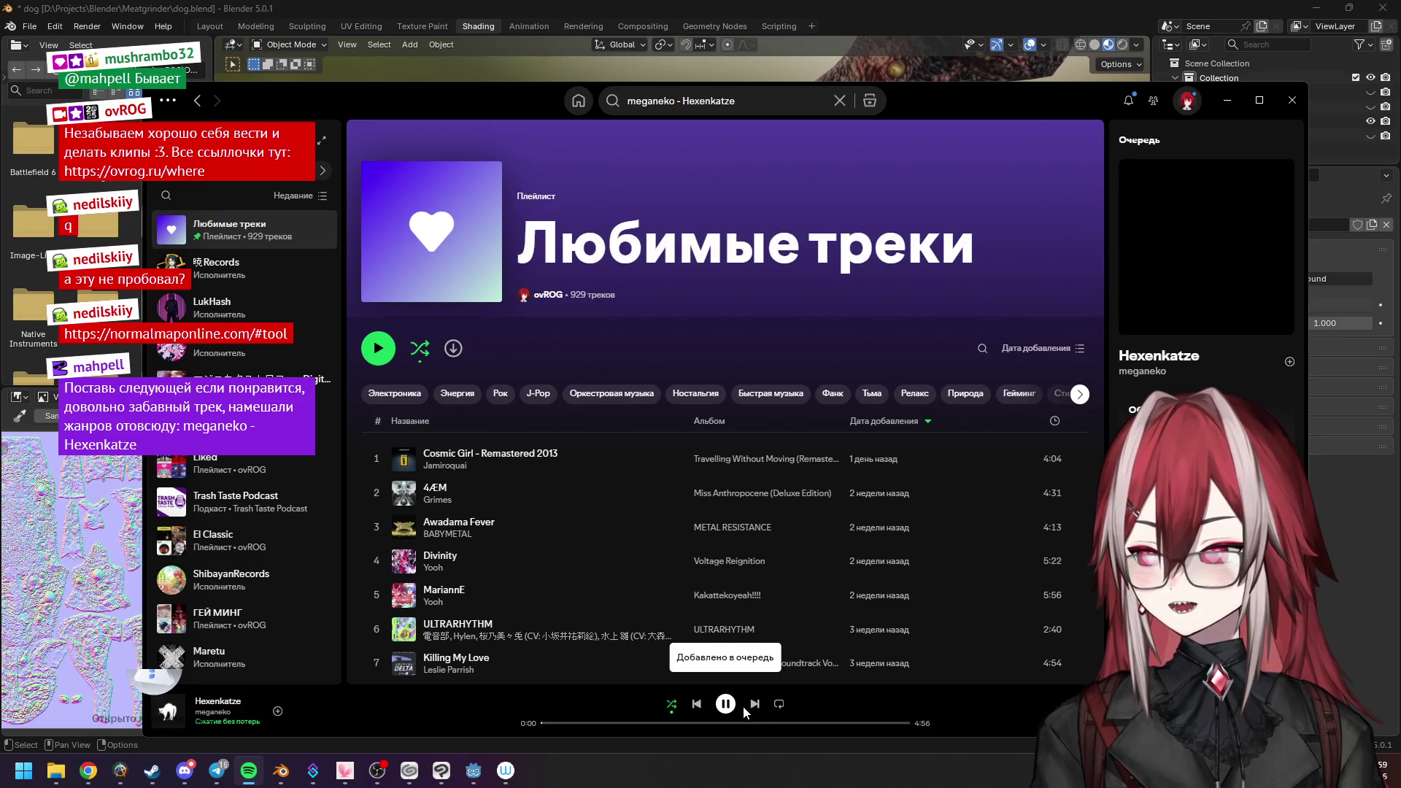
left_click(1218, 112)
scroll(876, 281, "up", 3)
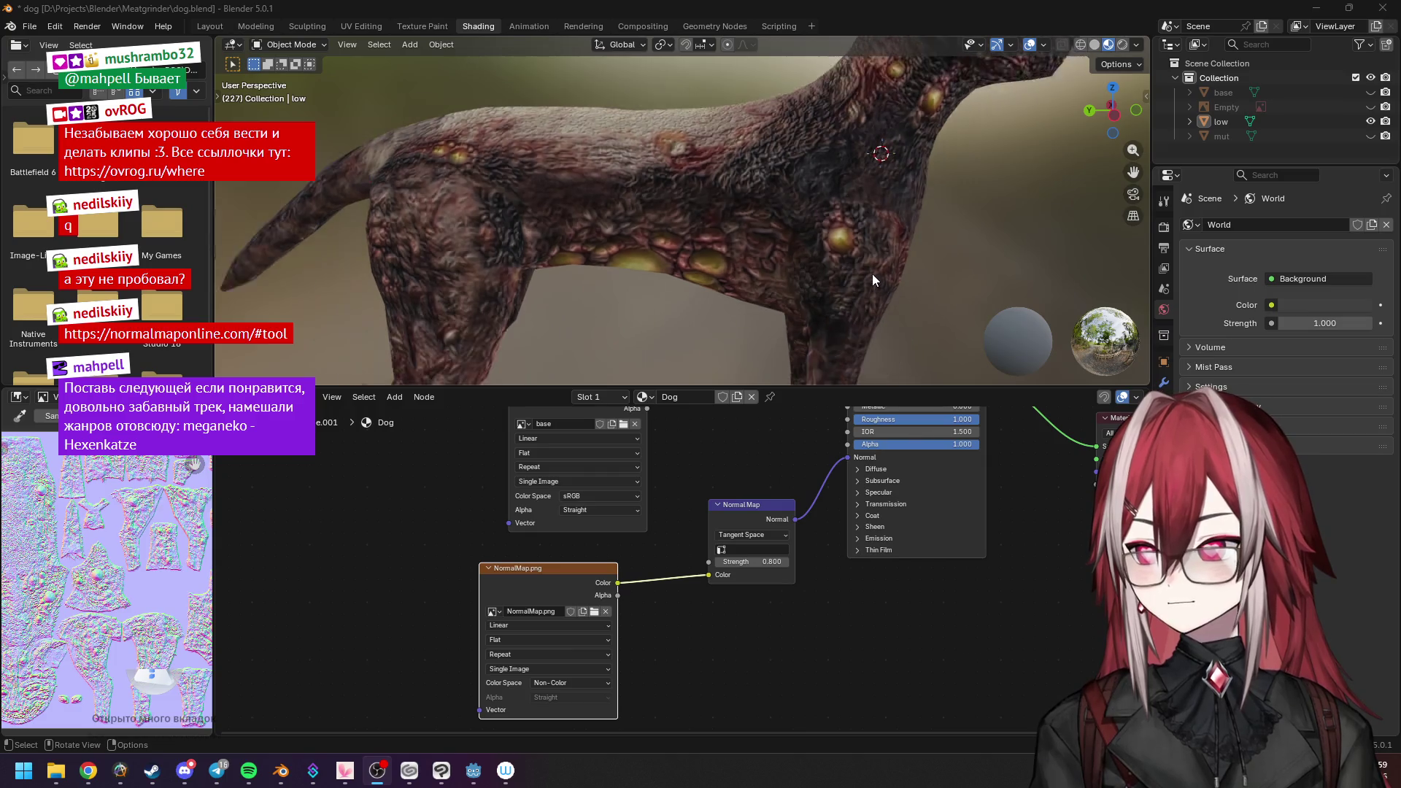
scroll(872, 279, "down", 2)
Set Normal Map strength to 0.600, test and cancel a Metallic change, and compare against zero strength.
left_click_drag(758, 565, 703, 565)
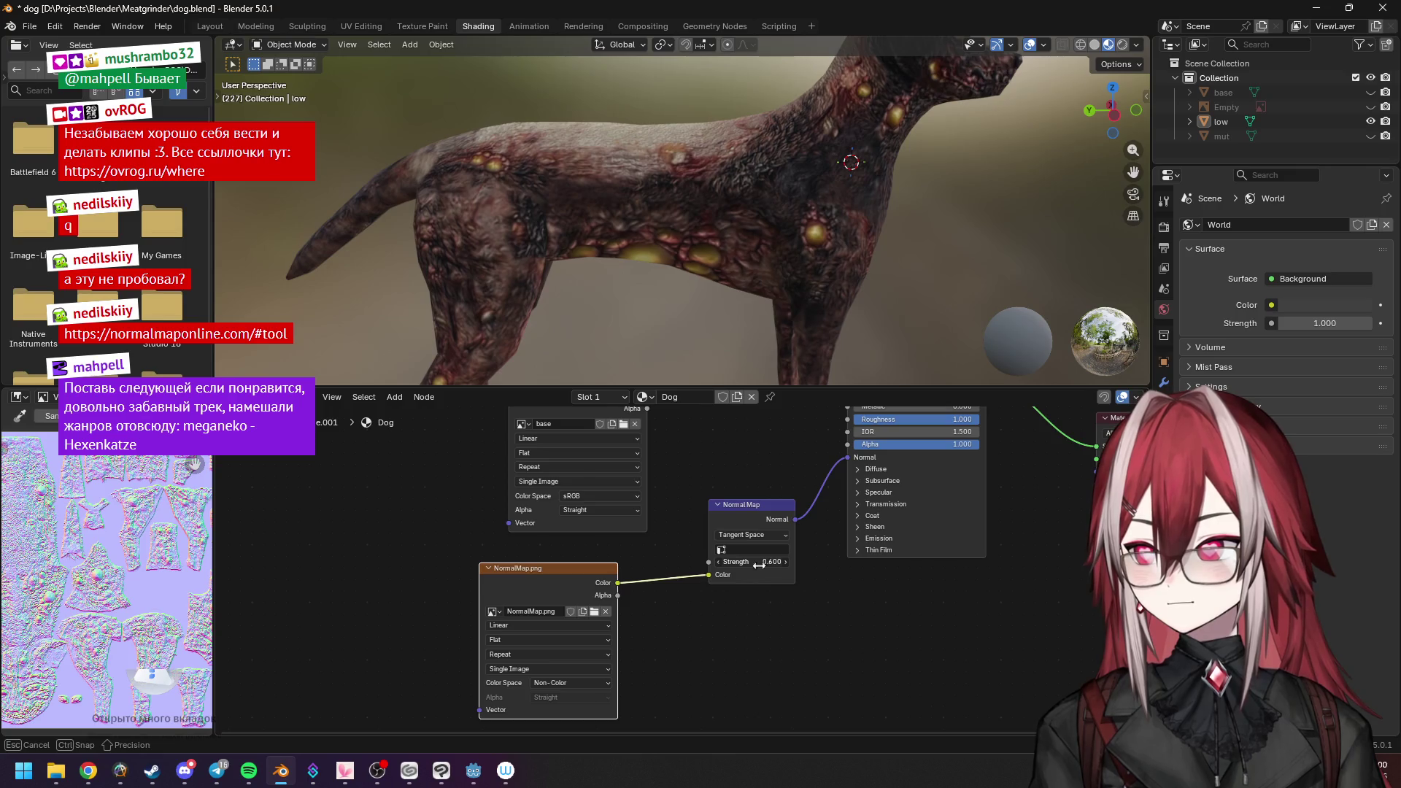
middle_click_drag(1039, 532, 966, 609)
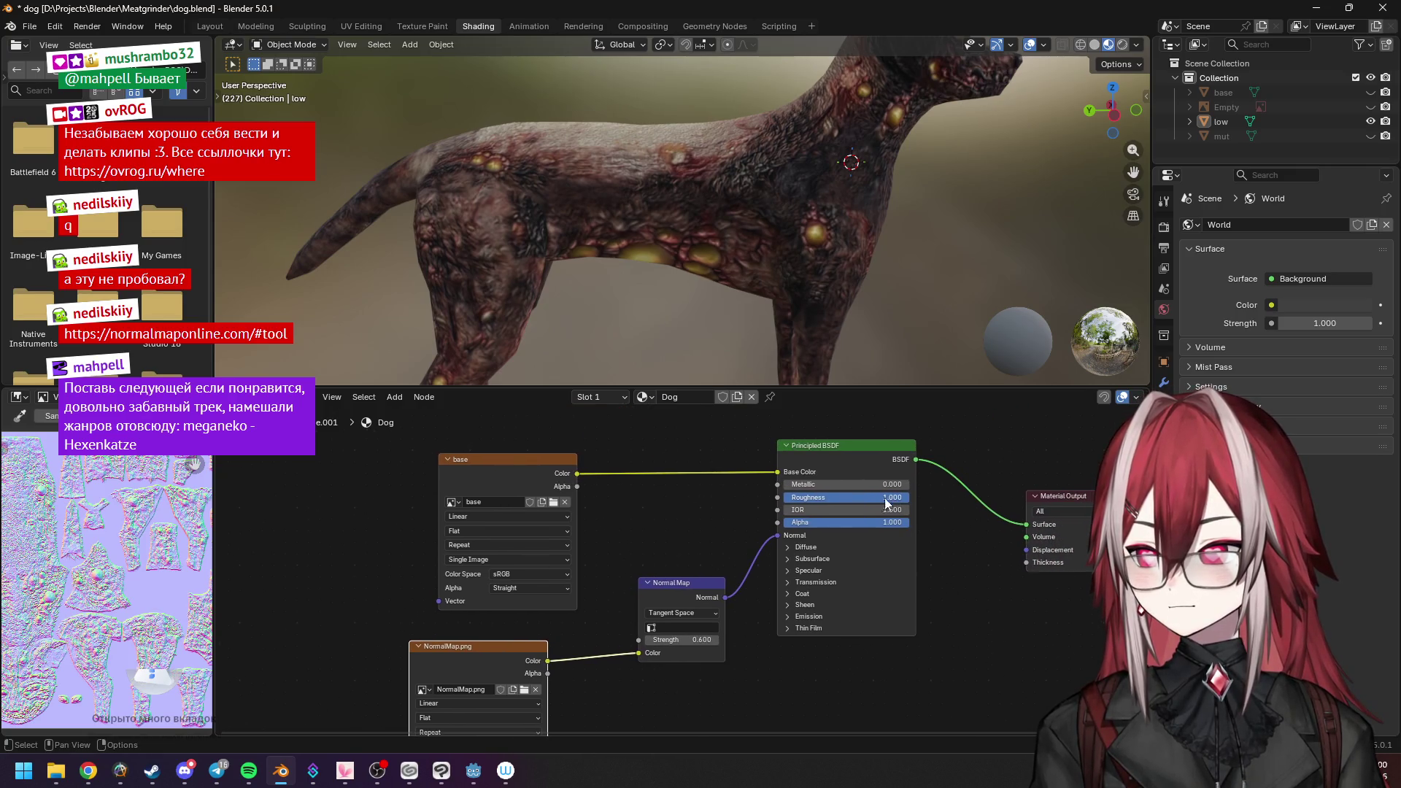
left_click_drag(826, 488, 888, 488)
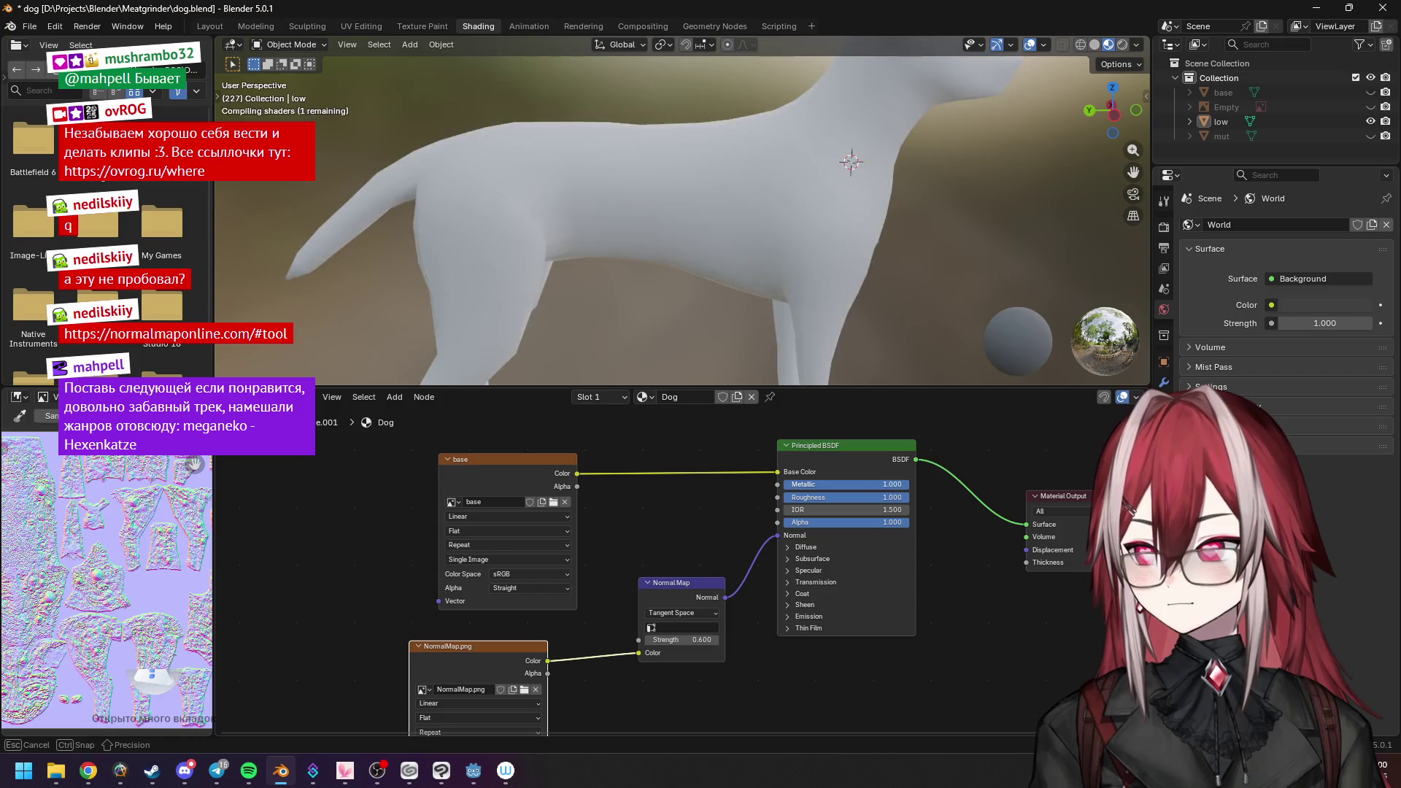
key("Escape")
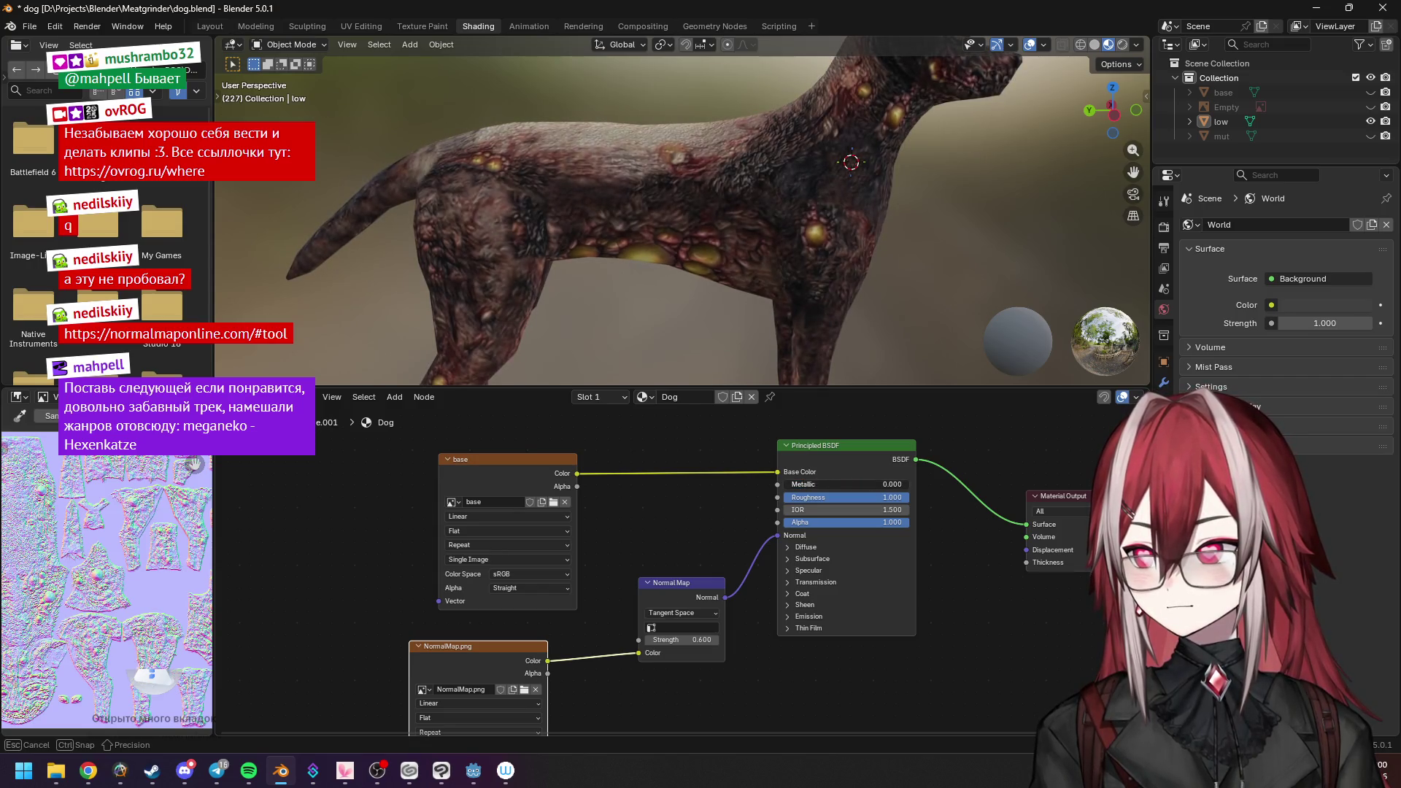
middle_click_drag(873, 267, 813, 220)
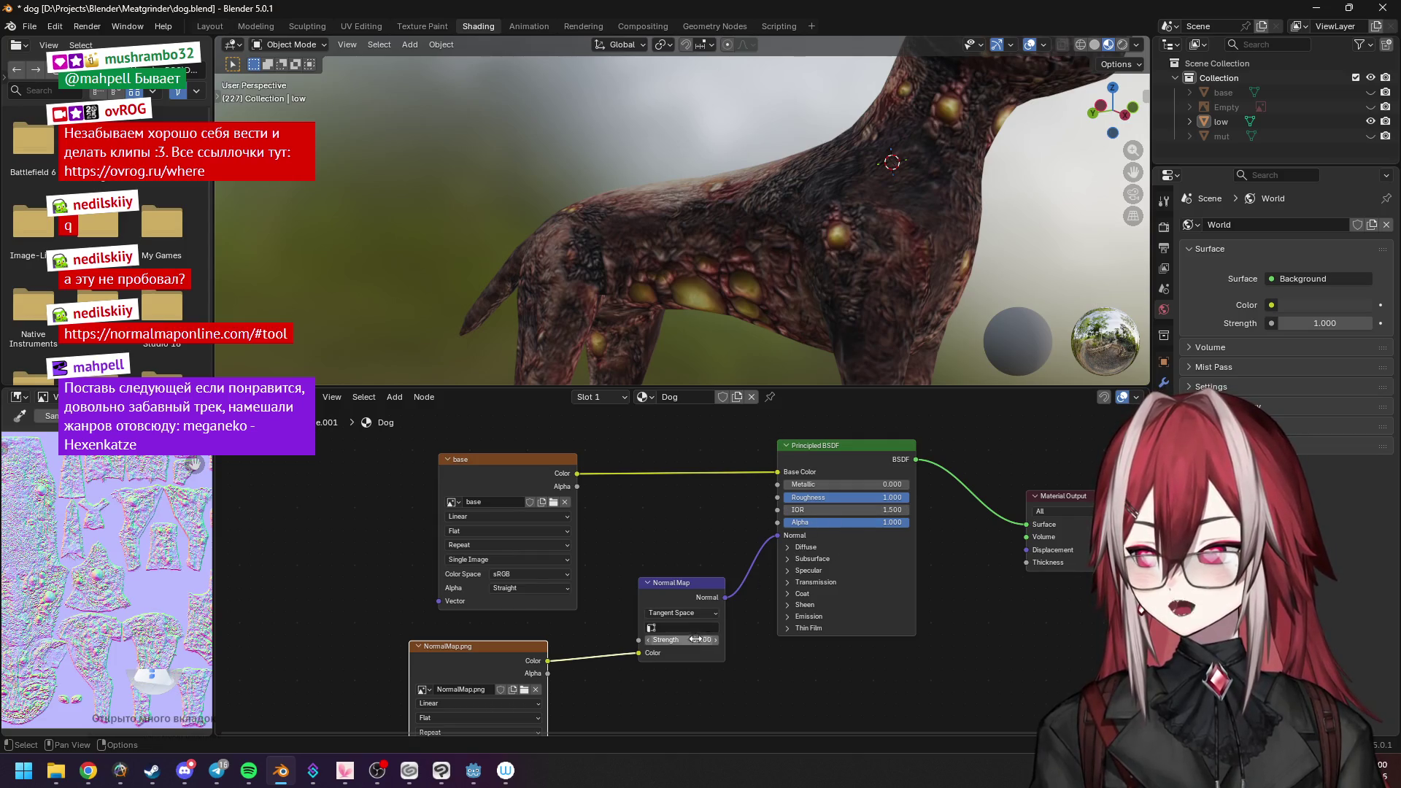
mouse_move(679, 639)
left_mouse_down()
mouse_move(646, 639)
mouse_move(702, 640)
left_mouse_up()
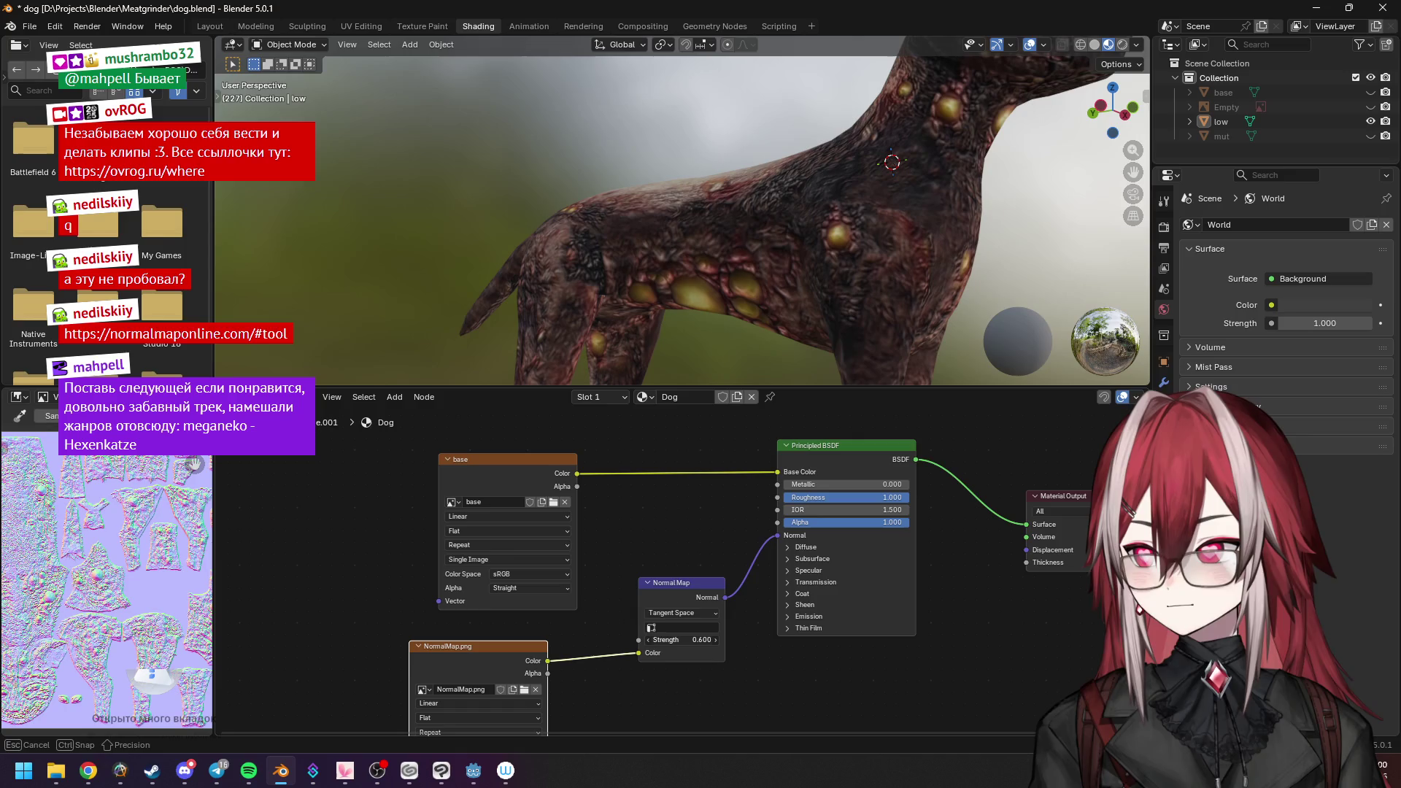
Orbit the dog through front, side and top views to inspect the bumps.
middle_click_drag(786, 268, 850, 314)
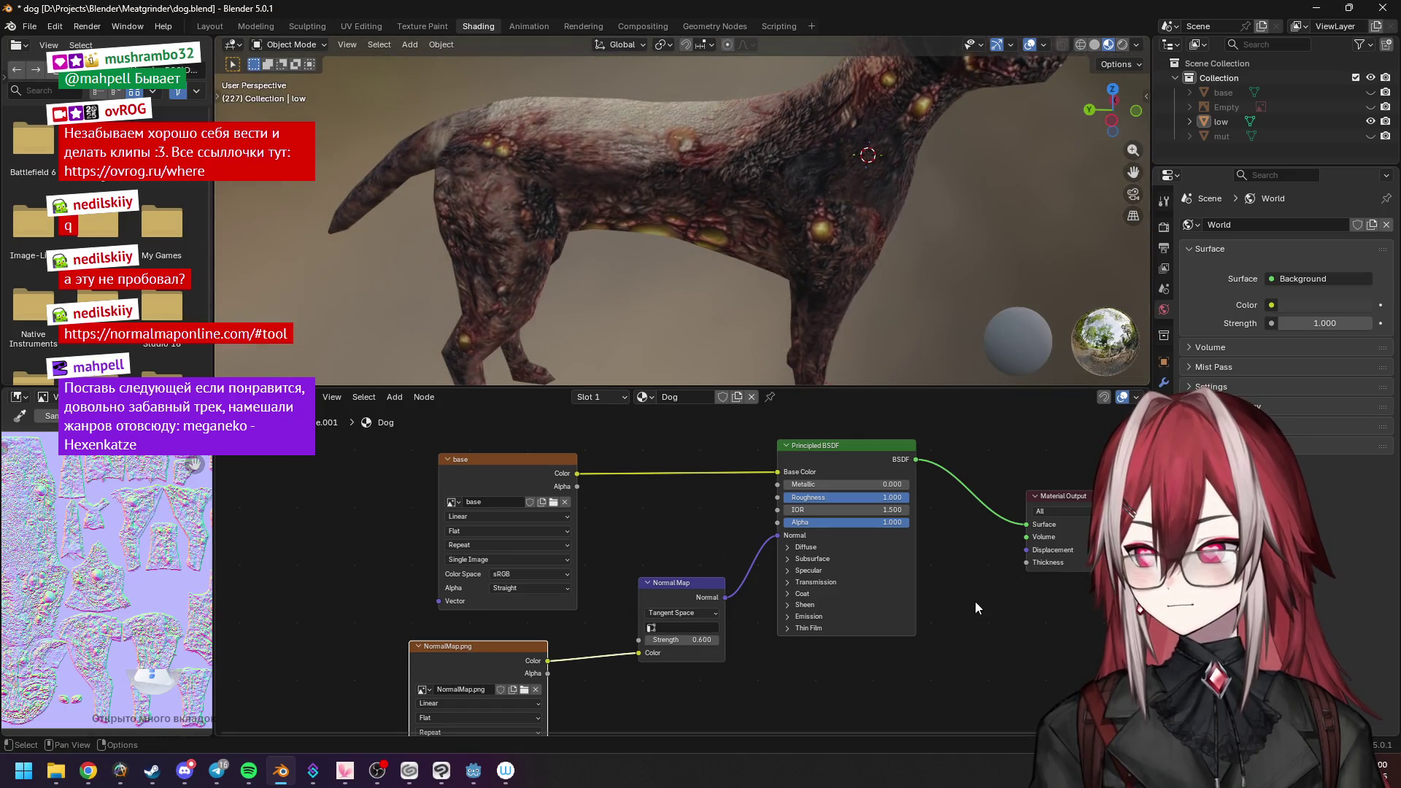
mouse_move(818, 246)
middle_mouse_down()
mouse_move(734, 195)
mouse_move(634, 206)
mouse_move(796, 156)
middle_mouse_up()
scroll(796, 157, "down", 2)
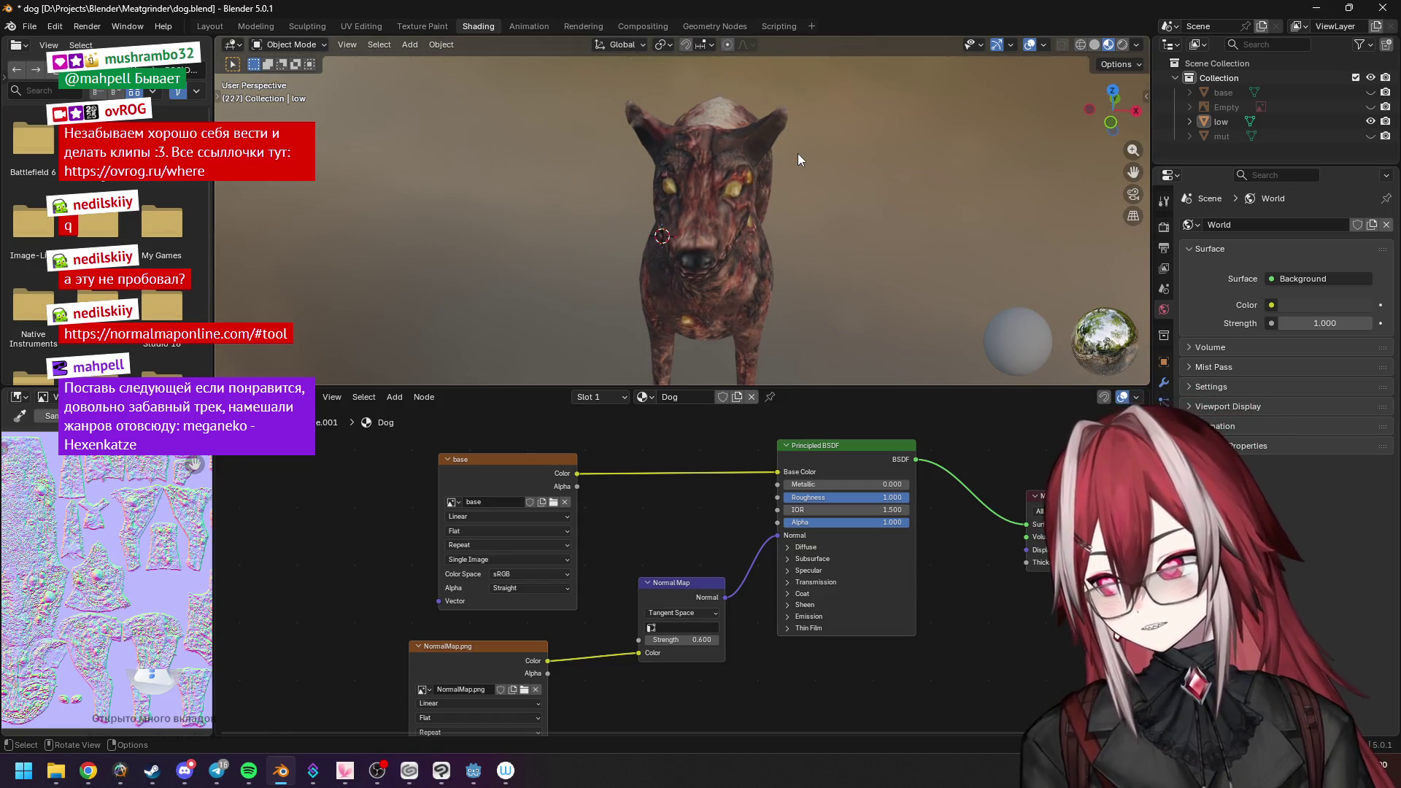
scroll(798, 153, "up", 2)
middle_click_drag(798, 154, 734, 194)
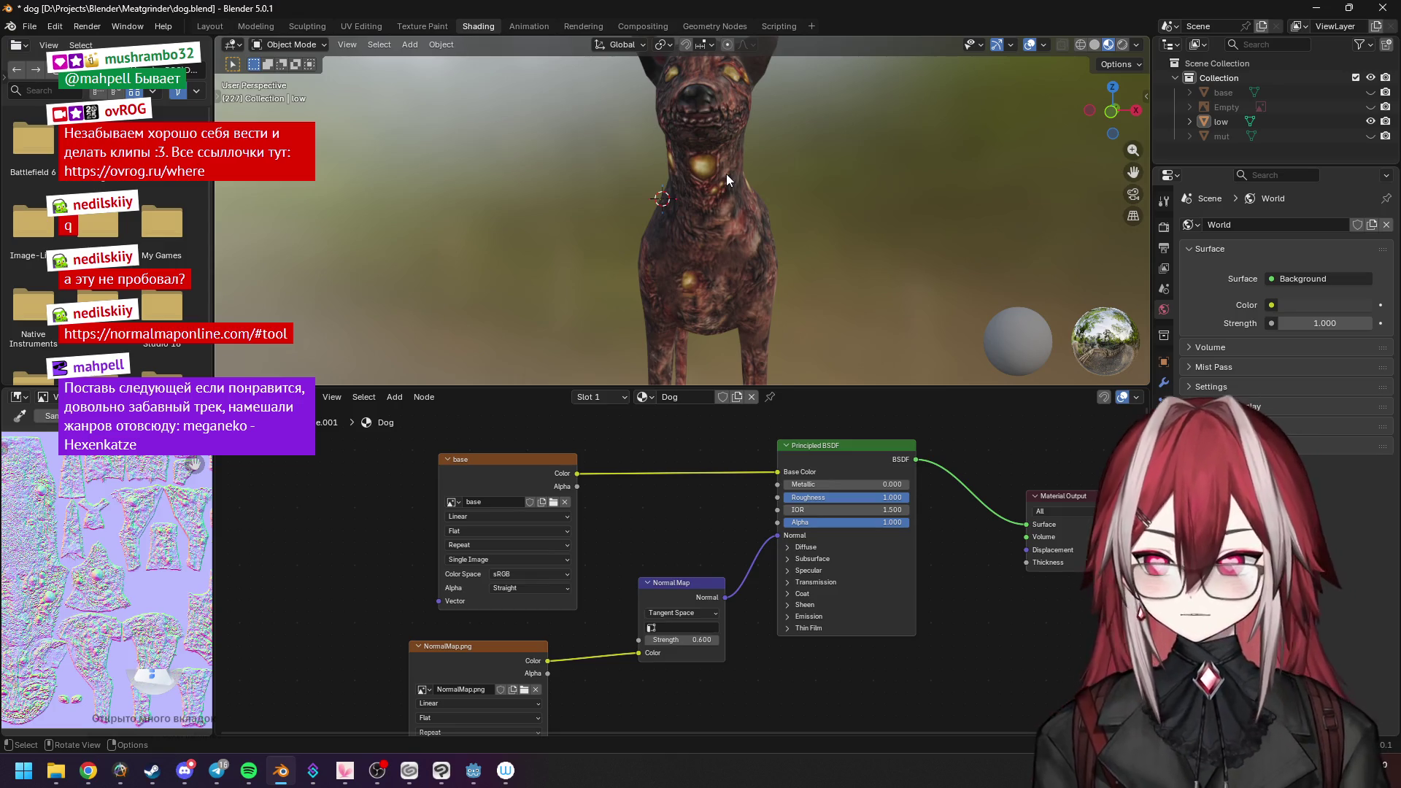
mouse_move(776, 231)
middle_mouse_down()
mouse_move(685, 251)
mouse_move(668, 235)
middle_mouse_up()
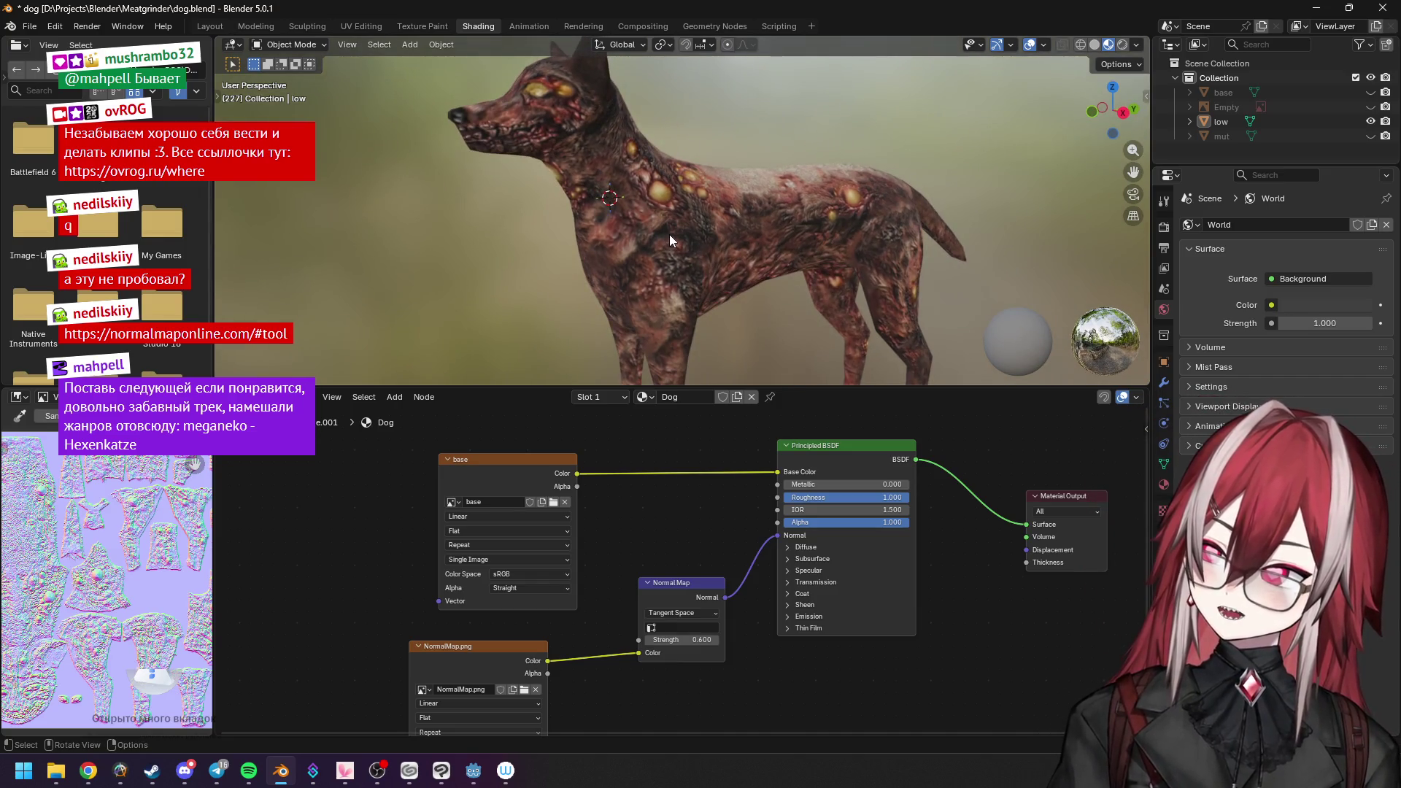
key("KP_7")
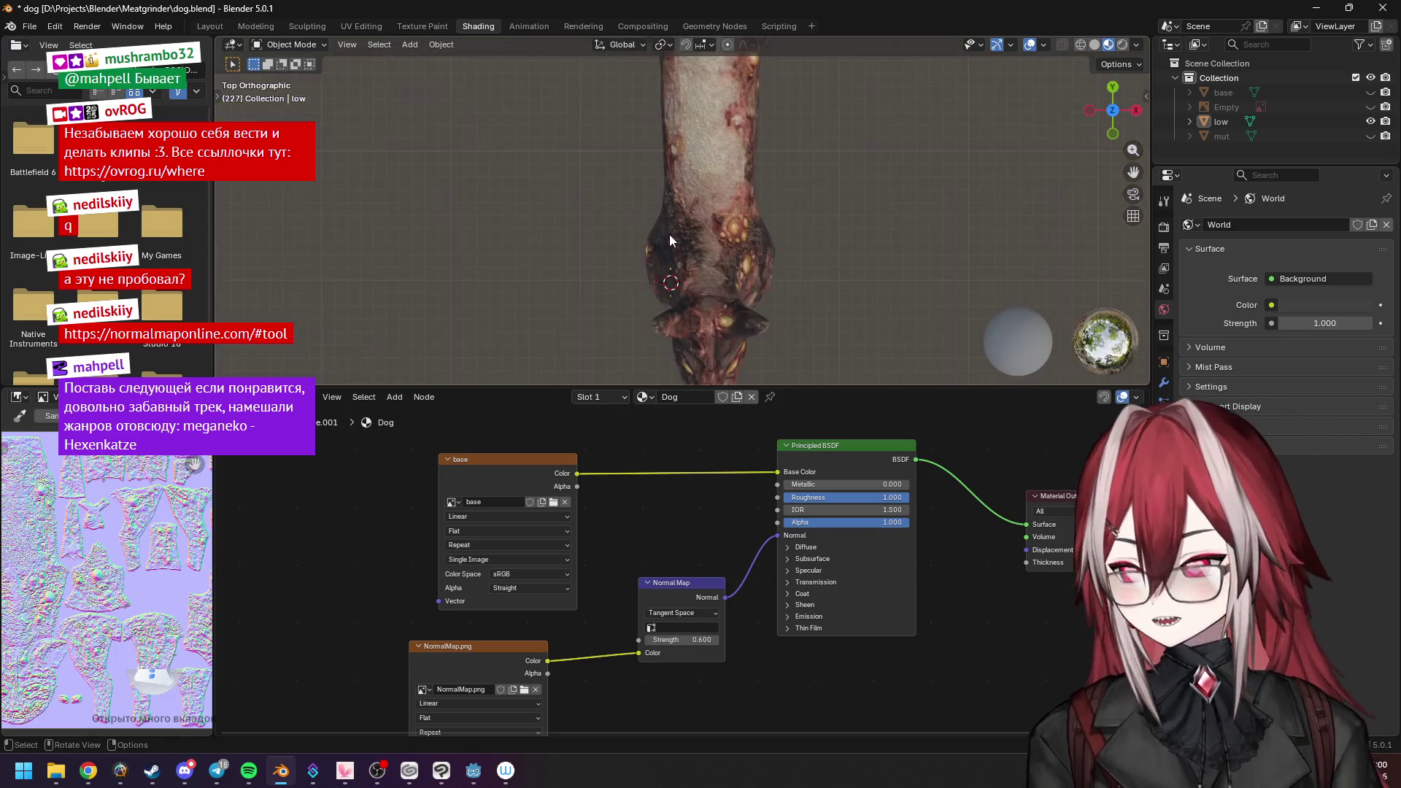
mouse_move(725, 212)
middle_mouse_down()
mouse_move(715, 160)
mouse_move(710, 211)
middle_mouse_up()
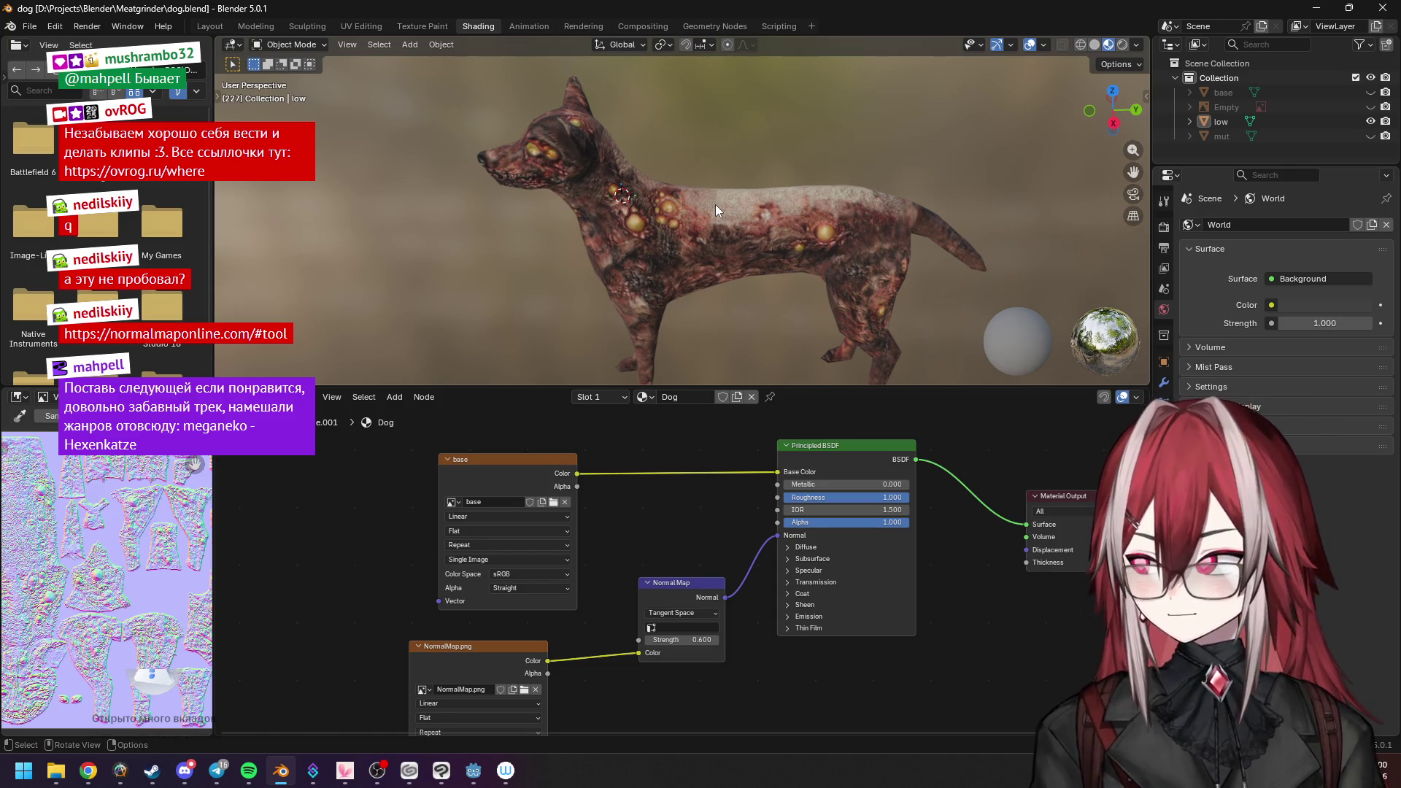
Switch to the Layout workspace and view the textured dog at three-quarters.
left_click(214, 29)
mouse_move(523, 194)
middle_mouse_down()
mouse_move(497, 211)
mouse_move(646, 247)
mouse_move(722, 202)
middle_mouse_up()
scroll(648, 230, "up", 2)
mouse_move(647, 231)
middle_mouse_down()
mouse_move(606, 302)
mouse_move(568, 259)
middle_mouse_up()
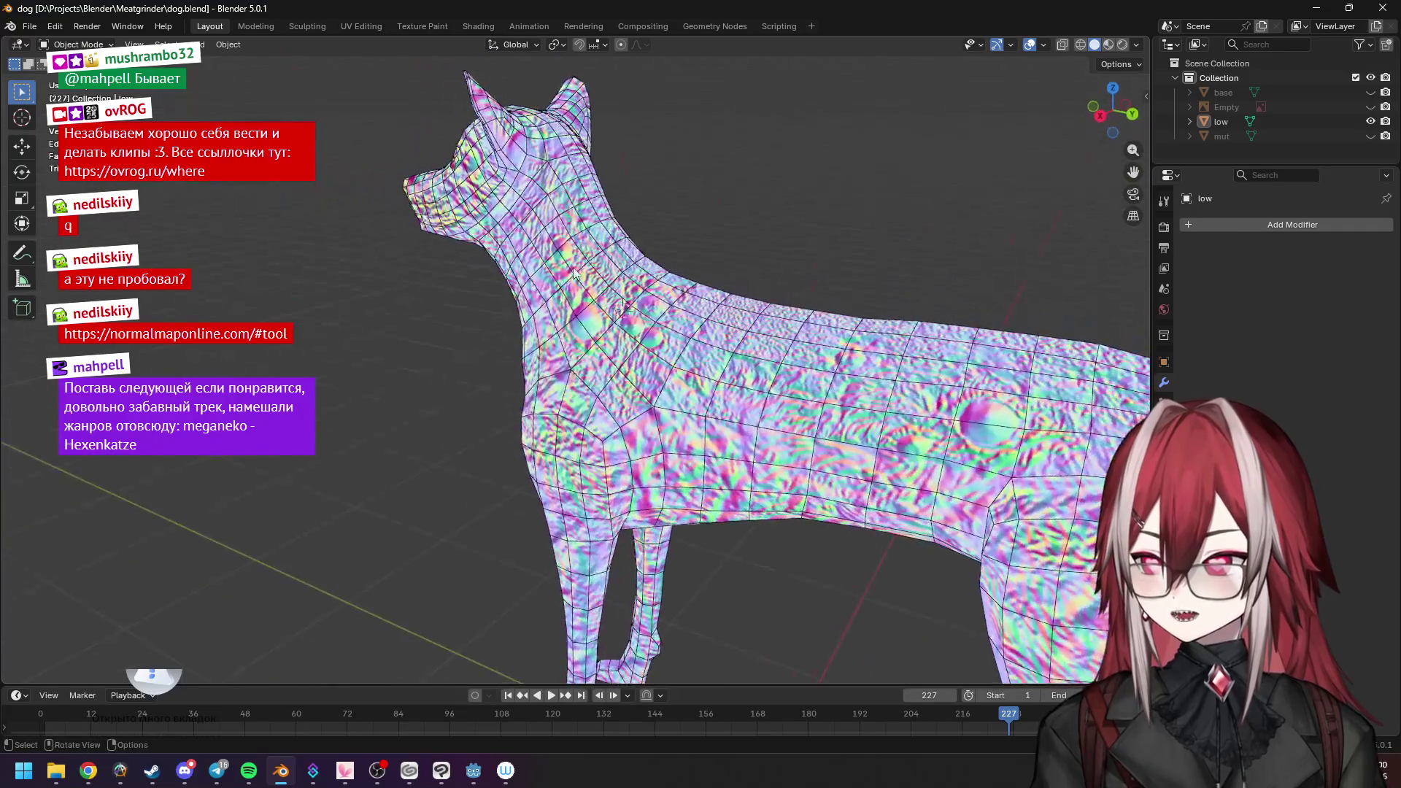
Shade the dog with studio lighting and plain material colour in the viewport.
middle_click_drag(599, 313, 612, 159)
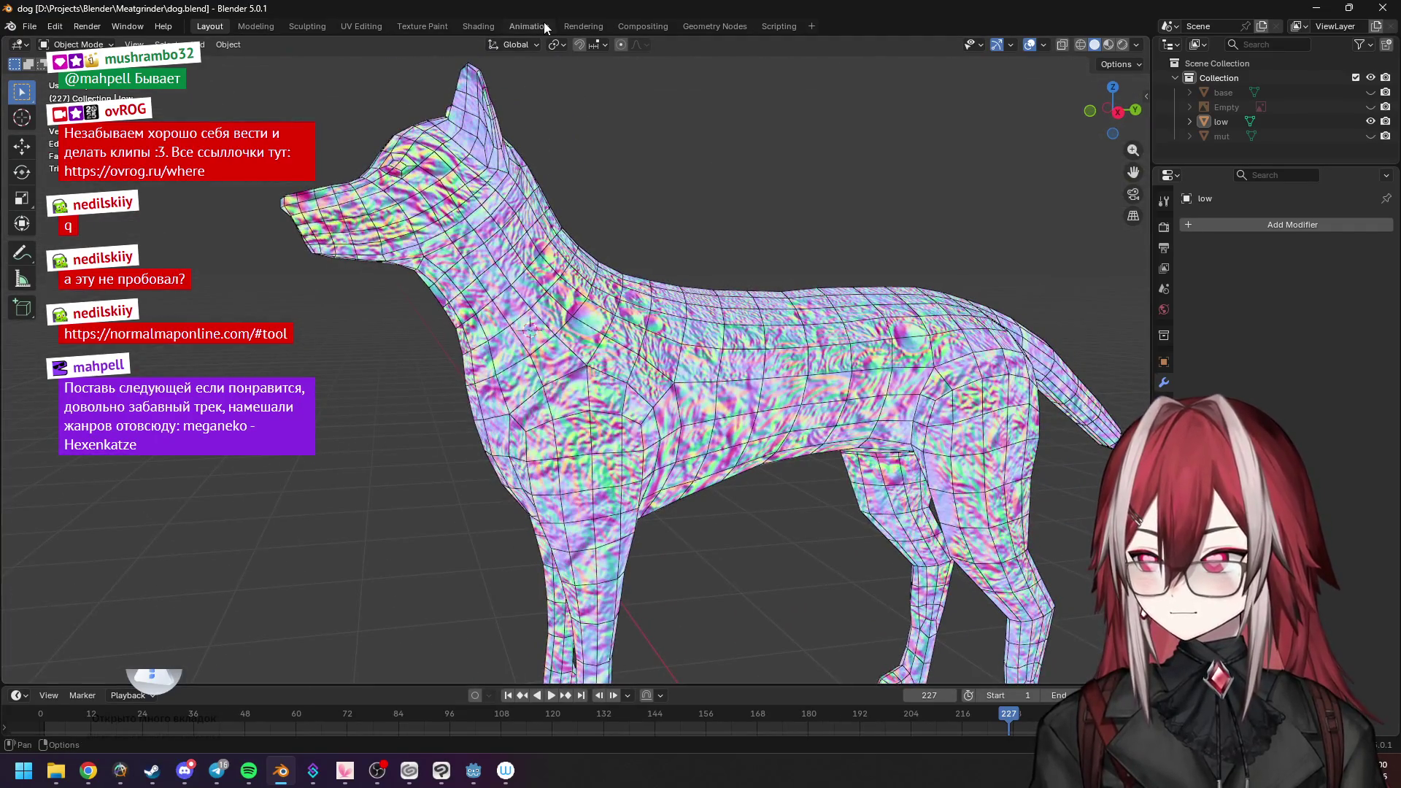
left_click(1135, 45)
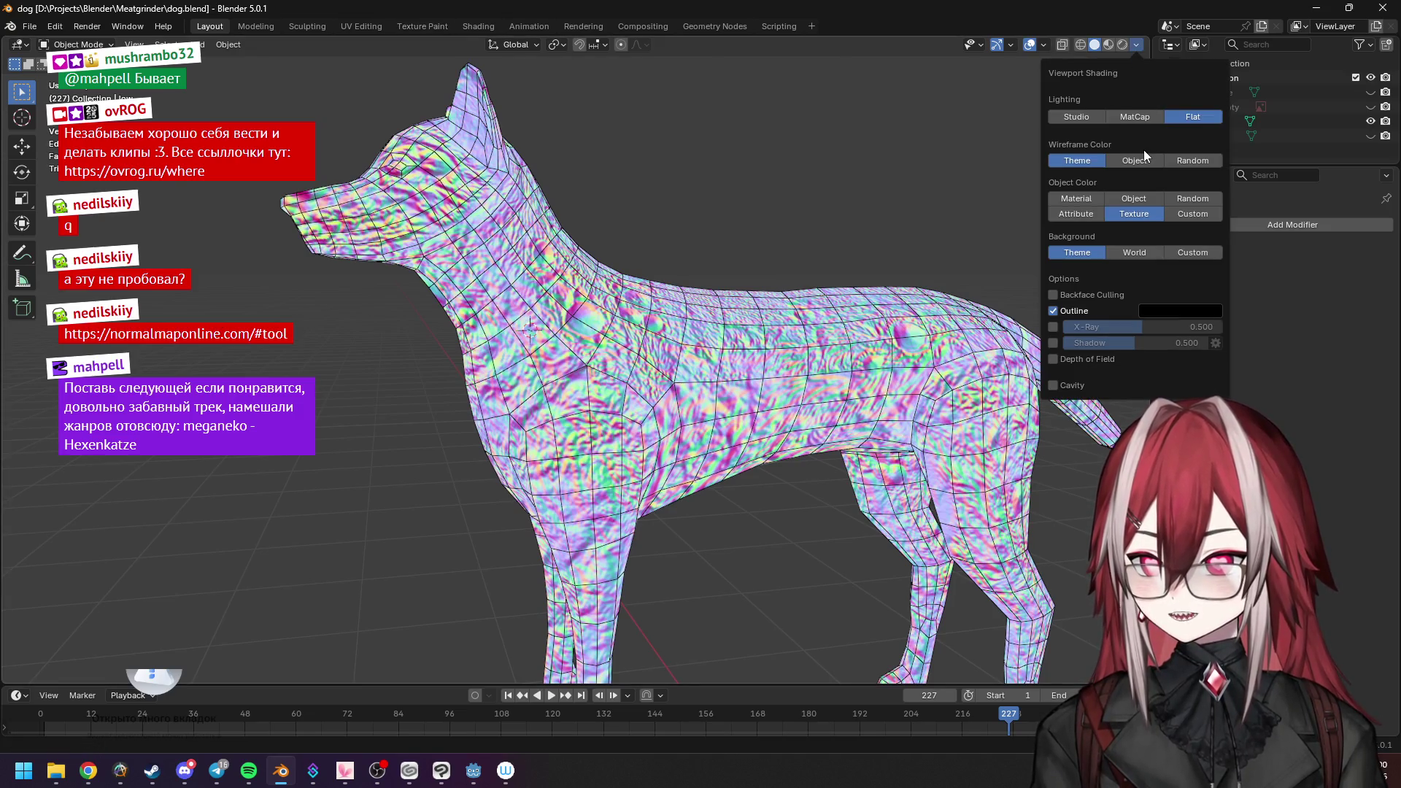
left_click(1101, 120)
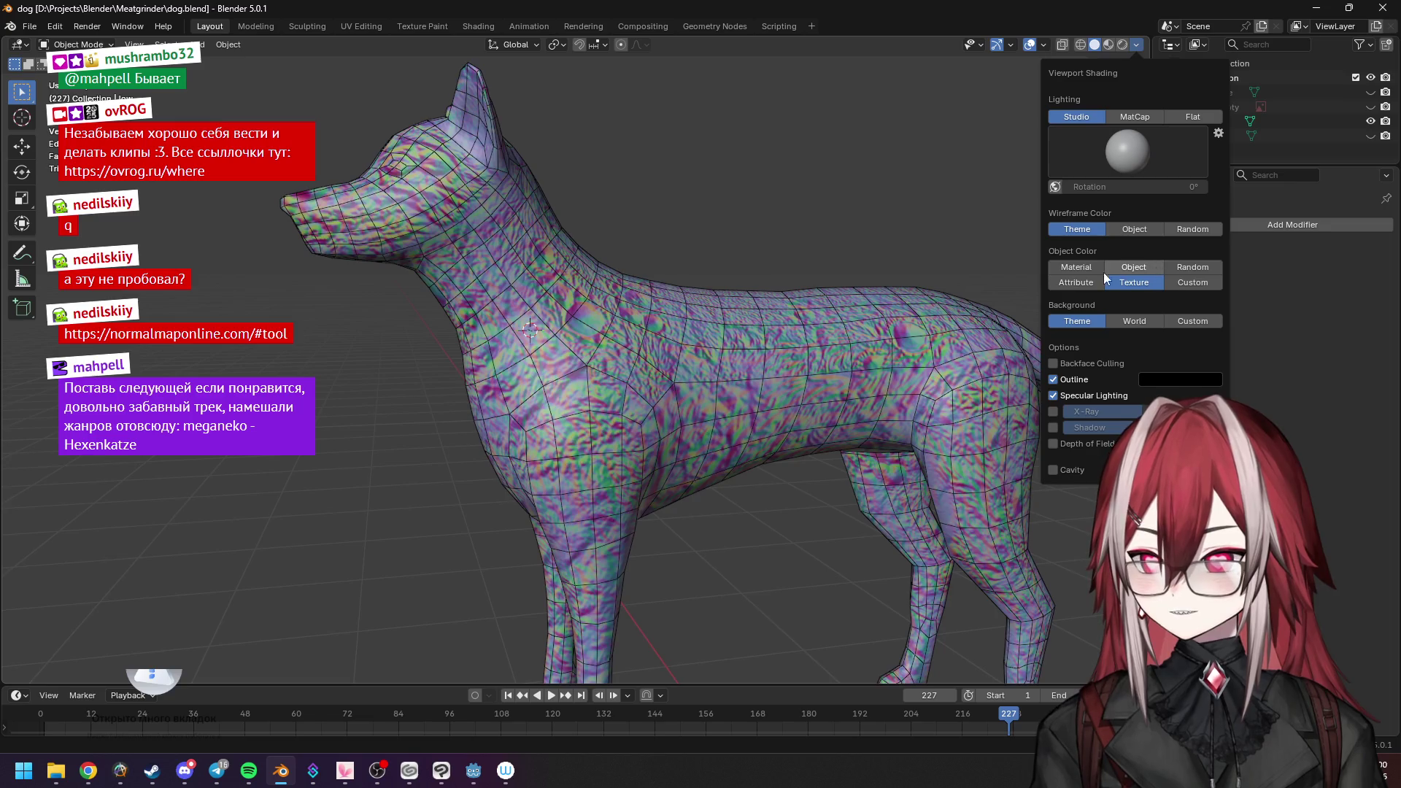
left_click(1089, 268)
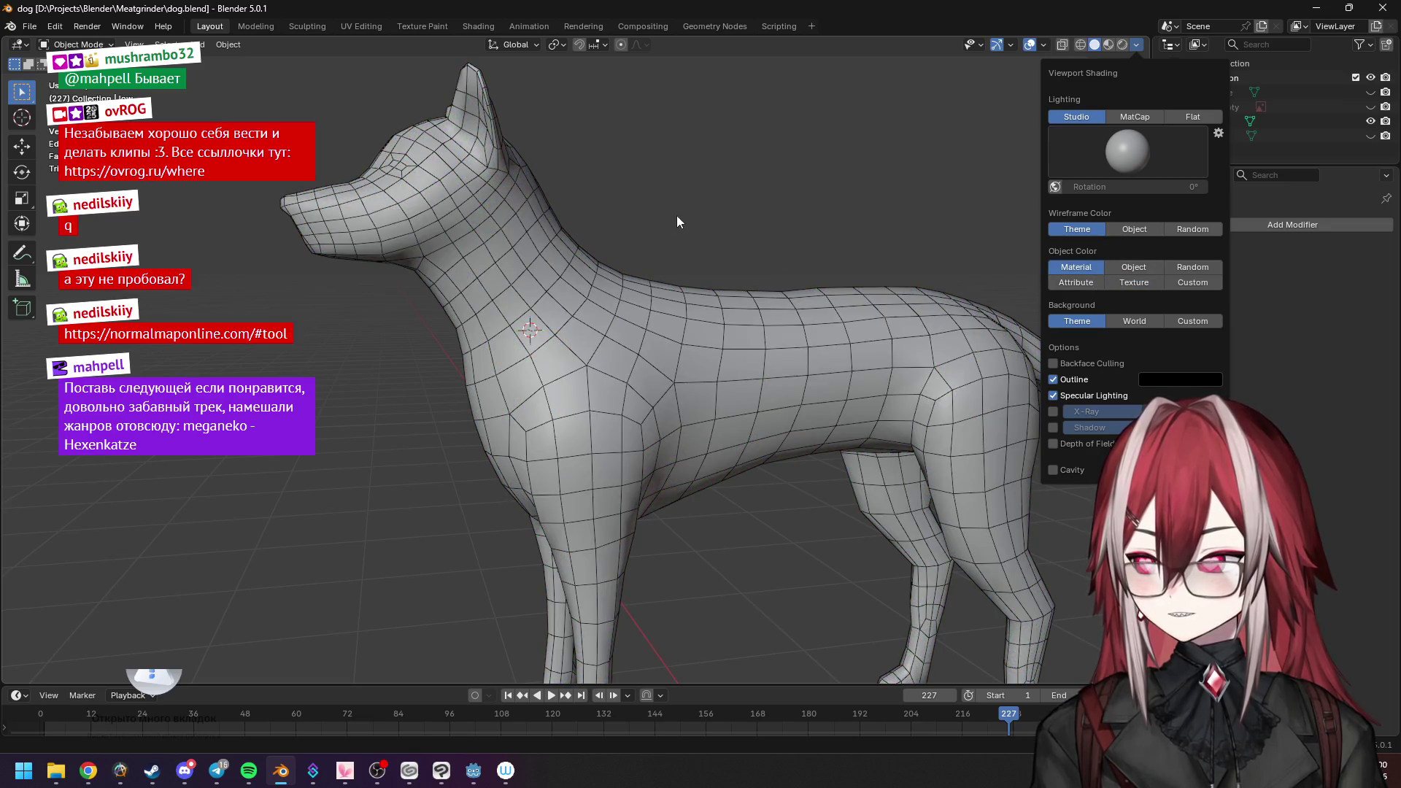
left_click(749, 231)
middle_click_drag(974, 135, 1147, 93)
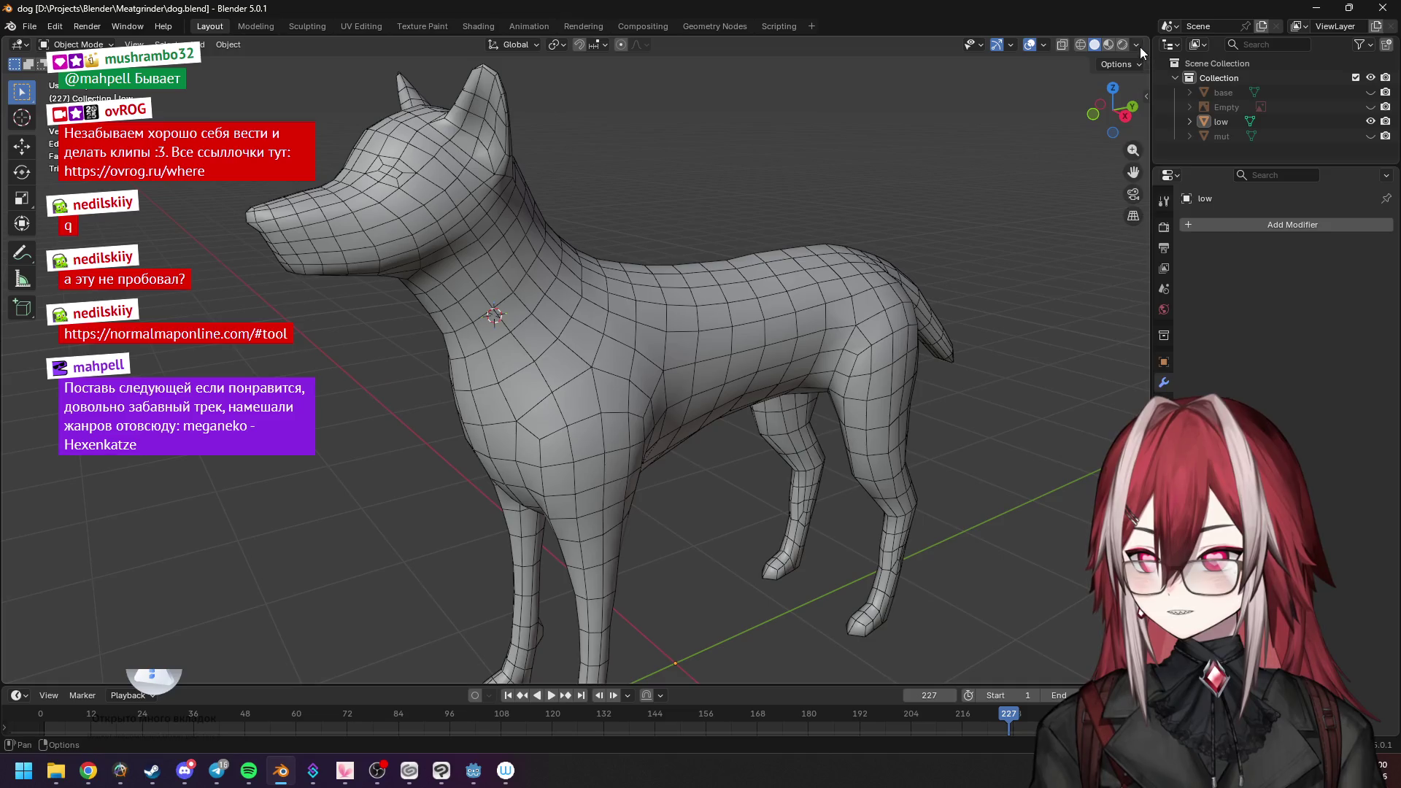
Switch lighting back to flat, compare texture vs material colouring, and keep material colour.
left_click(1137, 45)
left_click(1170, 115)
left_click(1124, 210)
left_click(1134, 214)
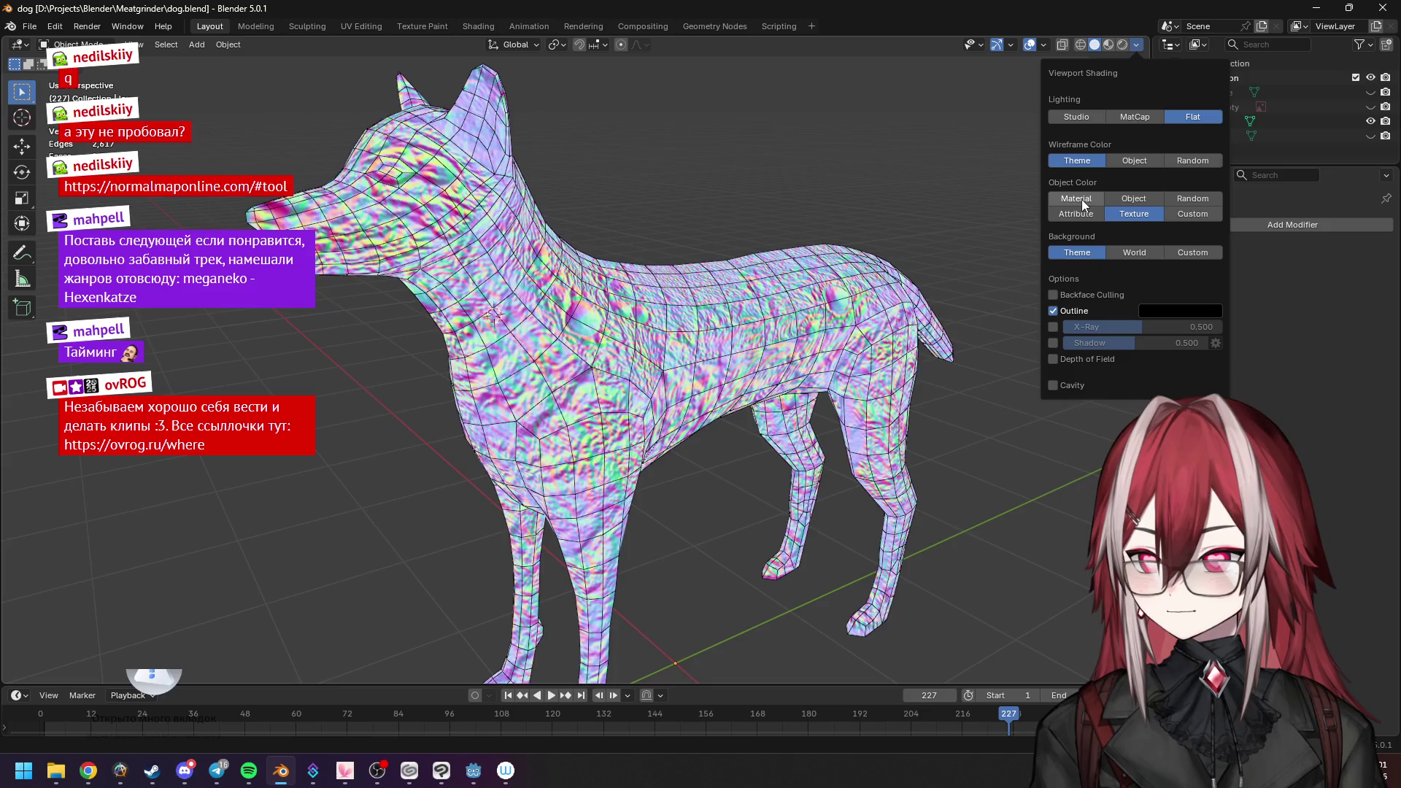
left_click(1081, 199)
middle_click_drag(803, 226, 767, 225)
scroll(766, 224, "up", 3)
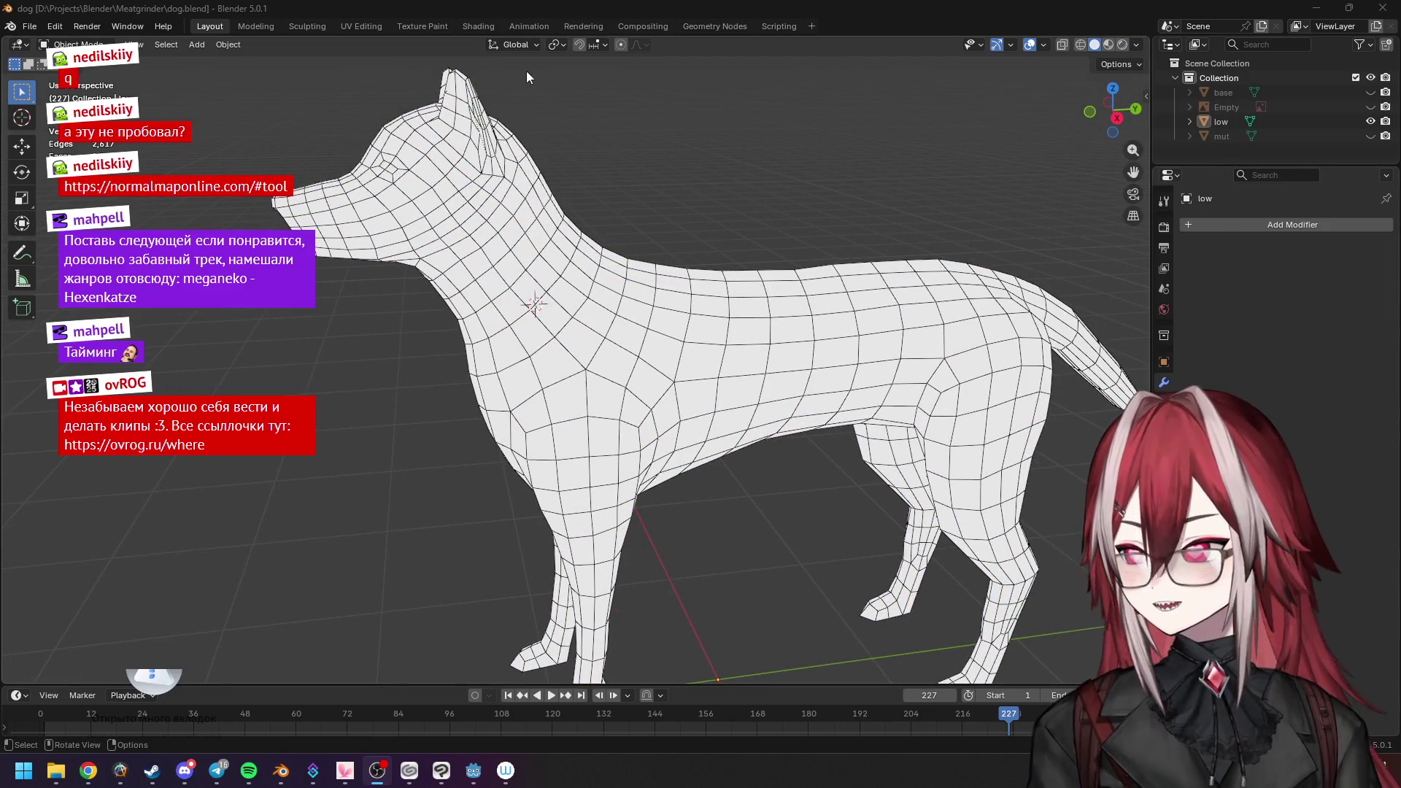
left_click(421, 25)
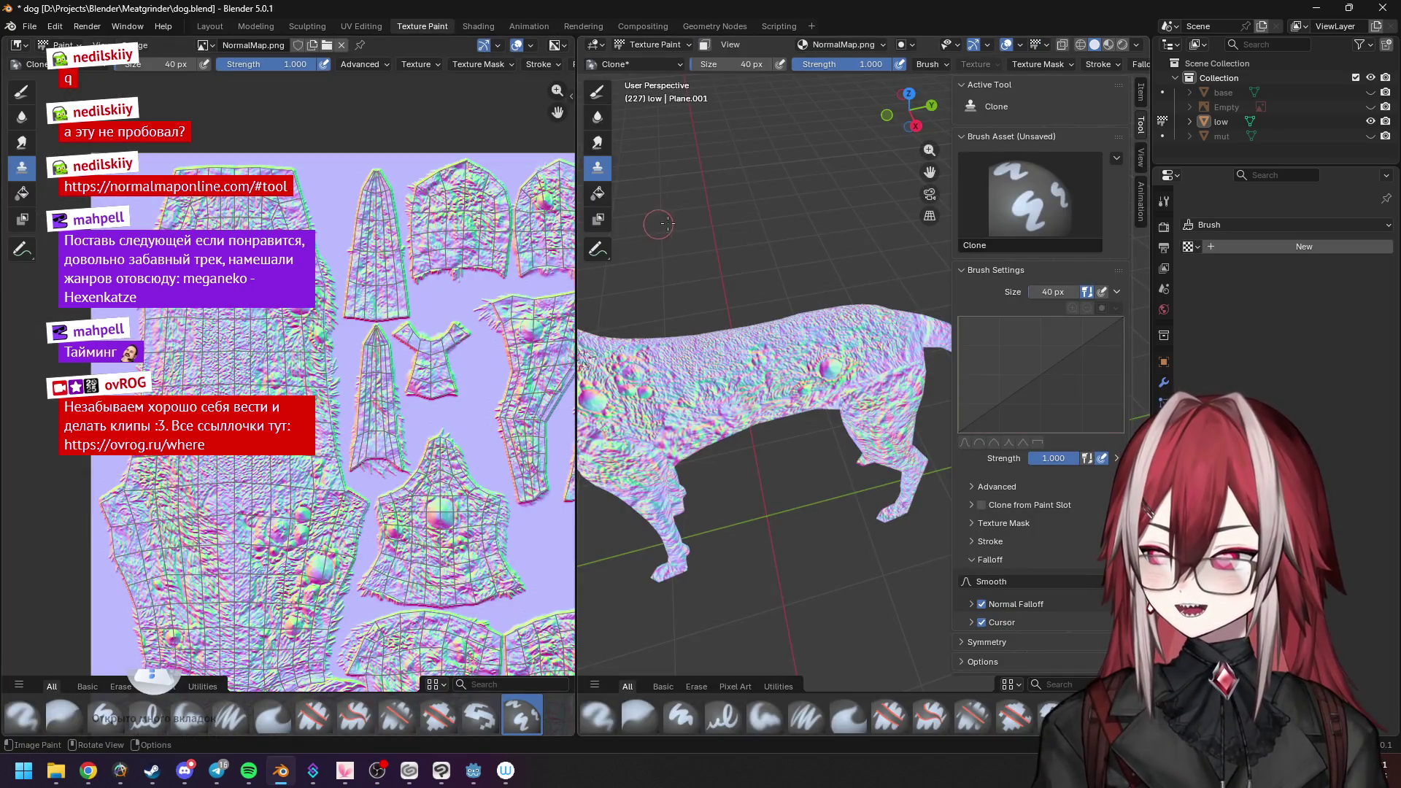
Inspect the normal-mapped dog from several angles in the Shading workspace.
middle_click_drag(650, 225, 843, 240)
mouse_move(774, 321)
middle_mouse_down()
mouse_move(675, 251)
mouse_move(766, 274)
middle_mouse_up()
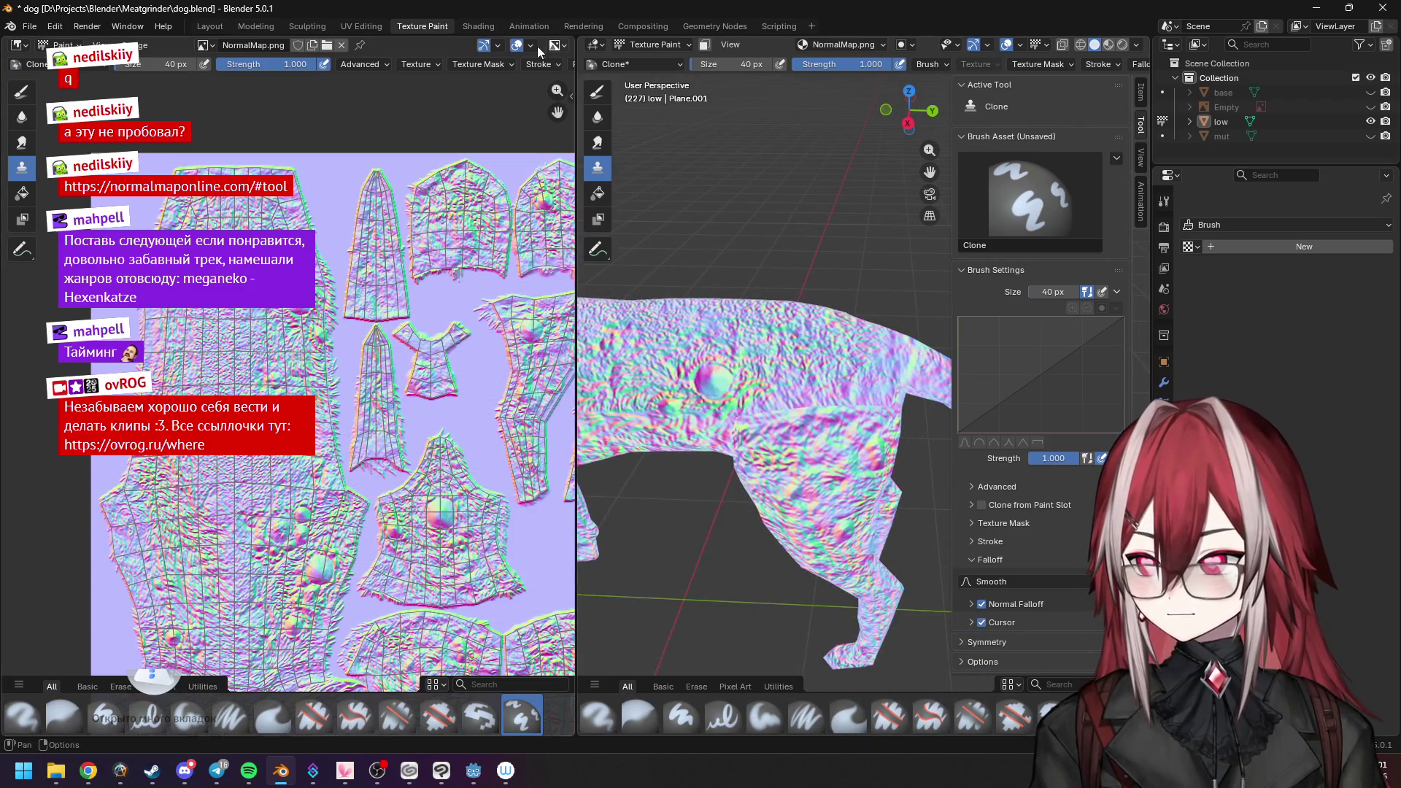
left_click(478, 25)
mouse_move(903, 157)
middle_mouse_down()
mouse_move(705, 136)
mouse_move(562, 99)
mouse_move(698, 147)
middle_mouse_up()
scroll(771, 164, "down", 3)
scroll(771, 164, "down", 2)
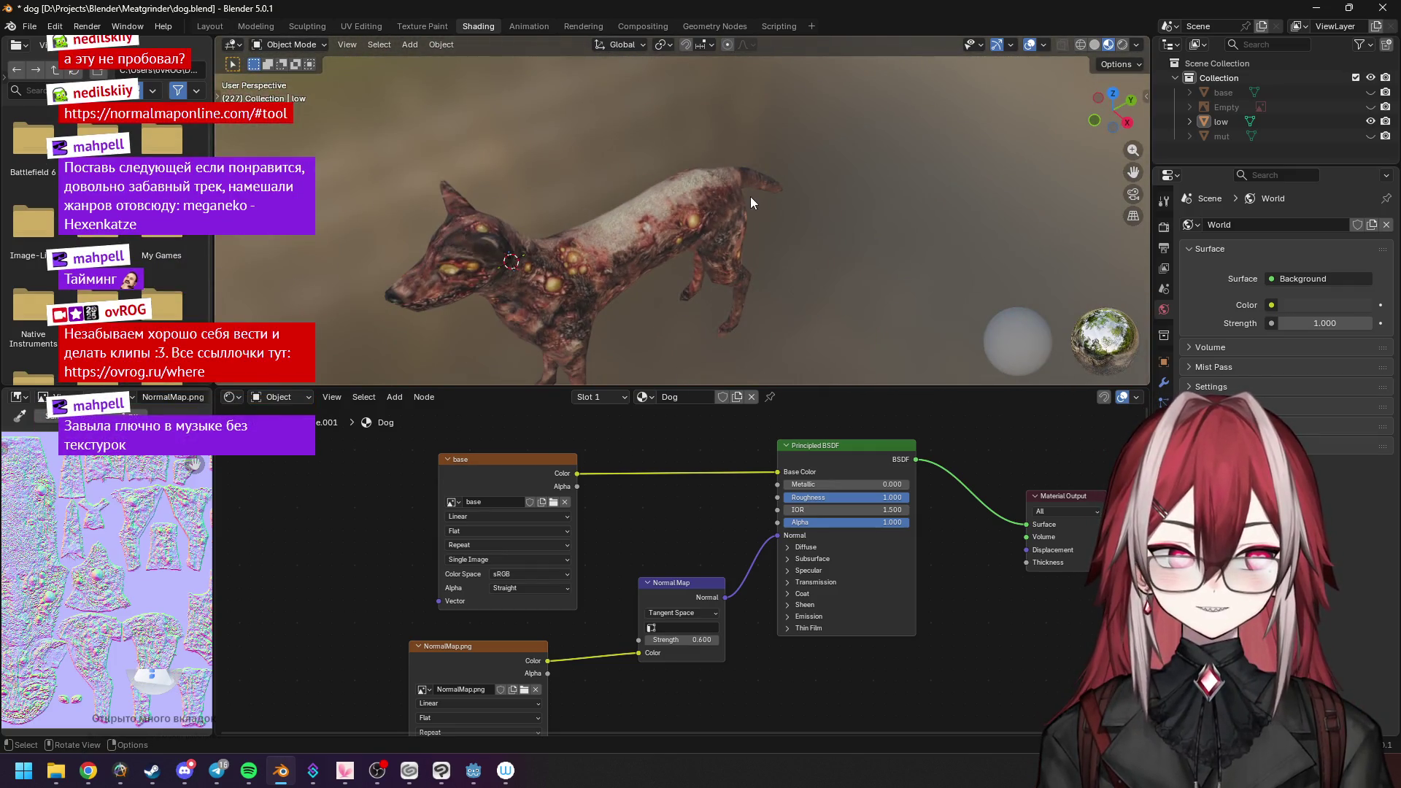
scroll(745, 195, "up", 3)
mouse_move(715, 203)
middle_mouse_down()
mouse_move(789, 201)
mouse_move(666, 227)
mouse_move(746, 165)
mouse_move(687, 174)
mouse_move(707, 293)
middle_mouse_up()
Nudge the Principled BSDF and NormalMap.png nodes into a tidier layout, then return to Layout.
left_click_drag(807, 447, 810, 452)
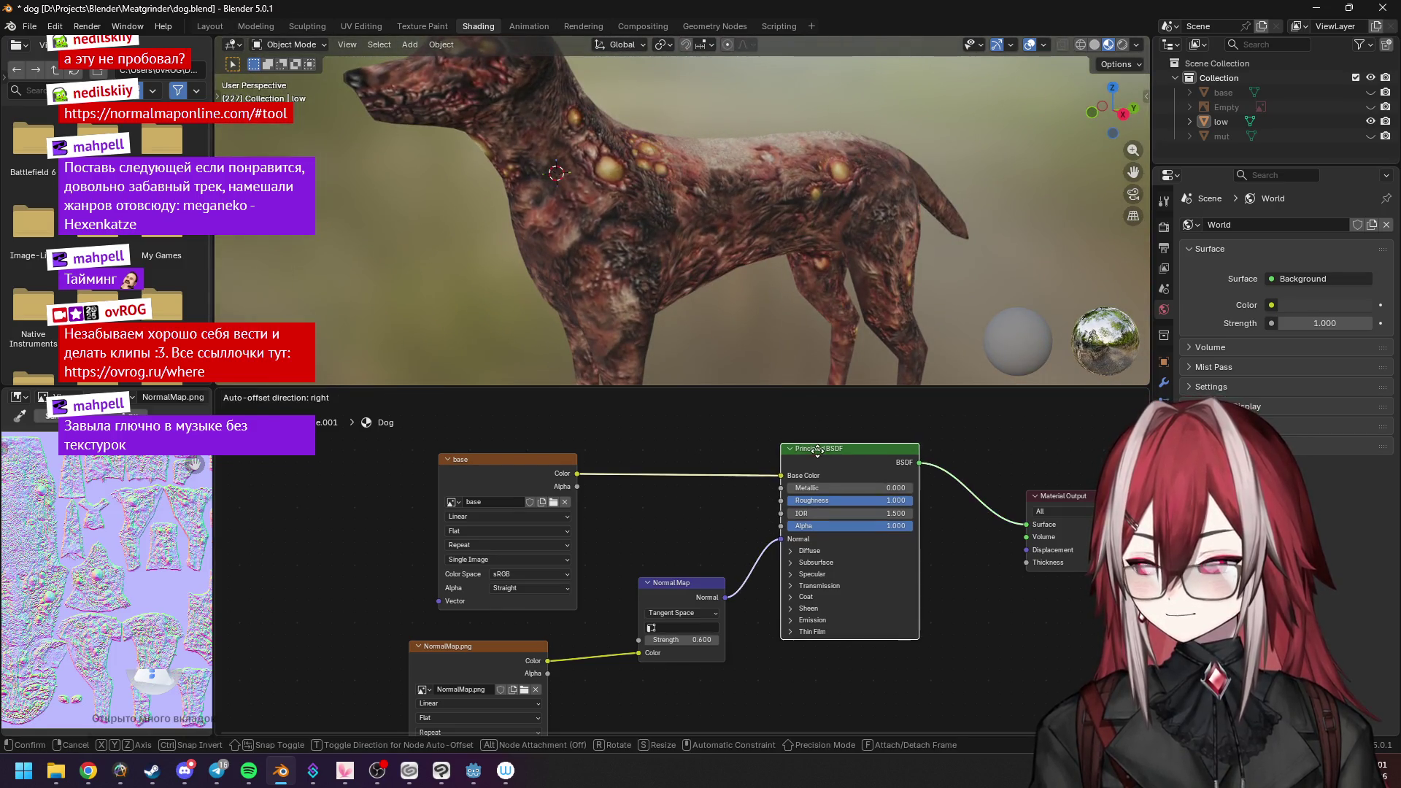
middle_click_drag(743, 521, 680, 484)
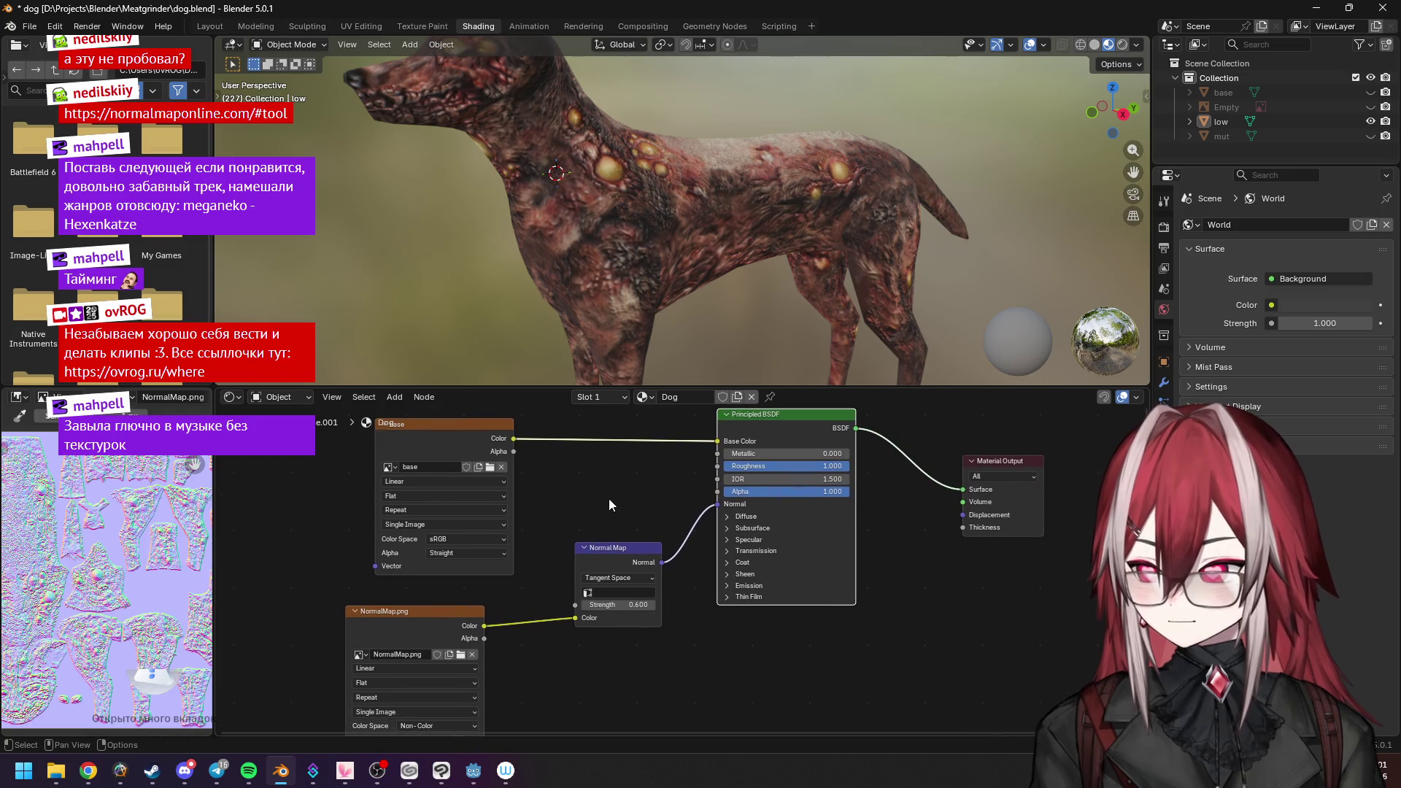
scroll(766, 228, "down", 3)
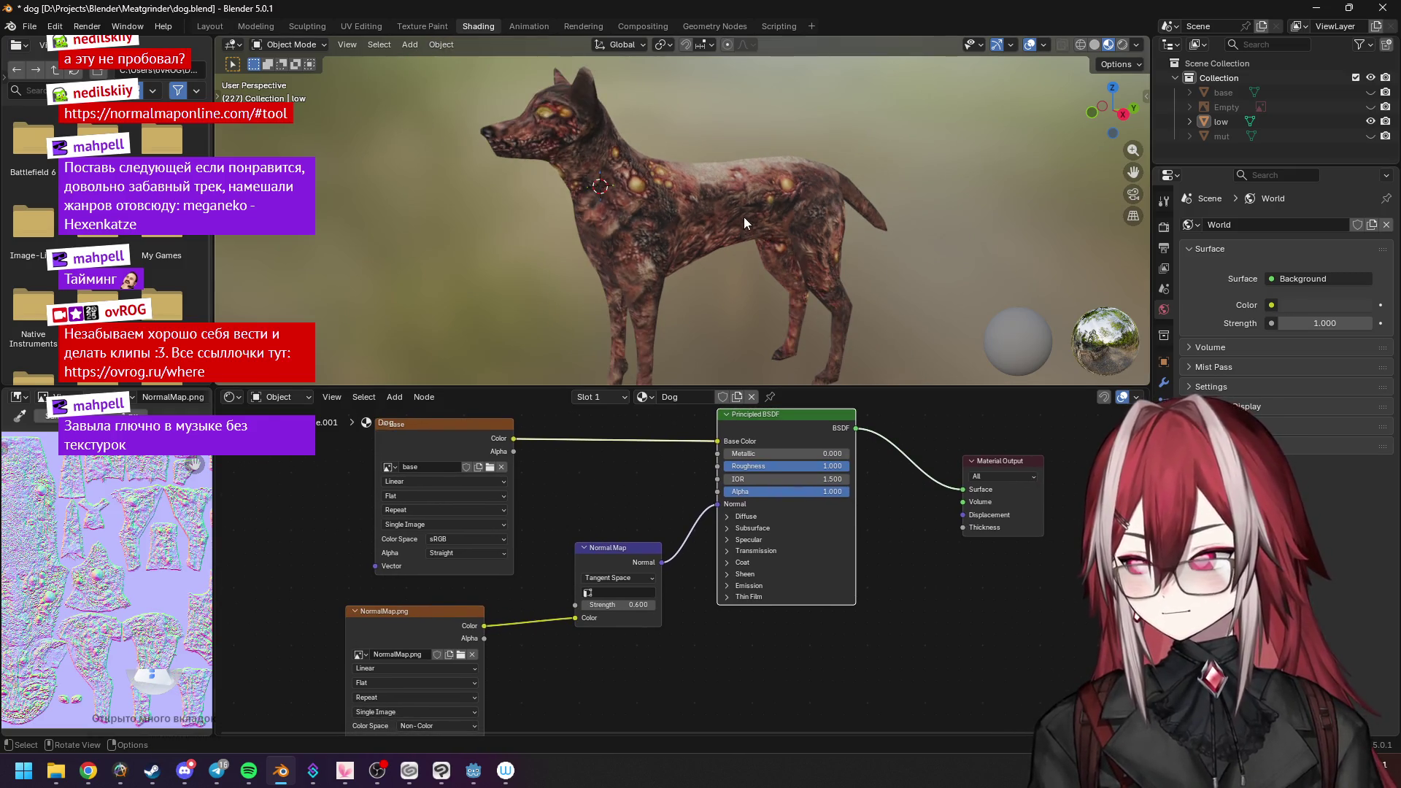
middle_click_drag(708, 227, 713, 235)
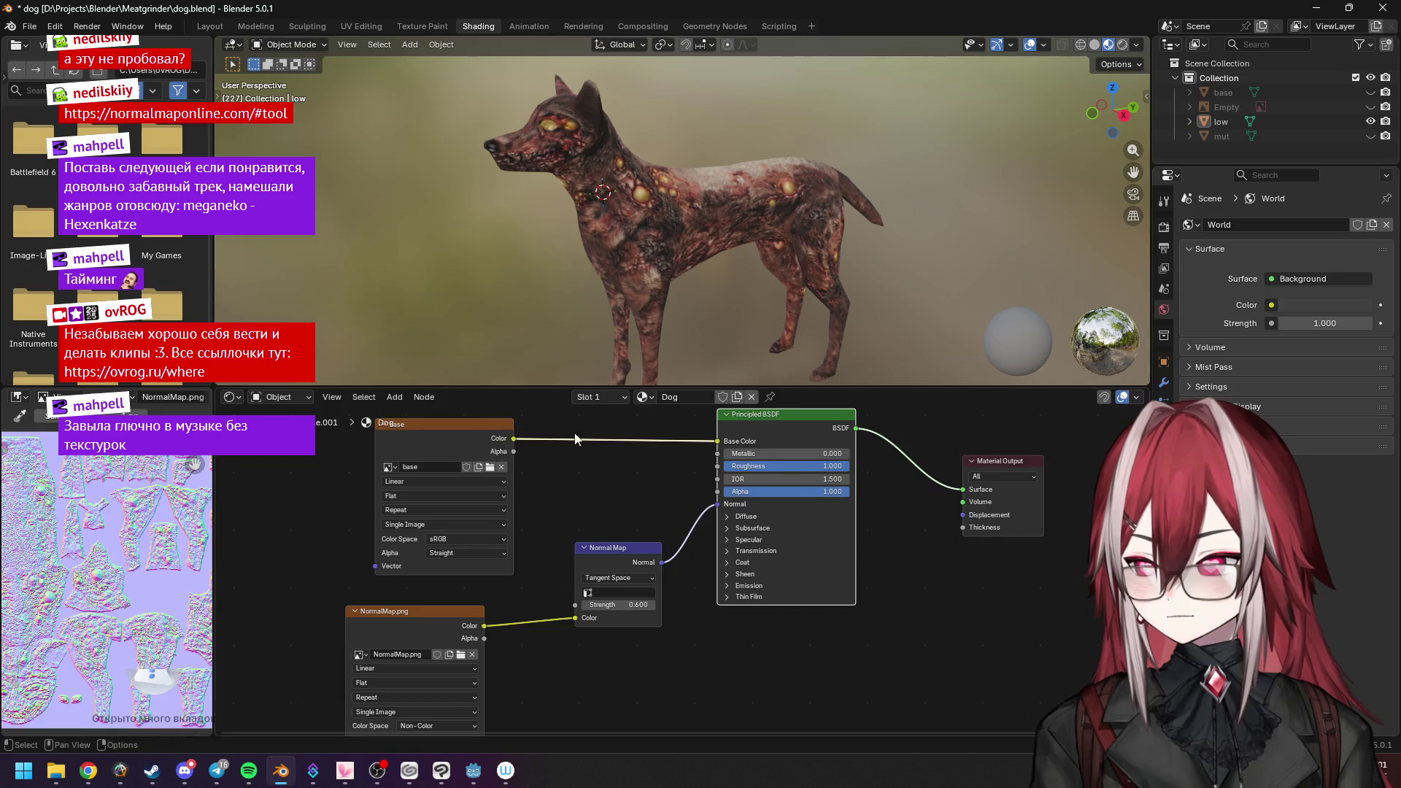
middle_click_drag(575, 438, 584, 457)
left_click(481, 442)
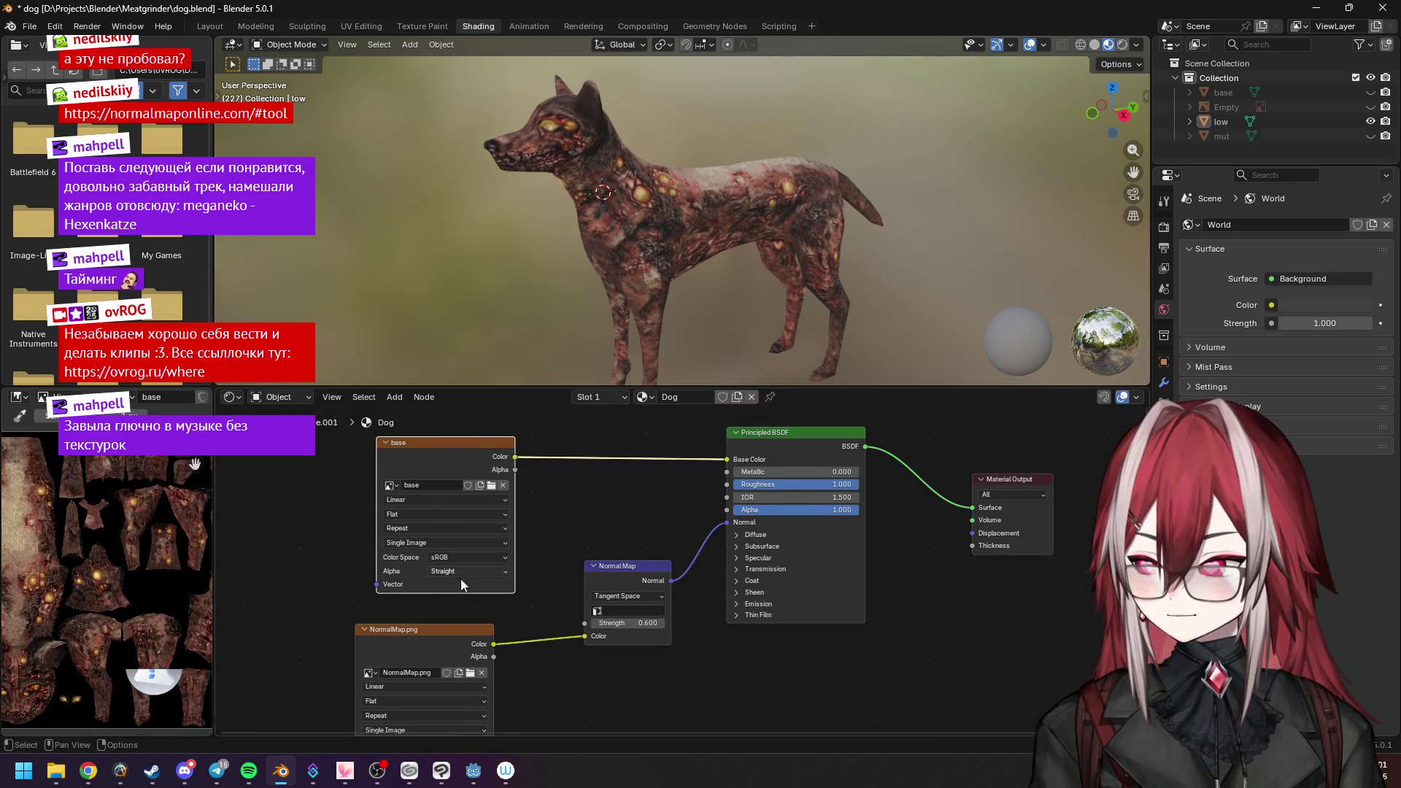
left_click_drag(441, 627, 474, 626)
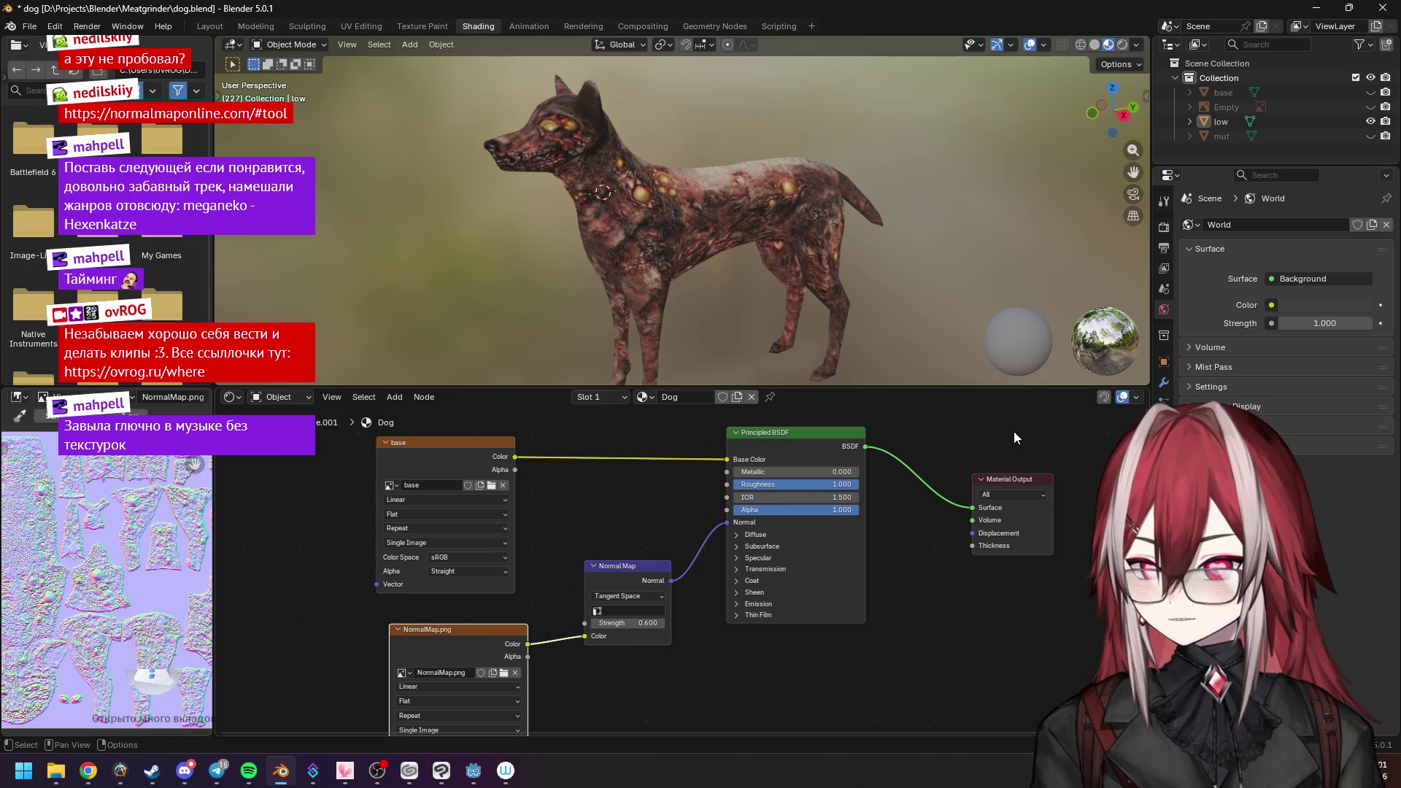
left_click(224, 27)
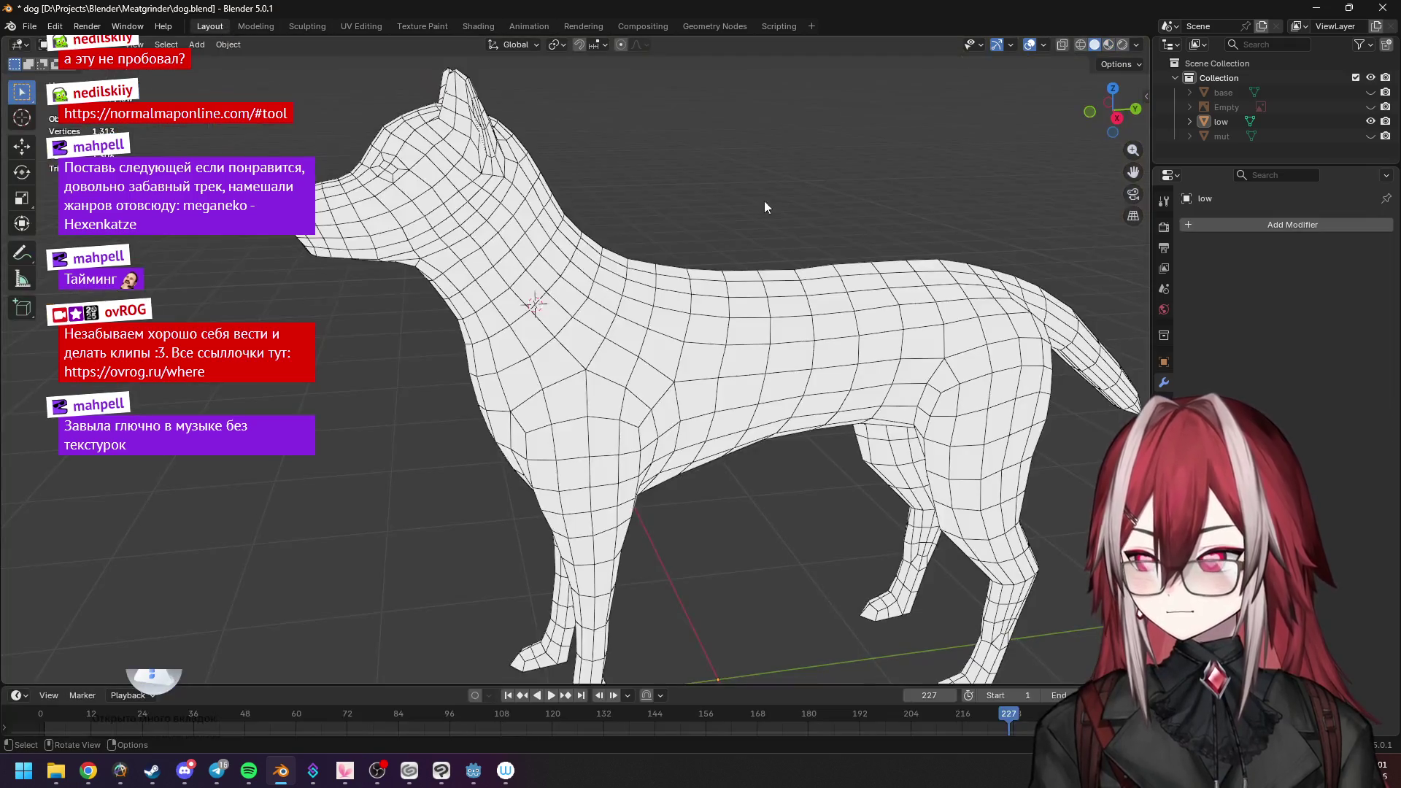
Set the viewport to studio lighting with material colouring on the dog.
left_click(1133, 43)
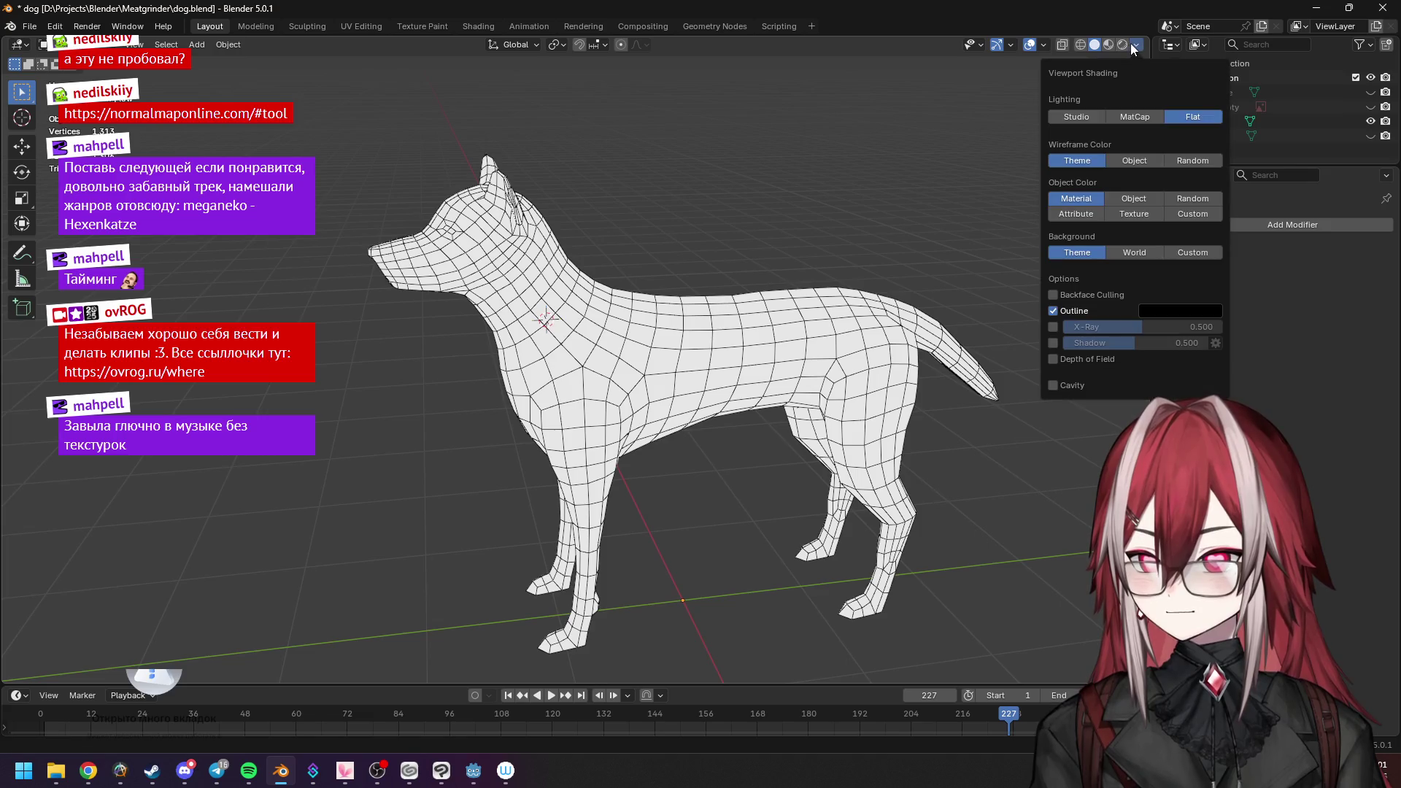
left_click(1137, 214)
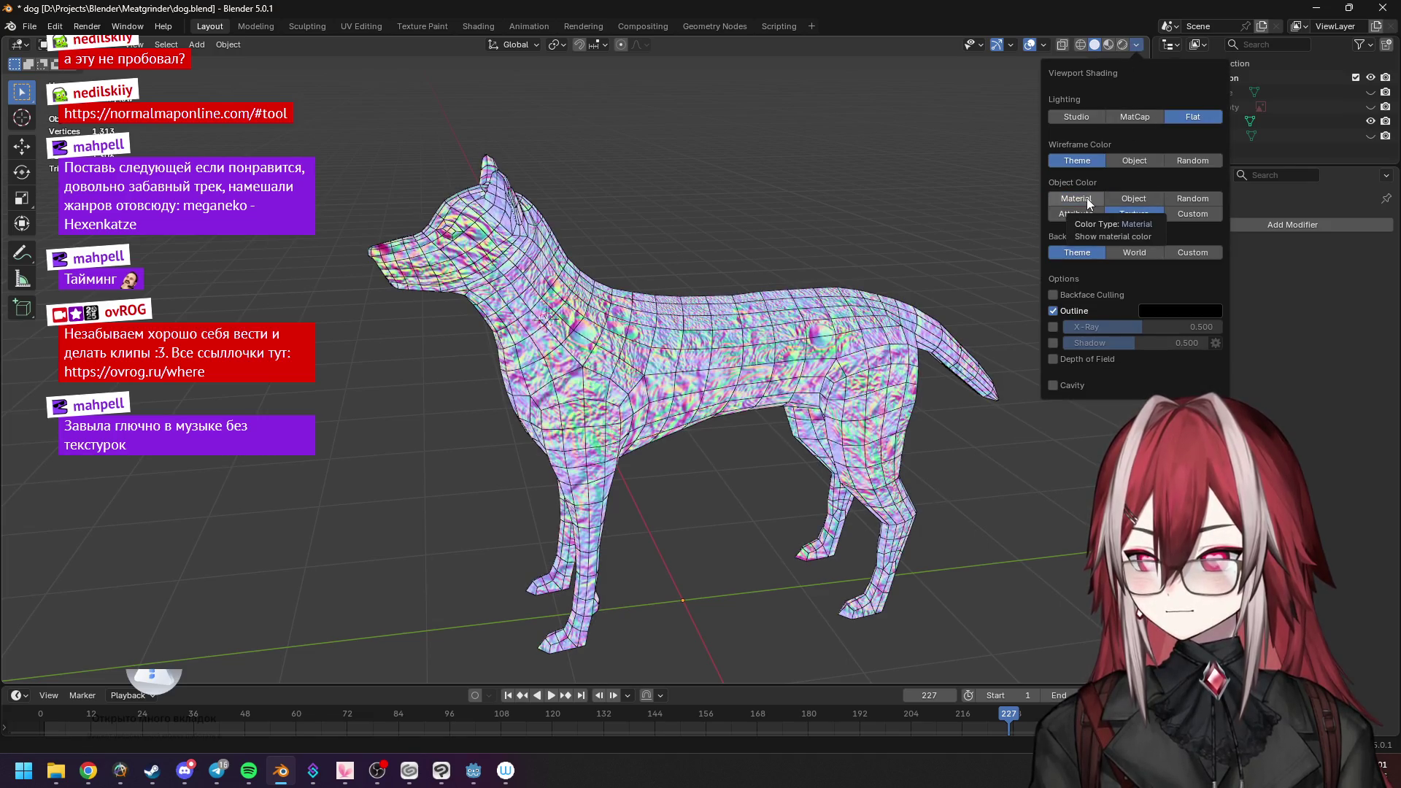
left_click(1087, 198)
left_click(1089, 116)
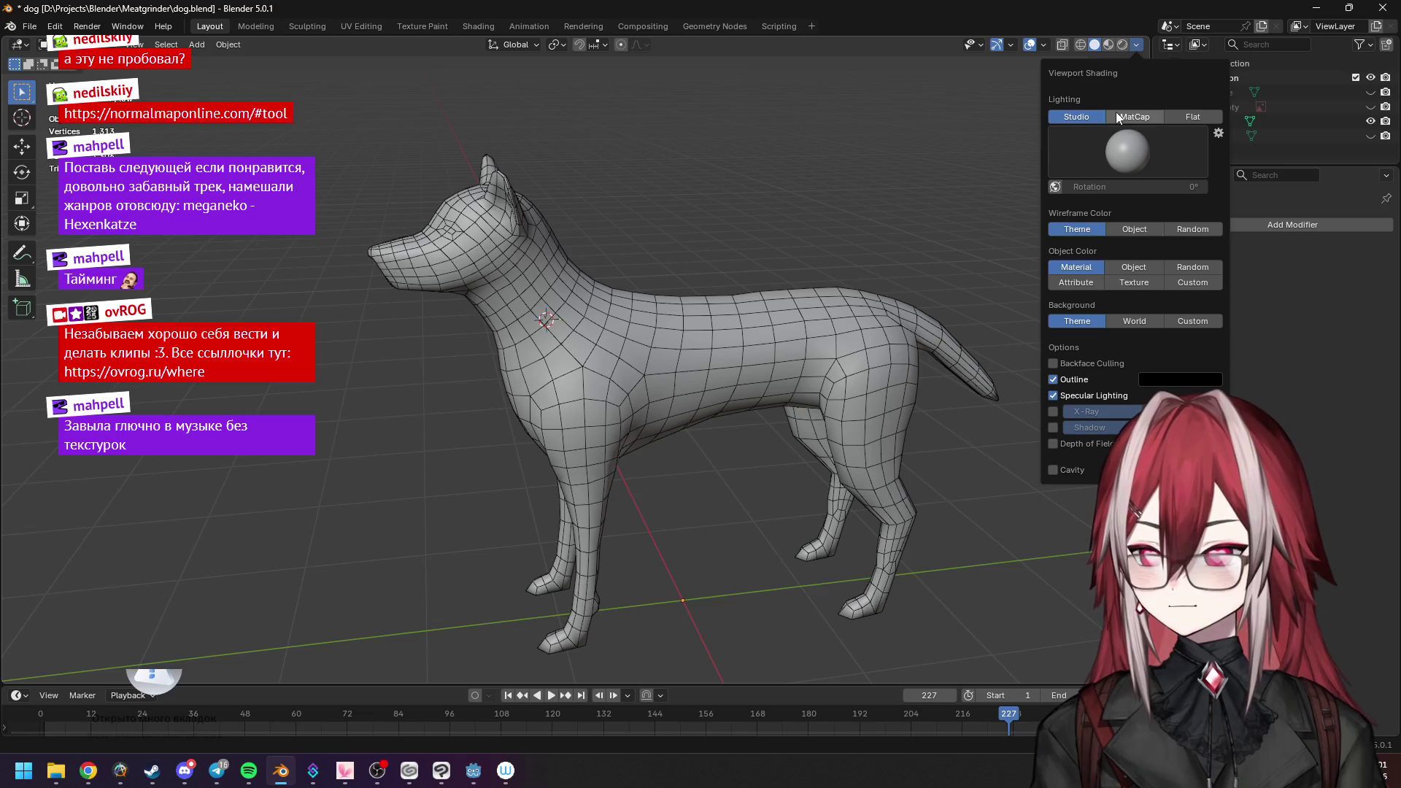
middle_click_drag(713, 219, 857, 230)
Preview the dog with its materials, return to Shading and bring up NormalMap Online.
left_click(1107, 44)
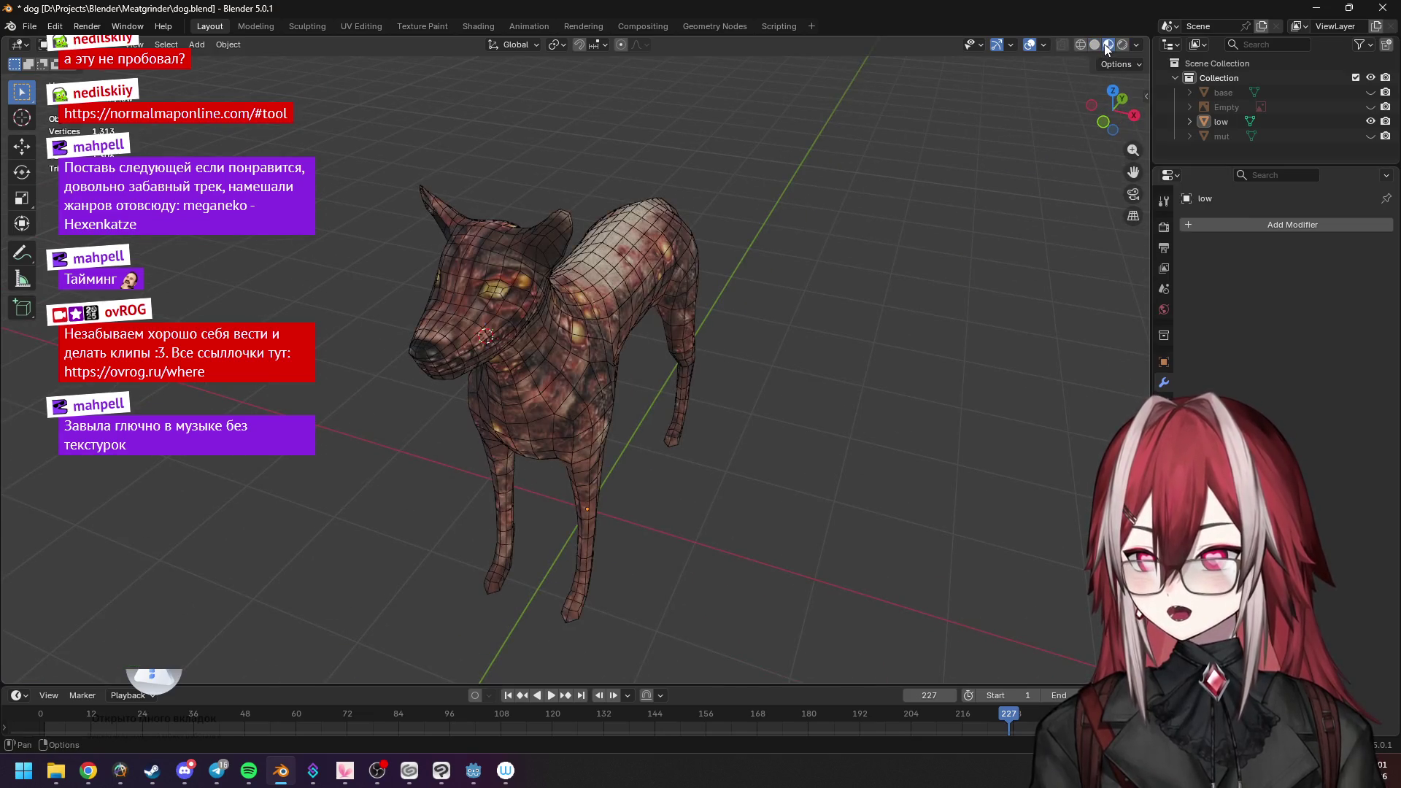
mouse_move(746, 229)
middle_mouse_down()
mouse_move(656, 240)
mouse_move(686, 226)
mouse_move(567, 178)
middle_mouse_up()
scroll(658, 244, "up", 2)
scroll(621, 235, "up", 2)
scroll(684, 236, "up", 2)
scroll(667, 245, "up", 3)
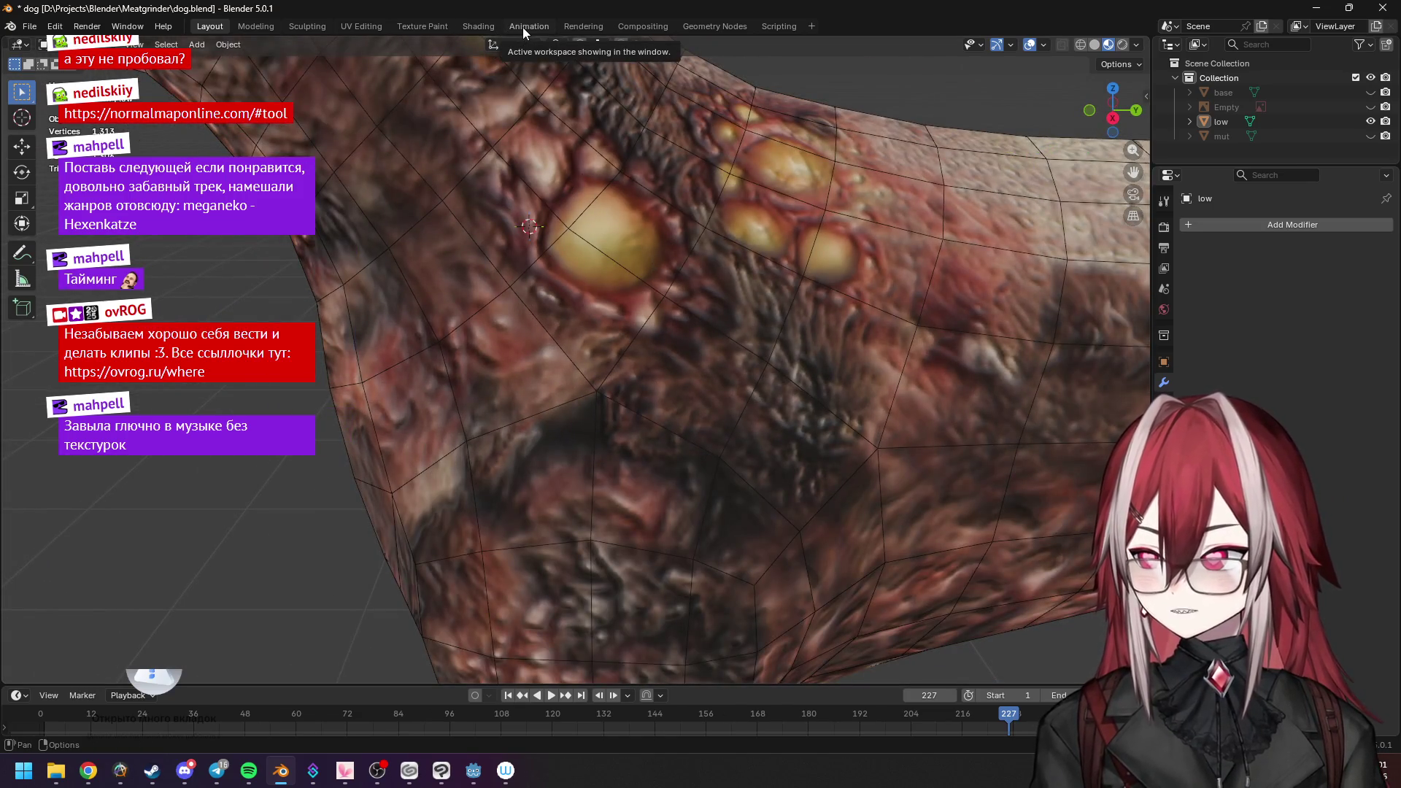
left_click(480, 28)
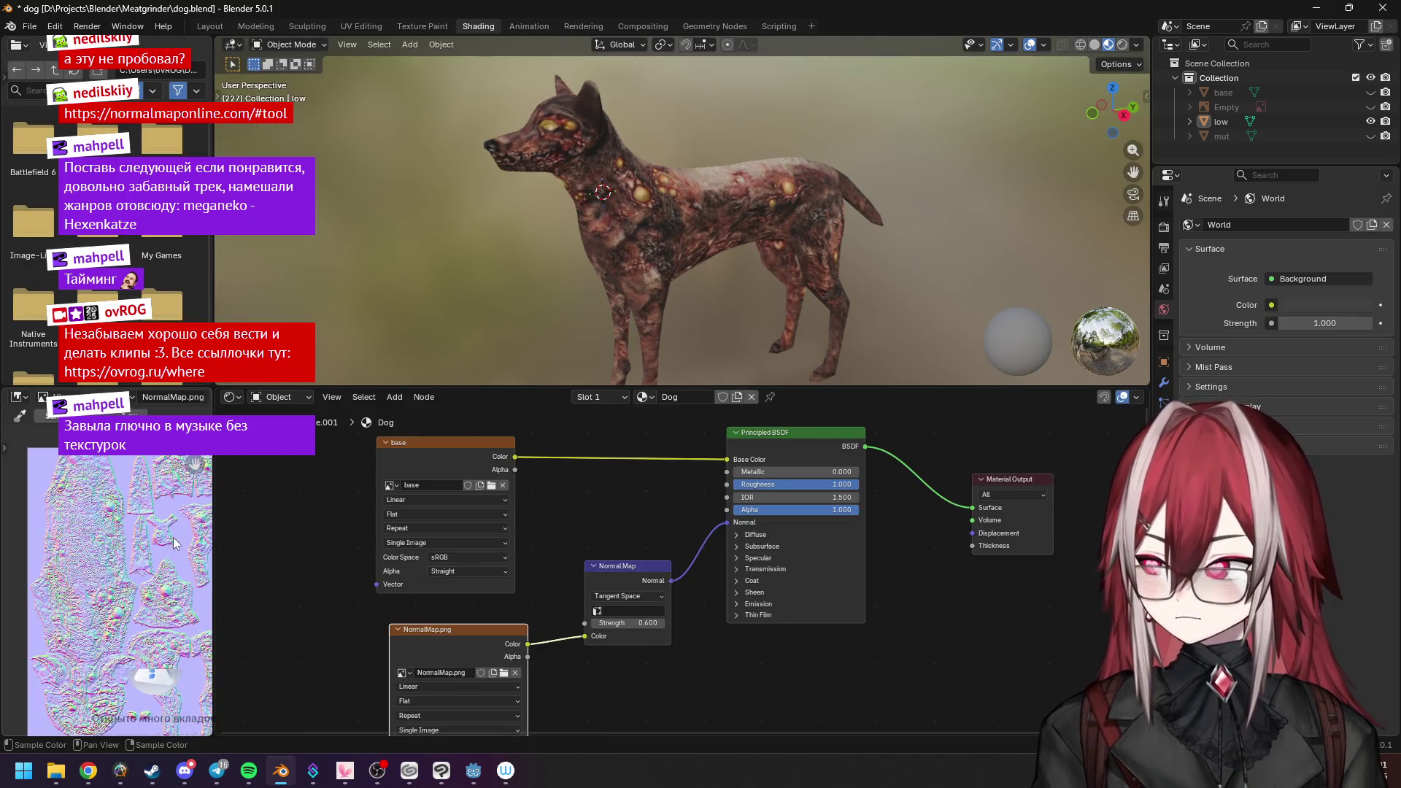
scroll(132, 541, "up", 3)
scroll(98, 515, "up", 2)
scroll(66, 487, "up", 1)
scroll(62, 478, "up", 2)
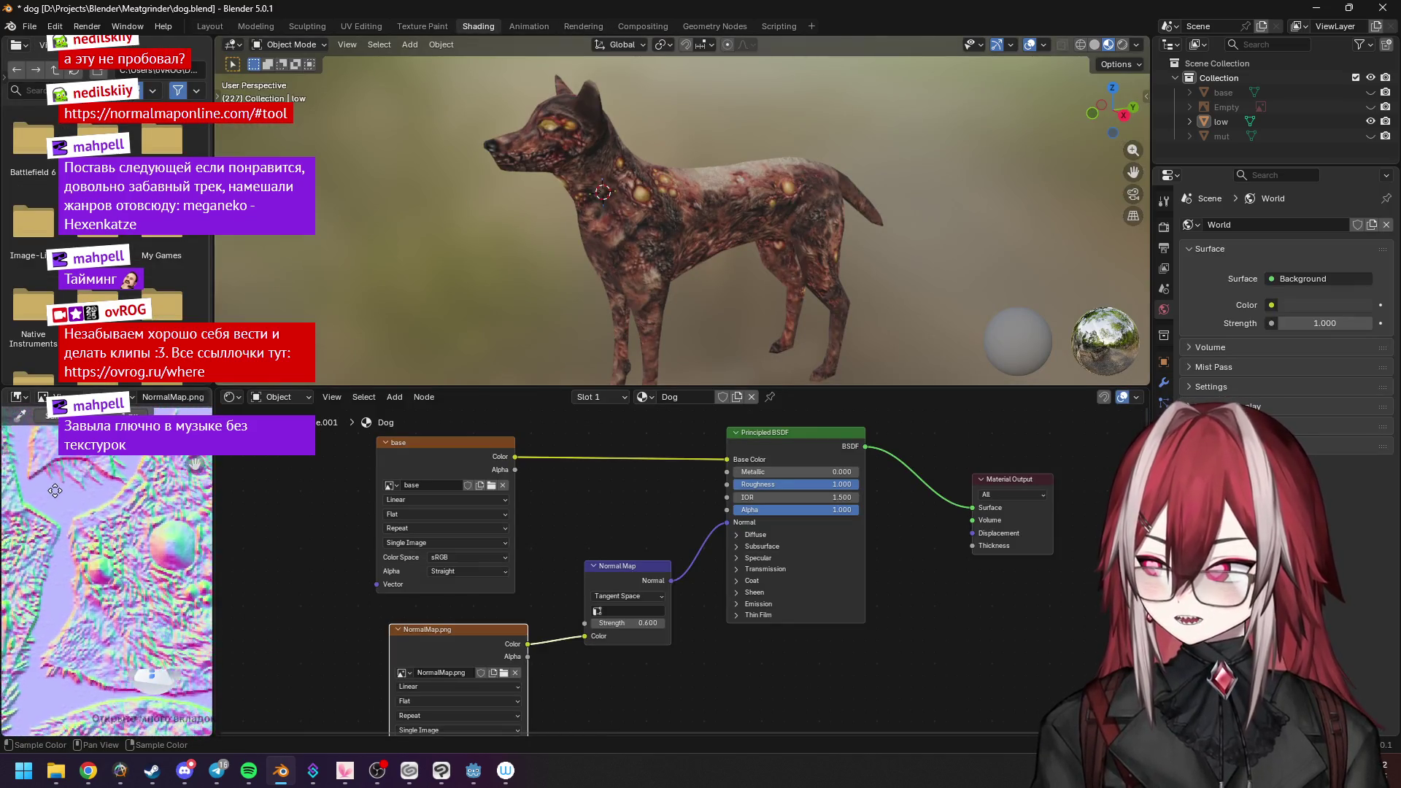
scroll(470, 591, "up", 1)
key("alt+Tab")
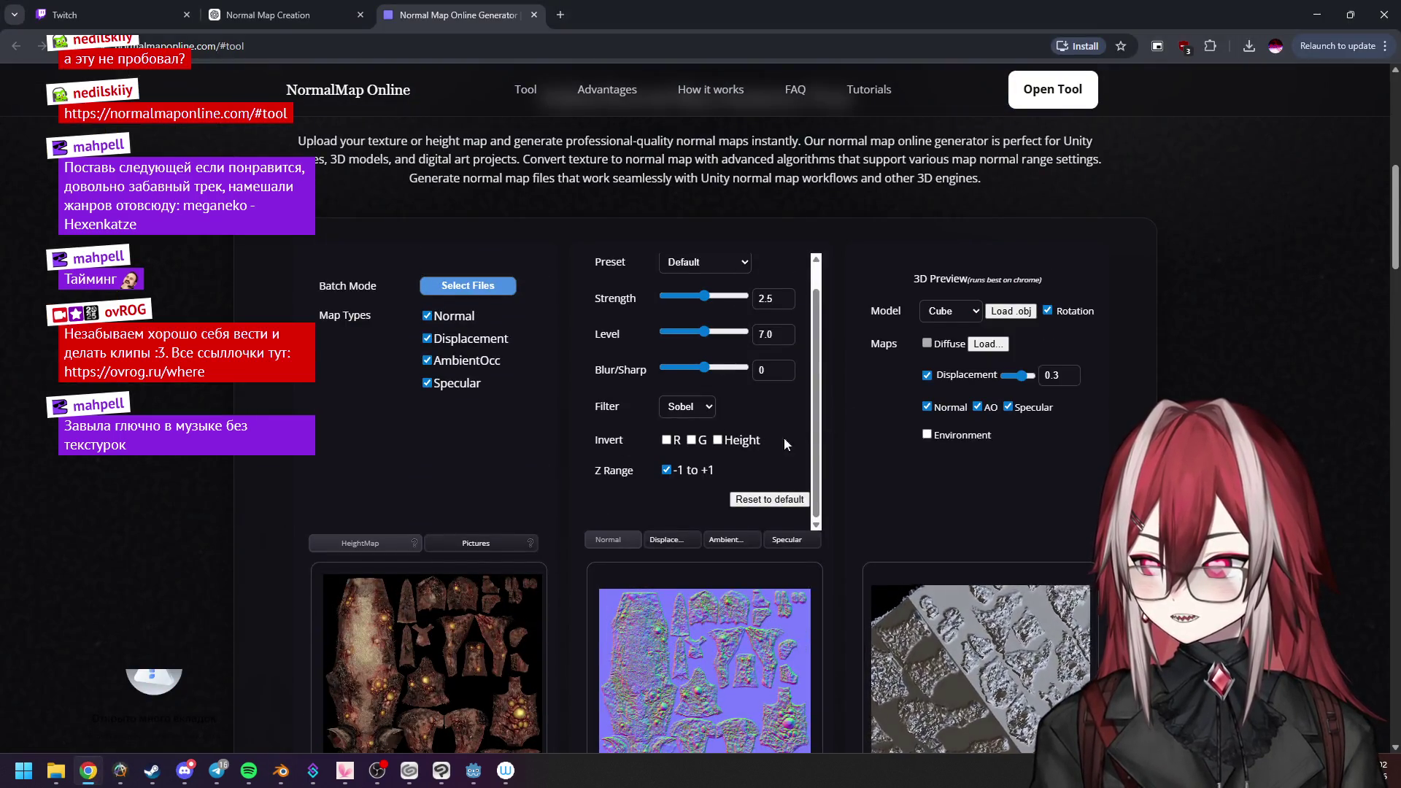
scroll(793, 434, "down", 1)
scroll(817, 395, "up", 1)
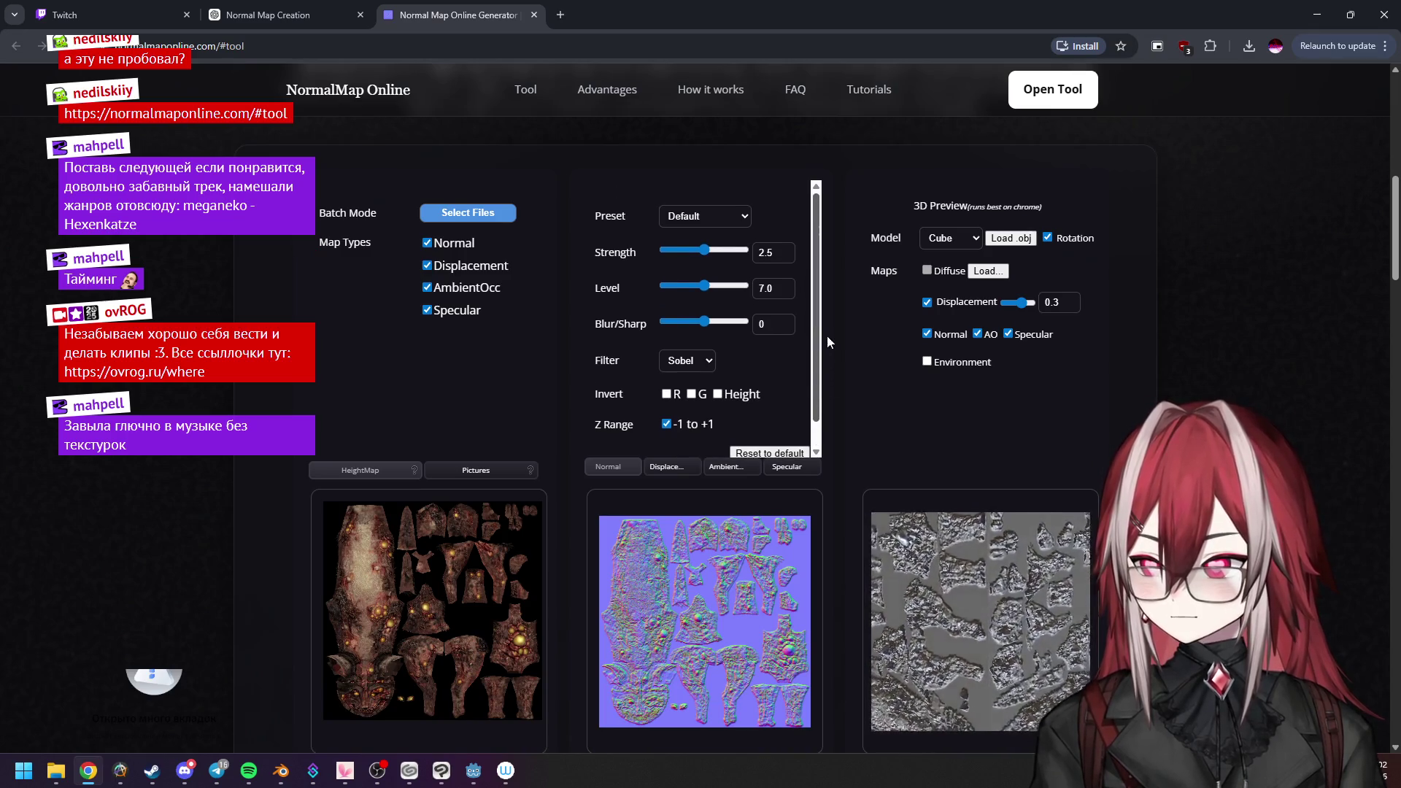
Cycle through Unity, Unreal, Pixel Art, Stone and Fabric presets, ending on Default.
left_click(703, 222)
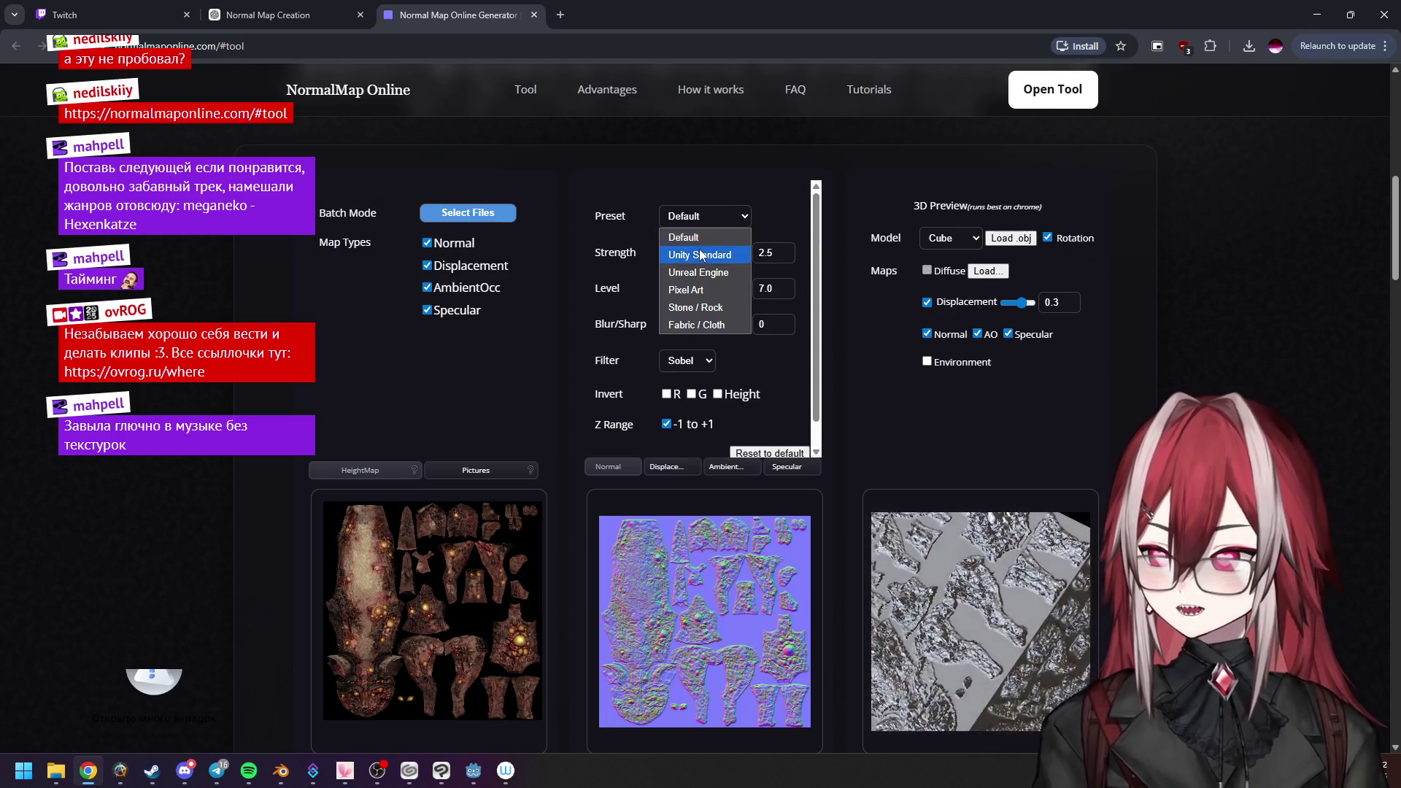
left_click(699, 248)
left_click(721, 220)
left_click(715, 277)
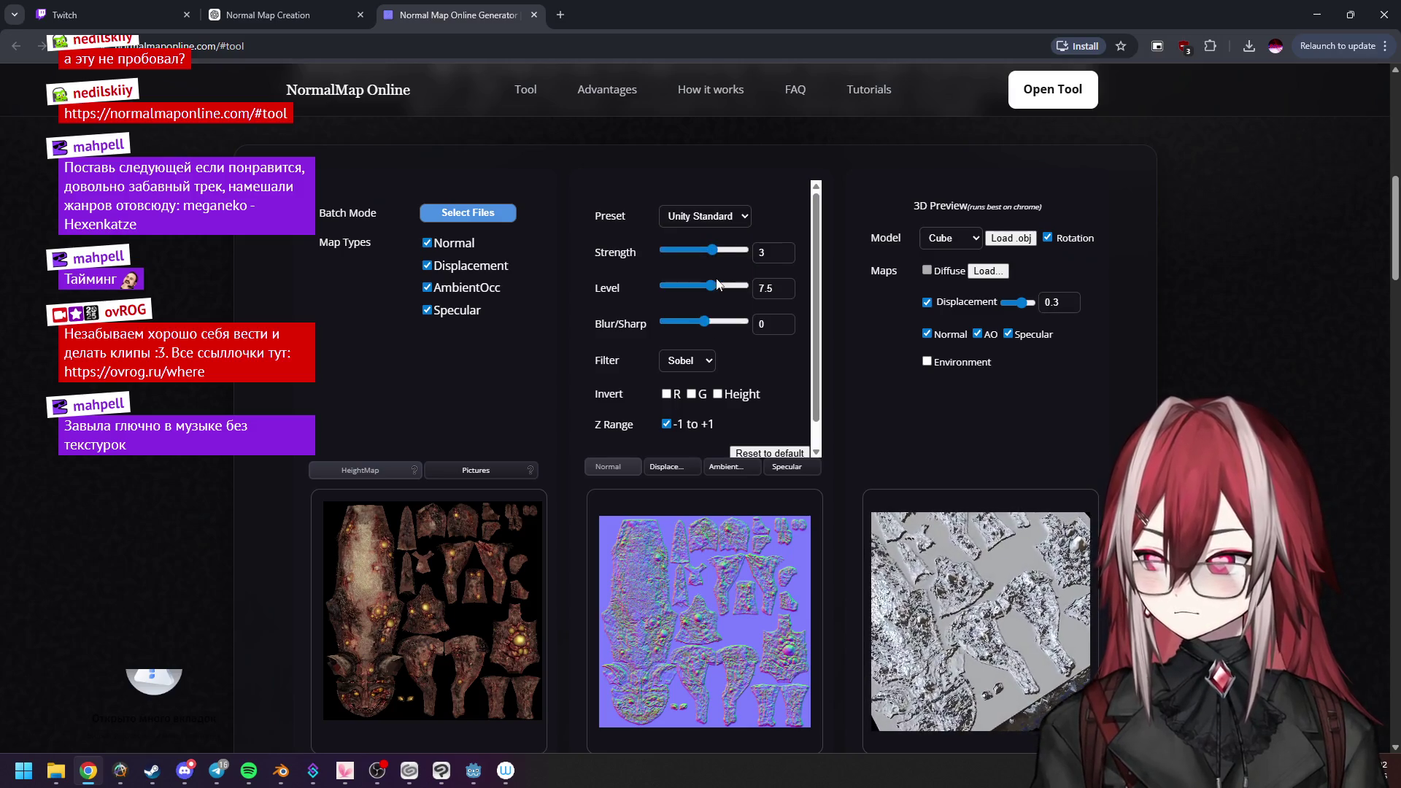
left_click(724, 225)
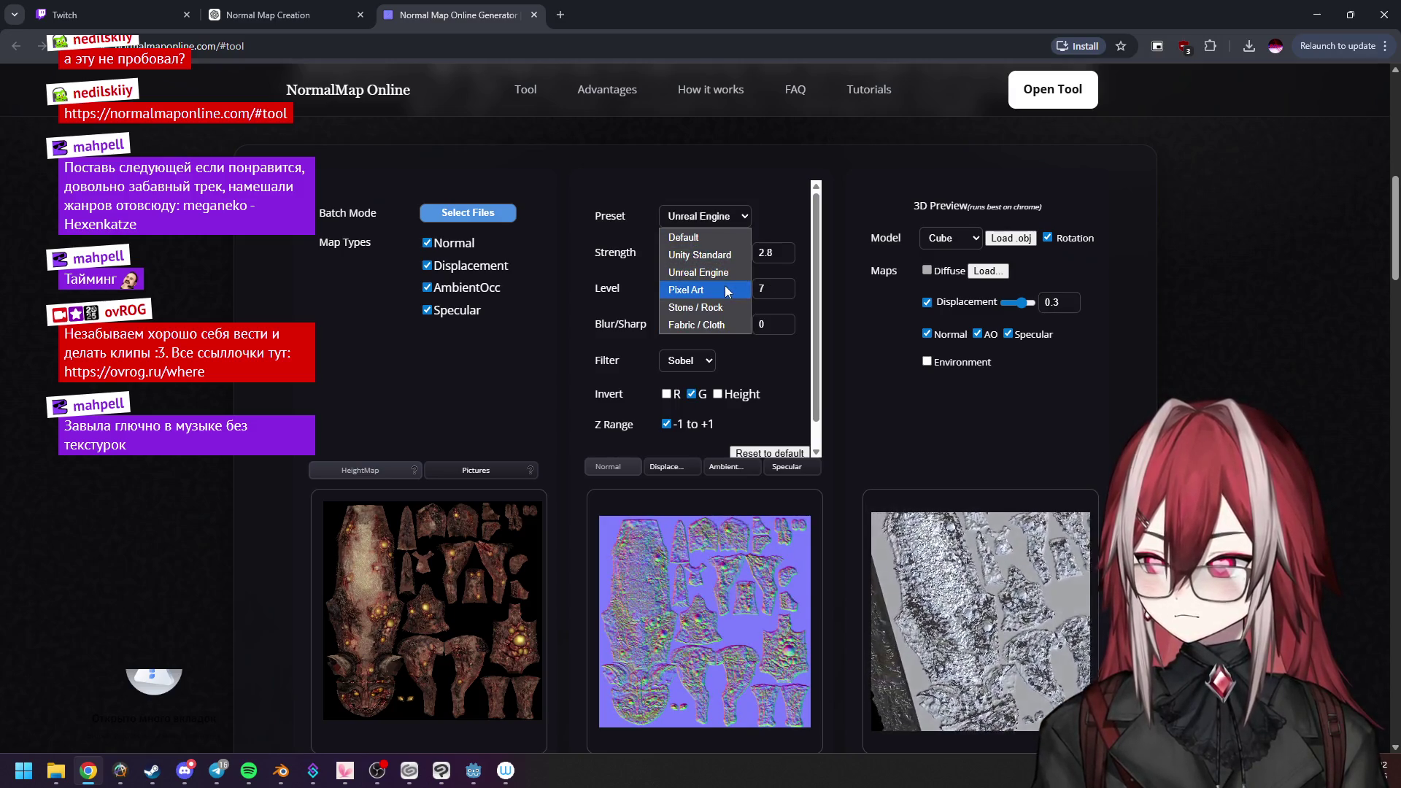
left_click(725, 286)
left_click(730, 225)
left_click(731, 222)
left_click(721, 317)
left_click(722, 222)
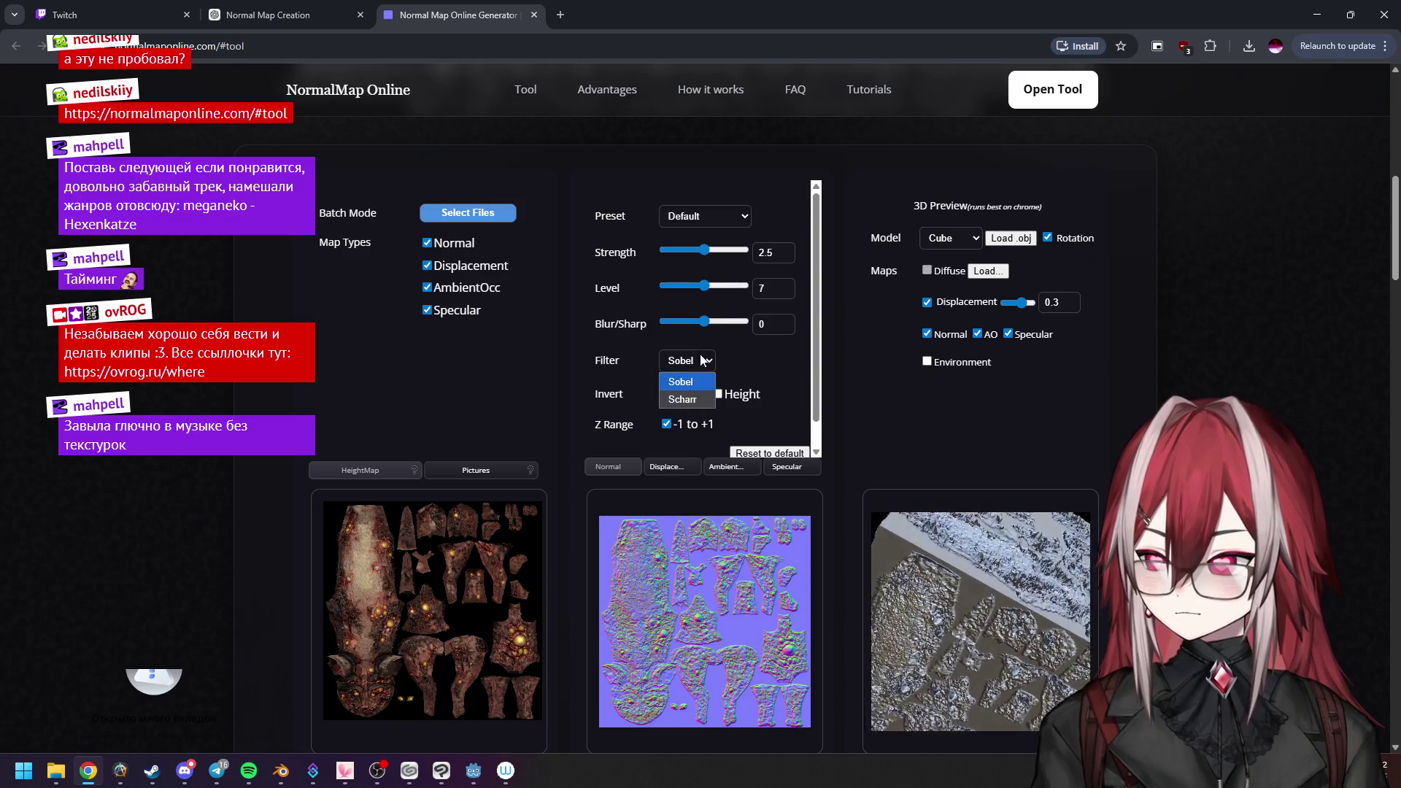
Try the Scharr filter then revert to Sobel, invert the height map and the green channel.
left_click(685, 400)
left_click(695, 384)
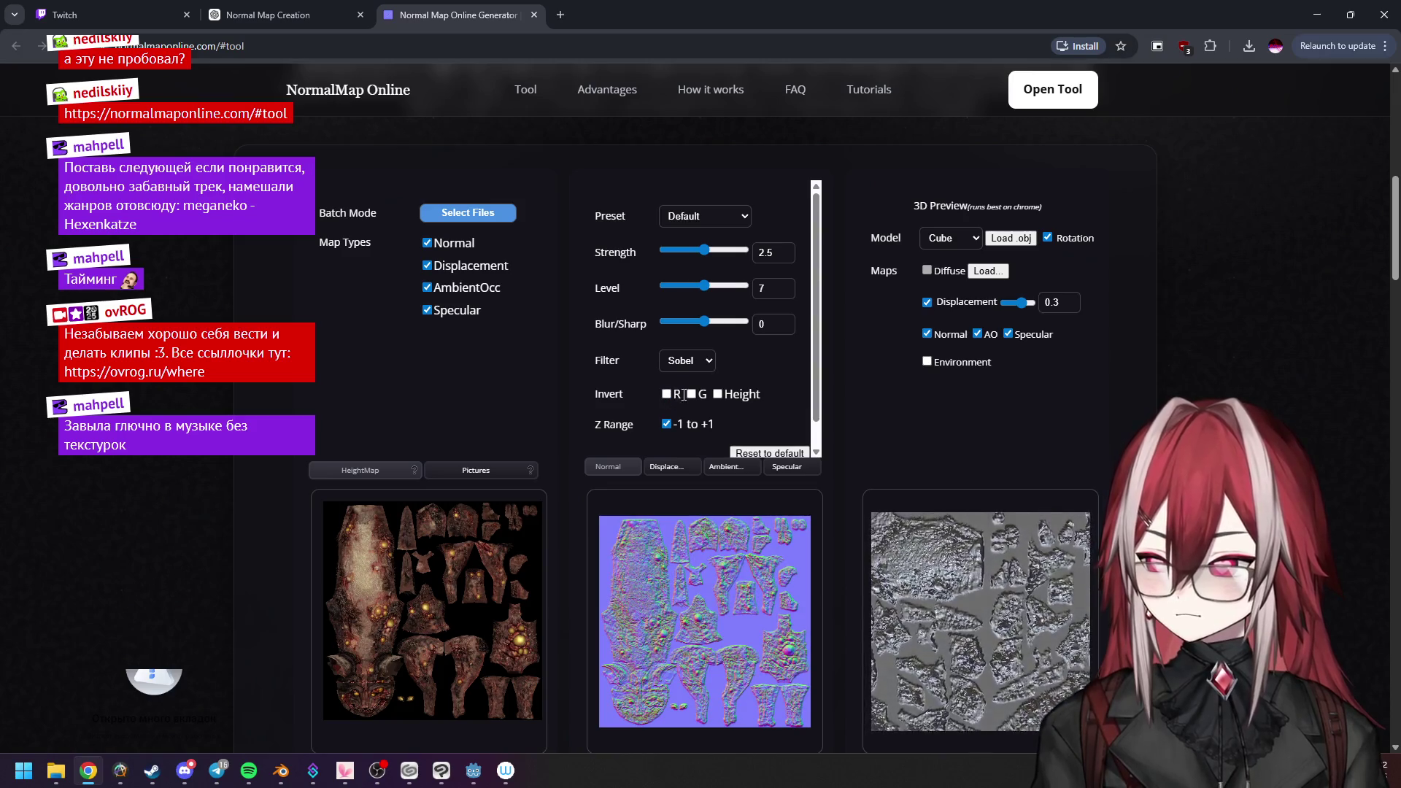
left_click(718, 395)
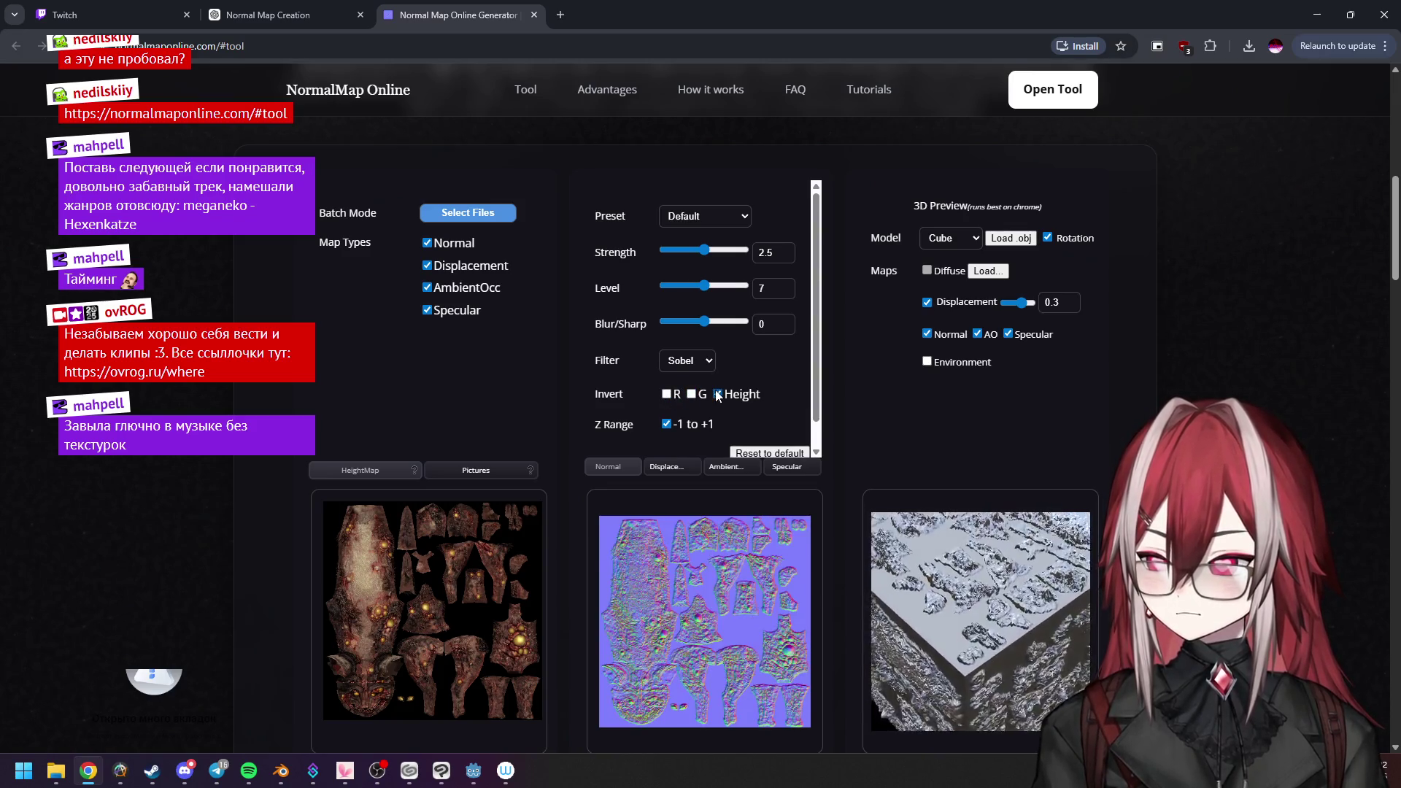
left_click(666, 394)
left_click(667, 394)
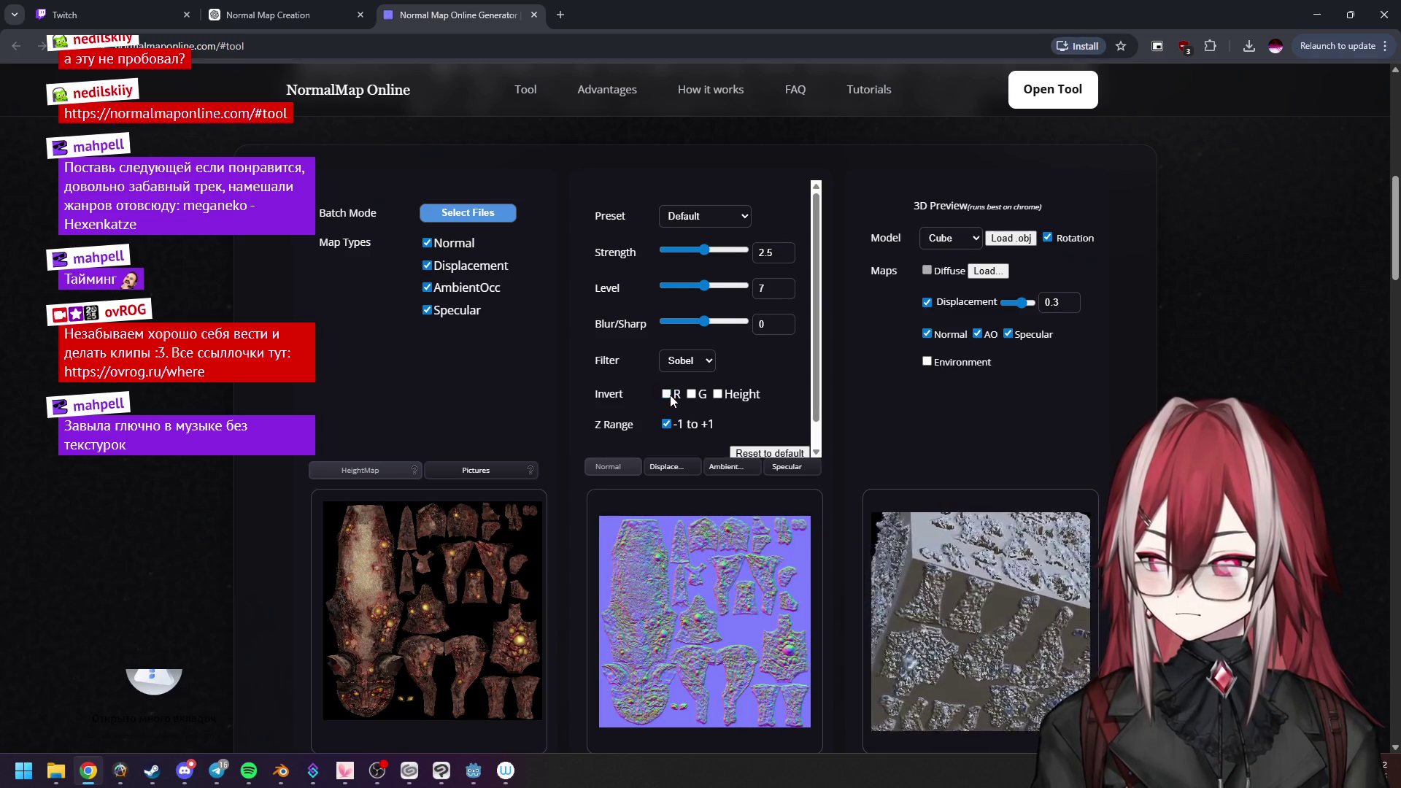
left_click(690, 394)
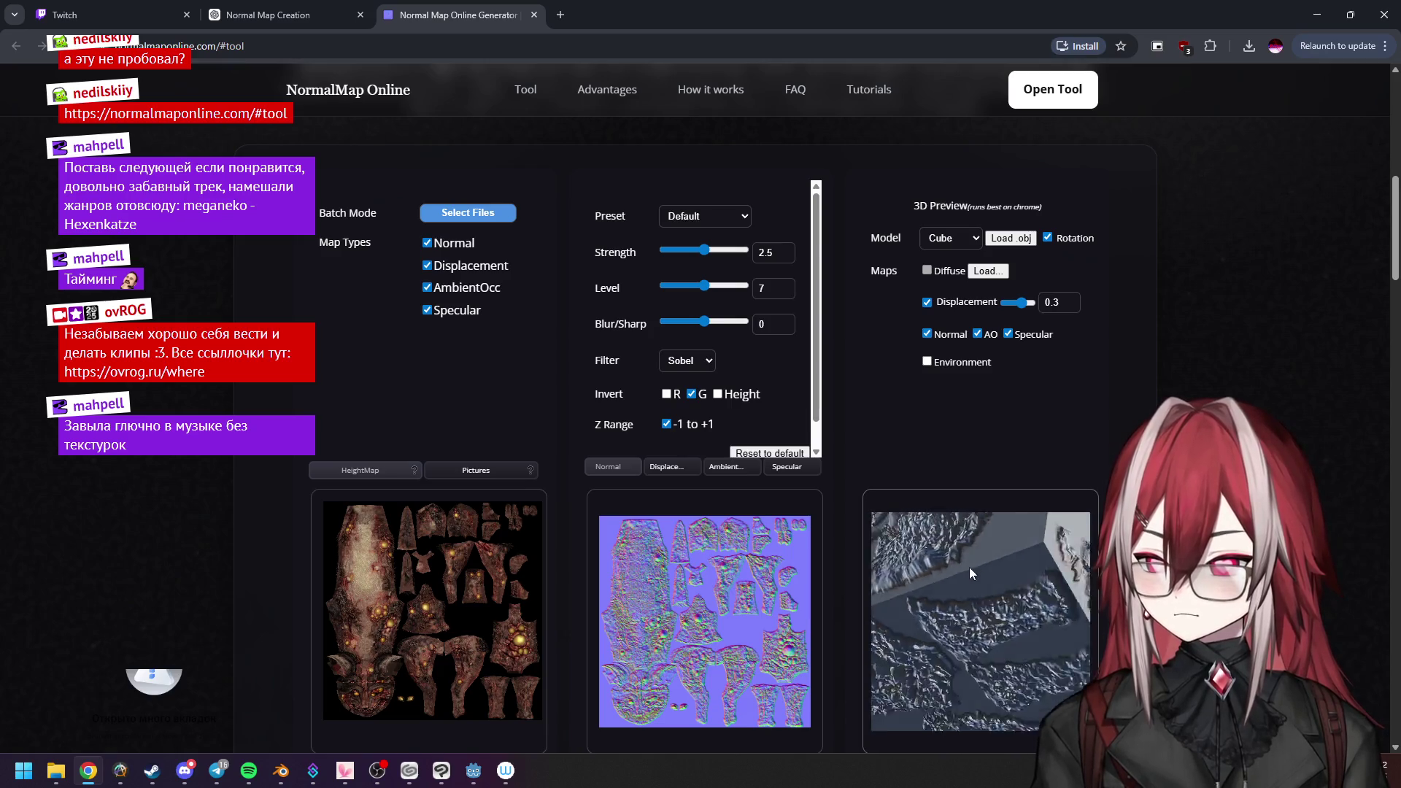
Stop the 3D preview spinning and compare channel and height inversions face-on.
left_click(1048, 237)
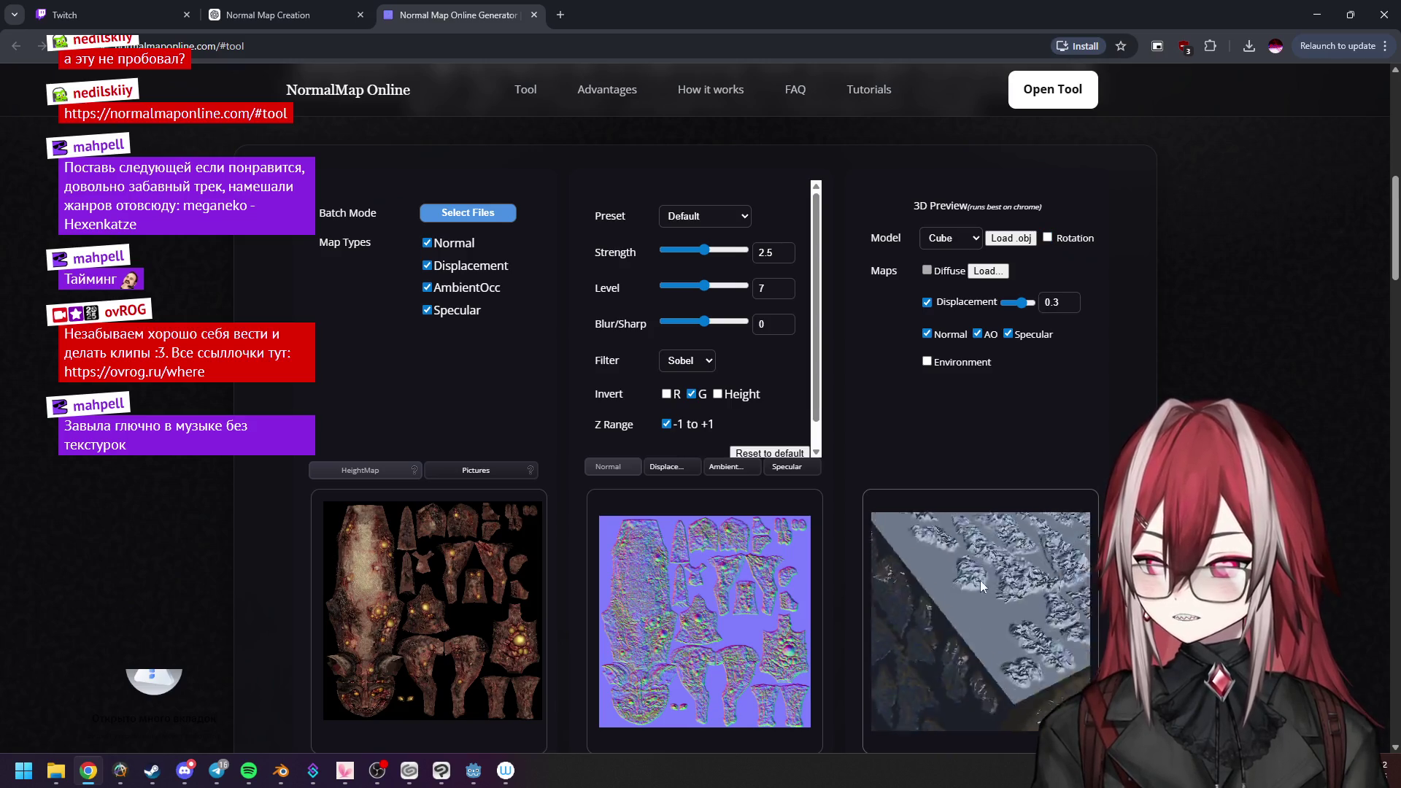
left_click_drag(982, 574, 991, 558)
scroll(991, 557, "up", 5)
scroll(983, 562, "up", 3)
scroll(982, 556, "up", 3)
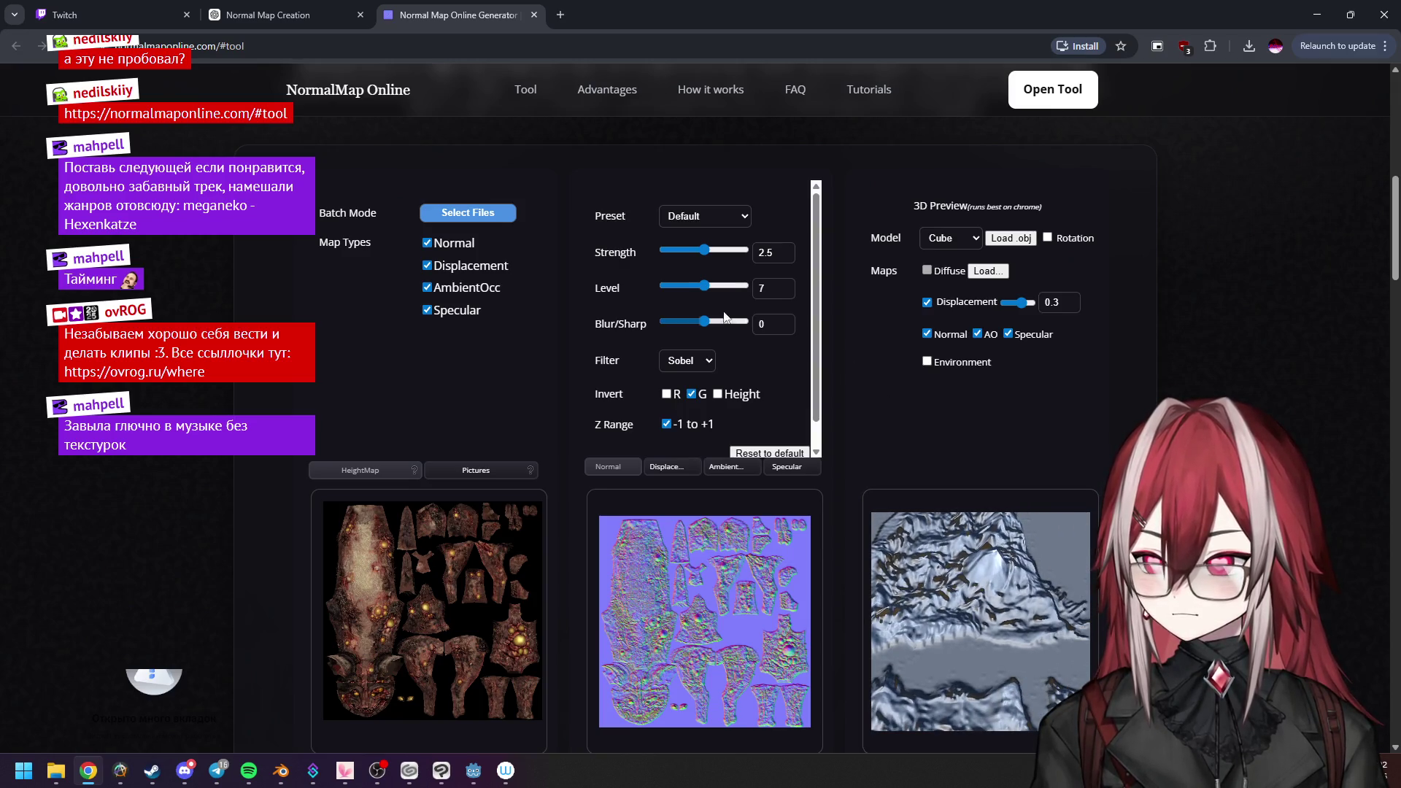
left_click(666, 395)
left_click(666, 394)
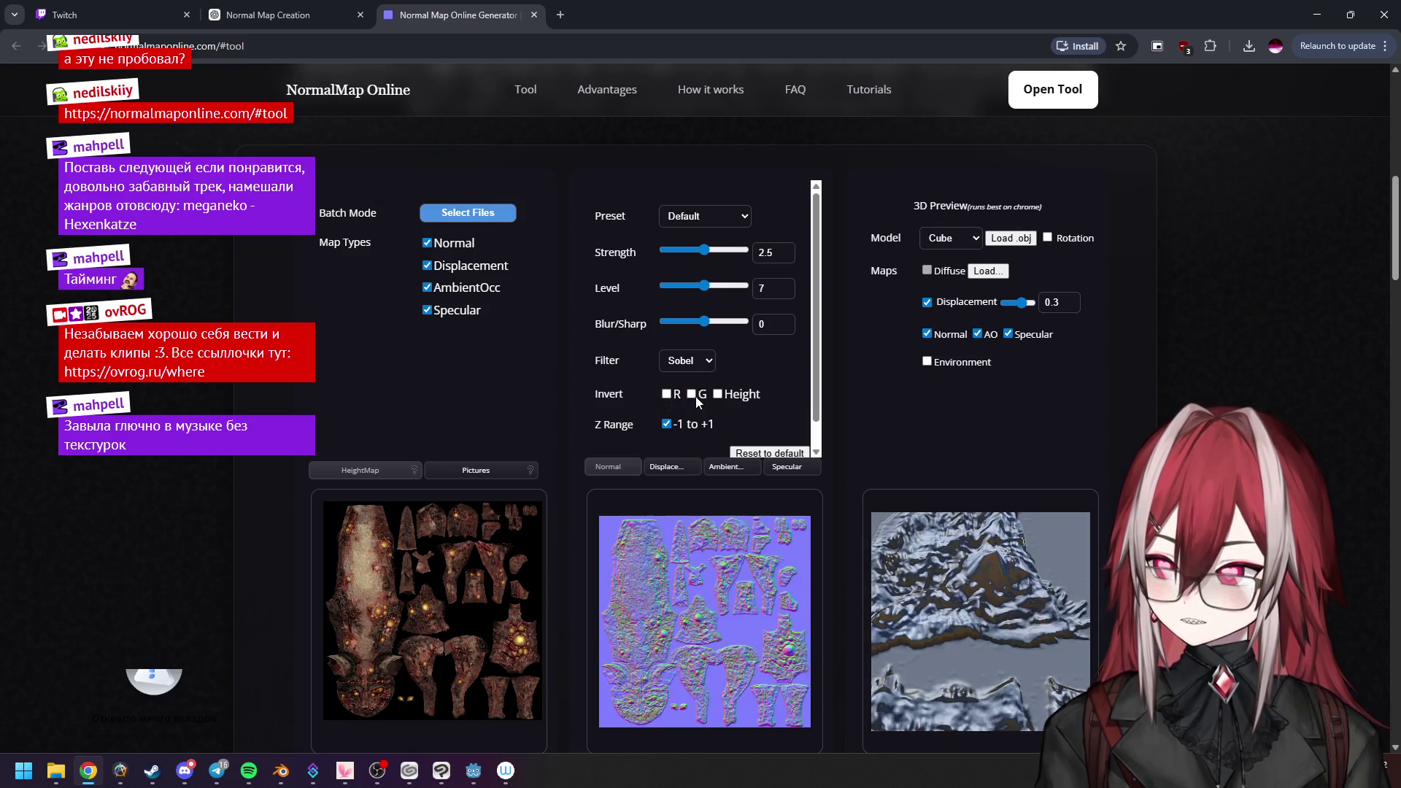
left_click(717, 394)
left_click(716, 394)
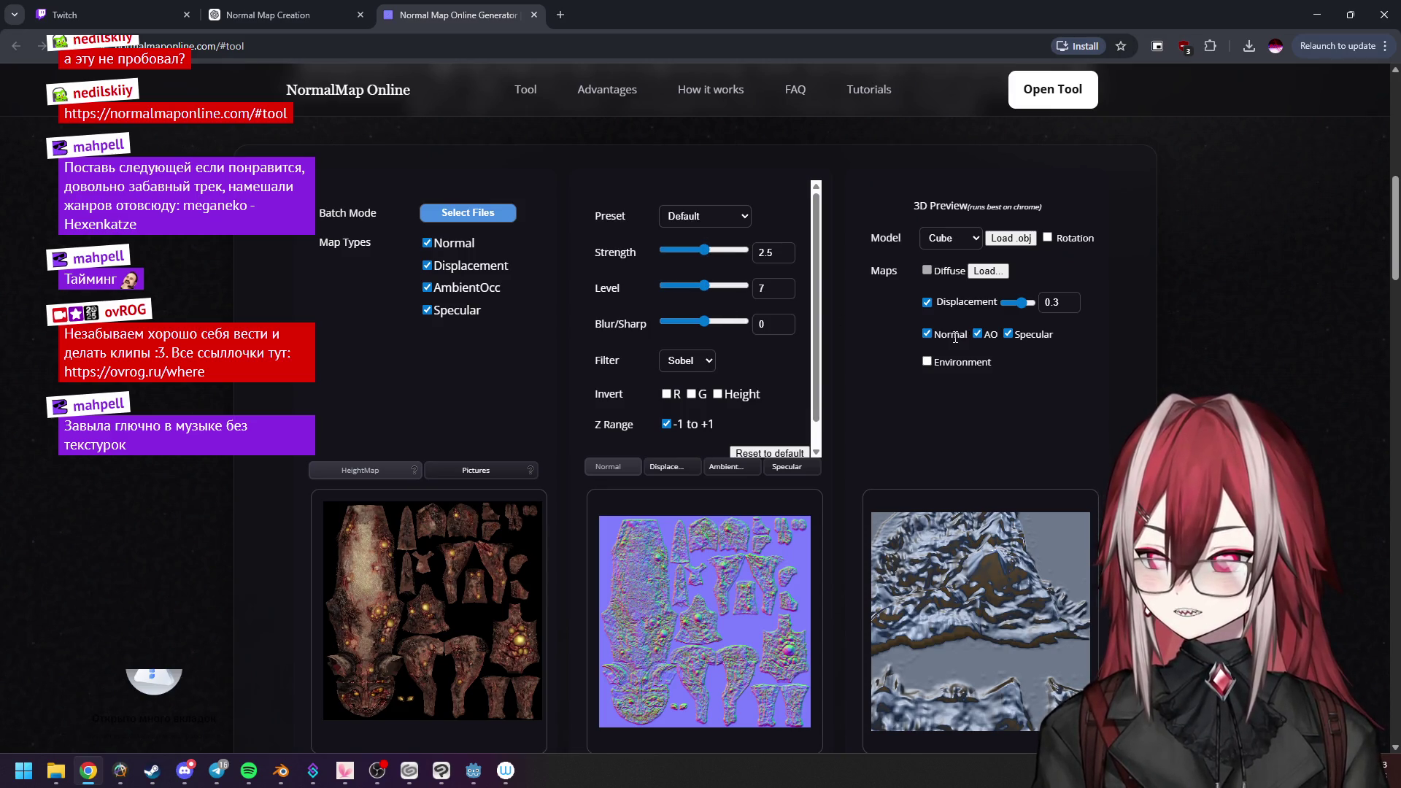
Toggle normal and displacement maps in the preview, leave both on, and return to Blender.
left_click(928, 334)
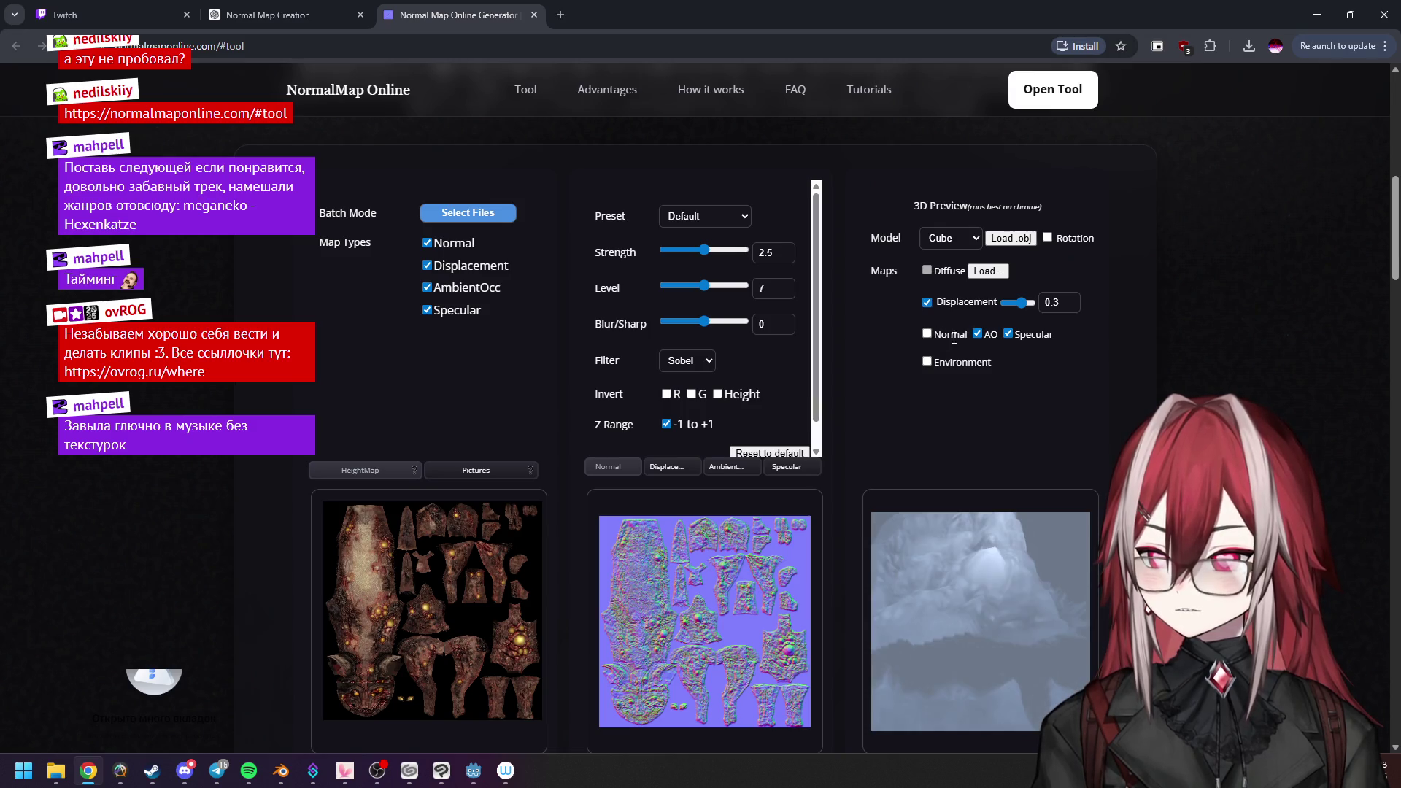
left_click(929, 335)
left_click(928, 303)
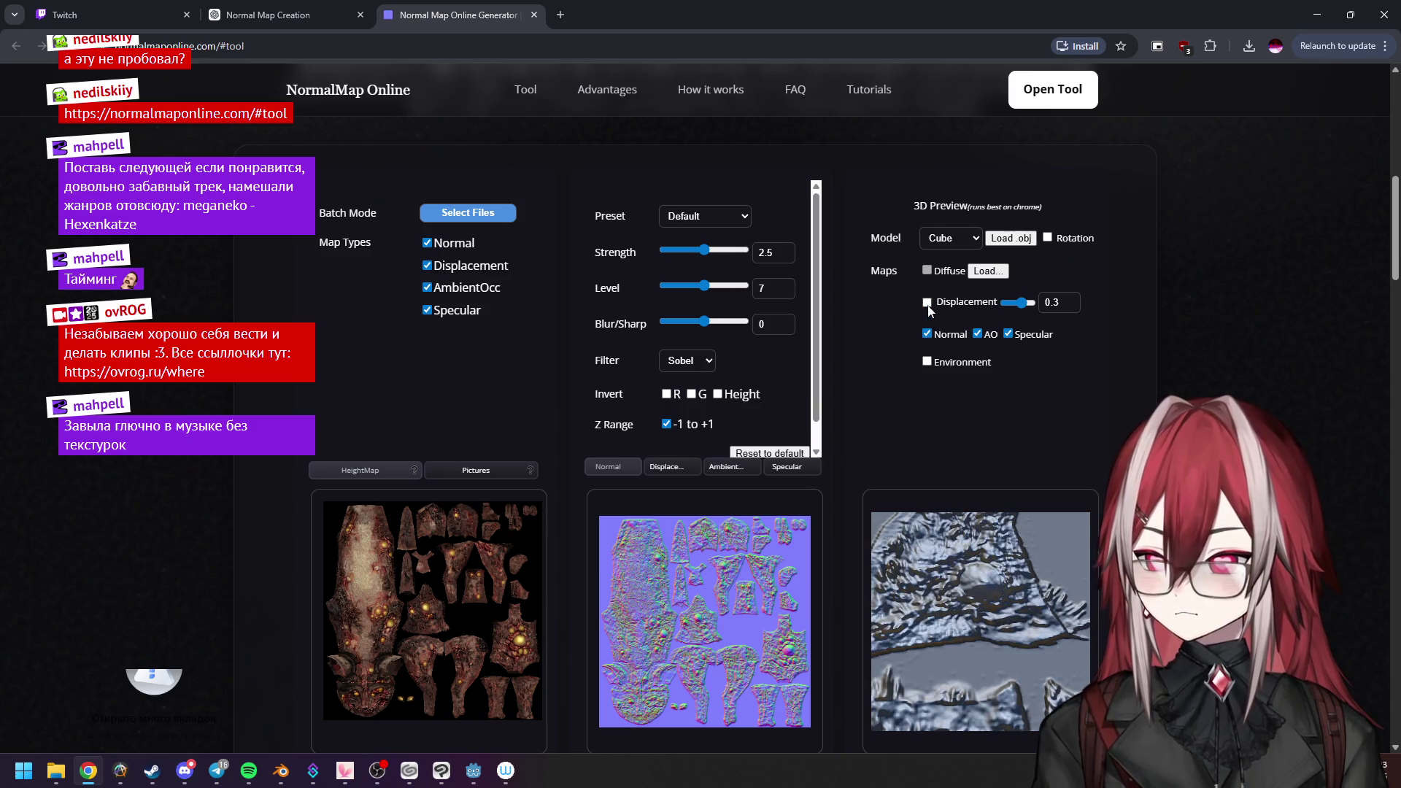
left_click_drag(963, 533, 959, 543)
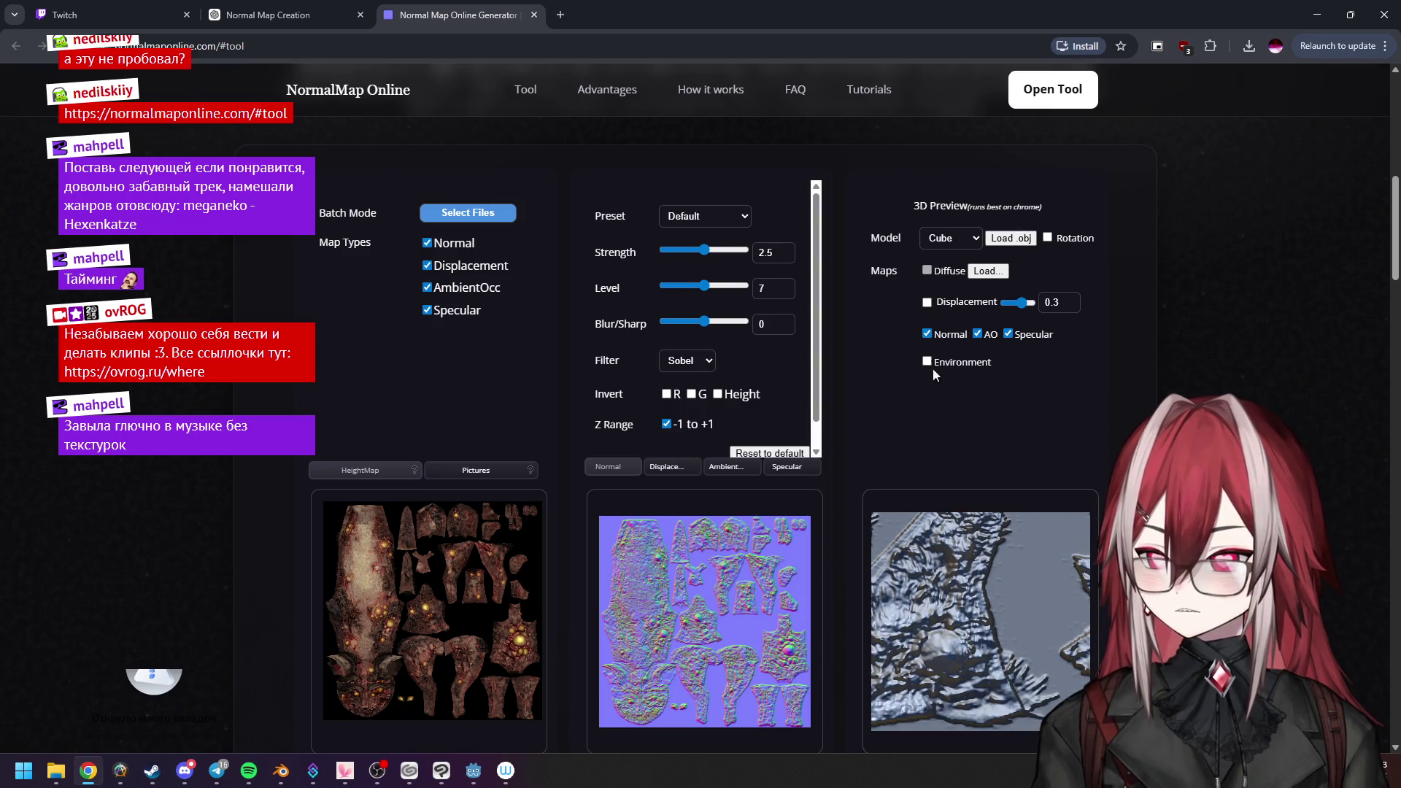
left_click(929, 303)
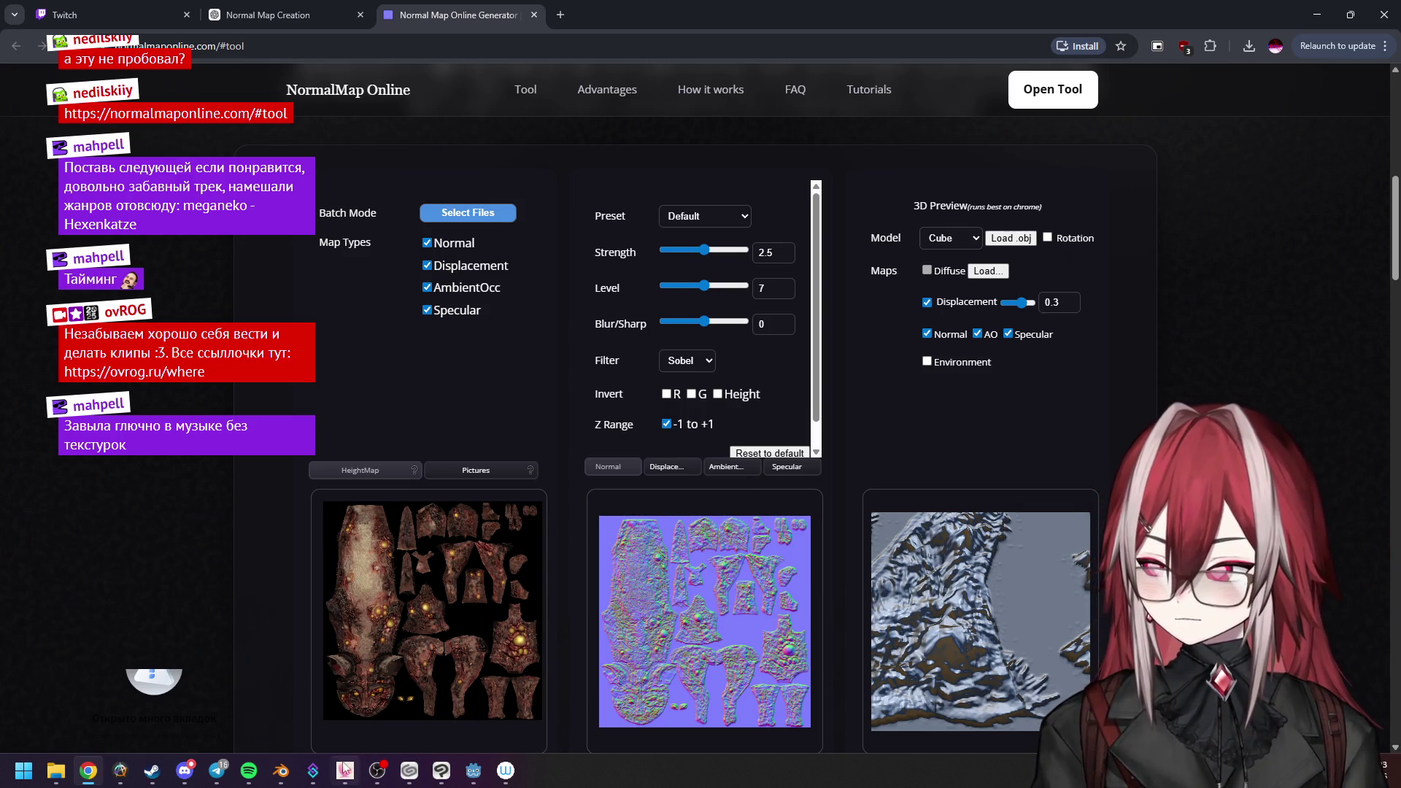
left_click(280, 769)
scroll(721, 290, "up", 2)
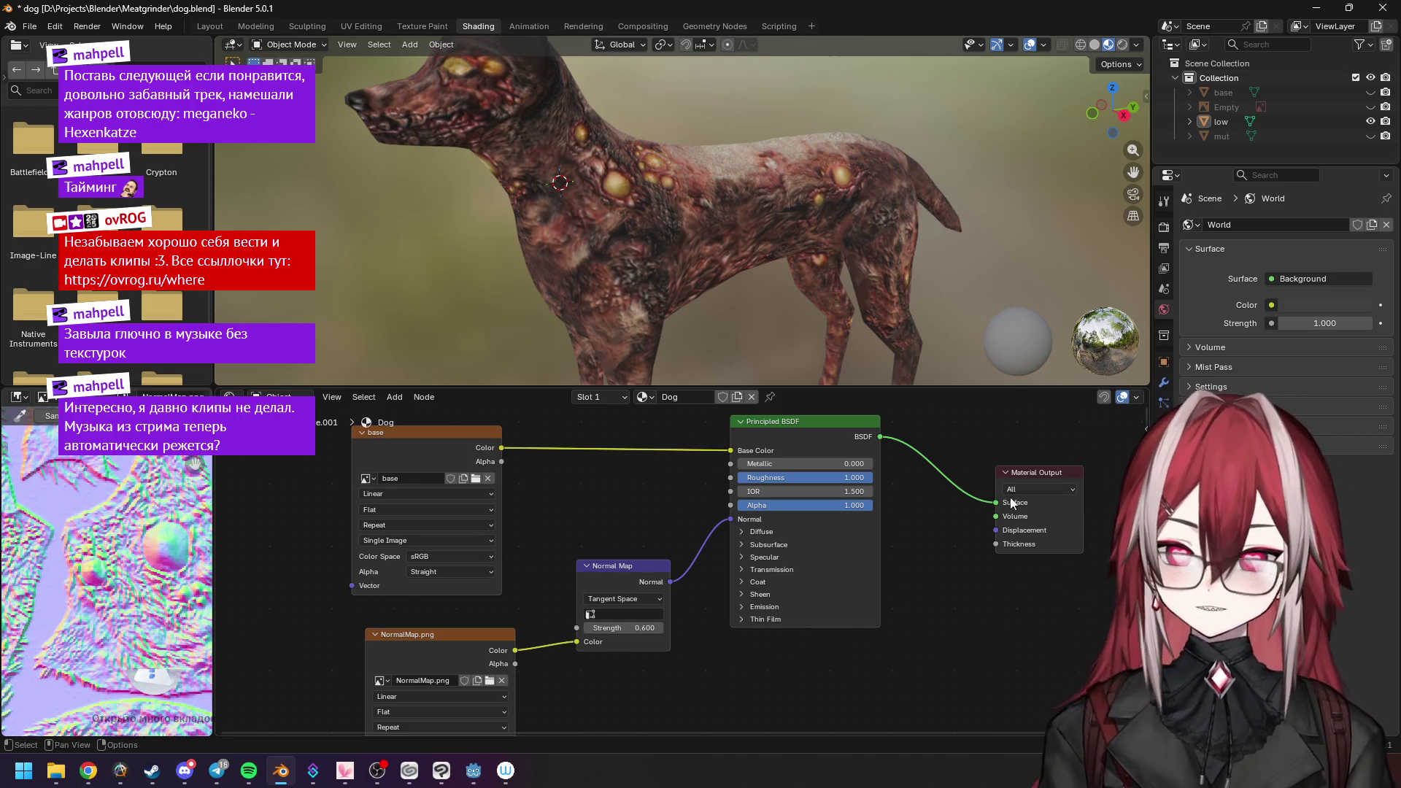
Move the Material Output beside the BSDF and wire the Normal Map into its Displacement input.
left_click_drag(1034, 472, 1040, 426)
middle_click_drag(856, 433, 857, 443)
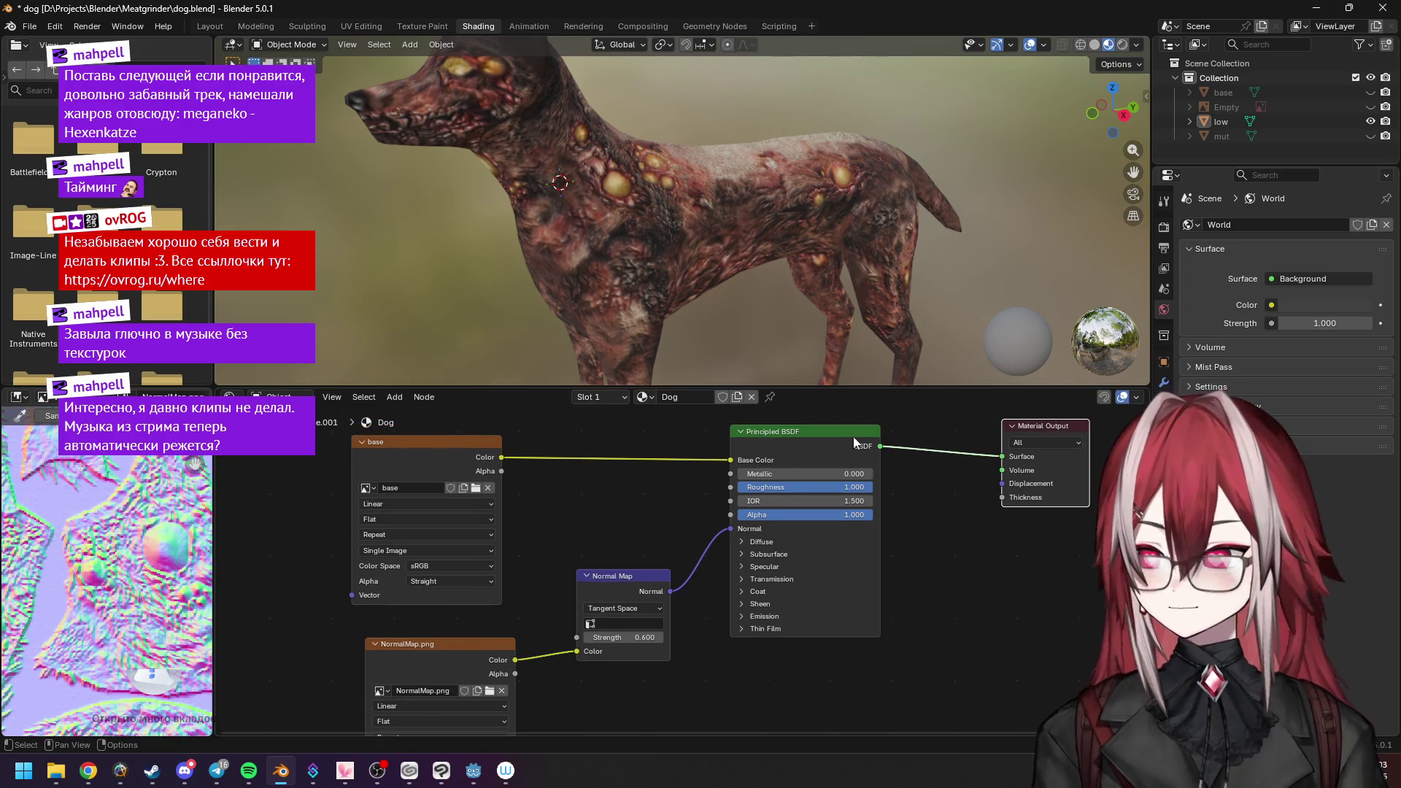
left_click_drag(856, 444, 829, 451)
left_click_drag(1042, 429, 1010, 456)
scroll(962, 548, "up", 1)
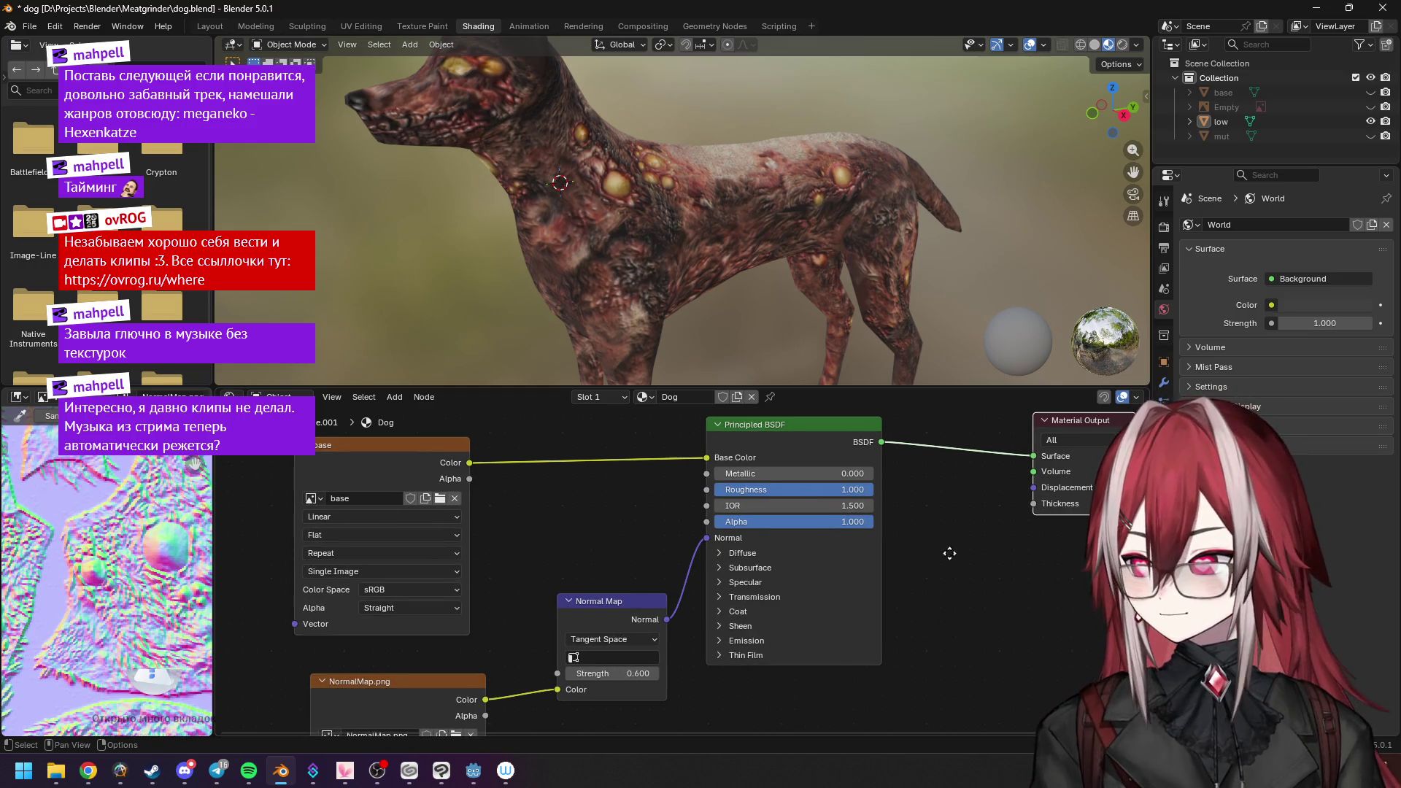
middle_click_drag(951, 552, 878, 538)
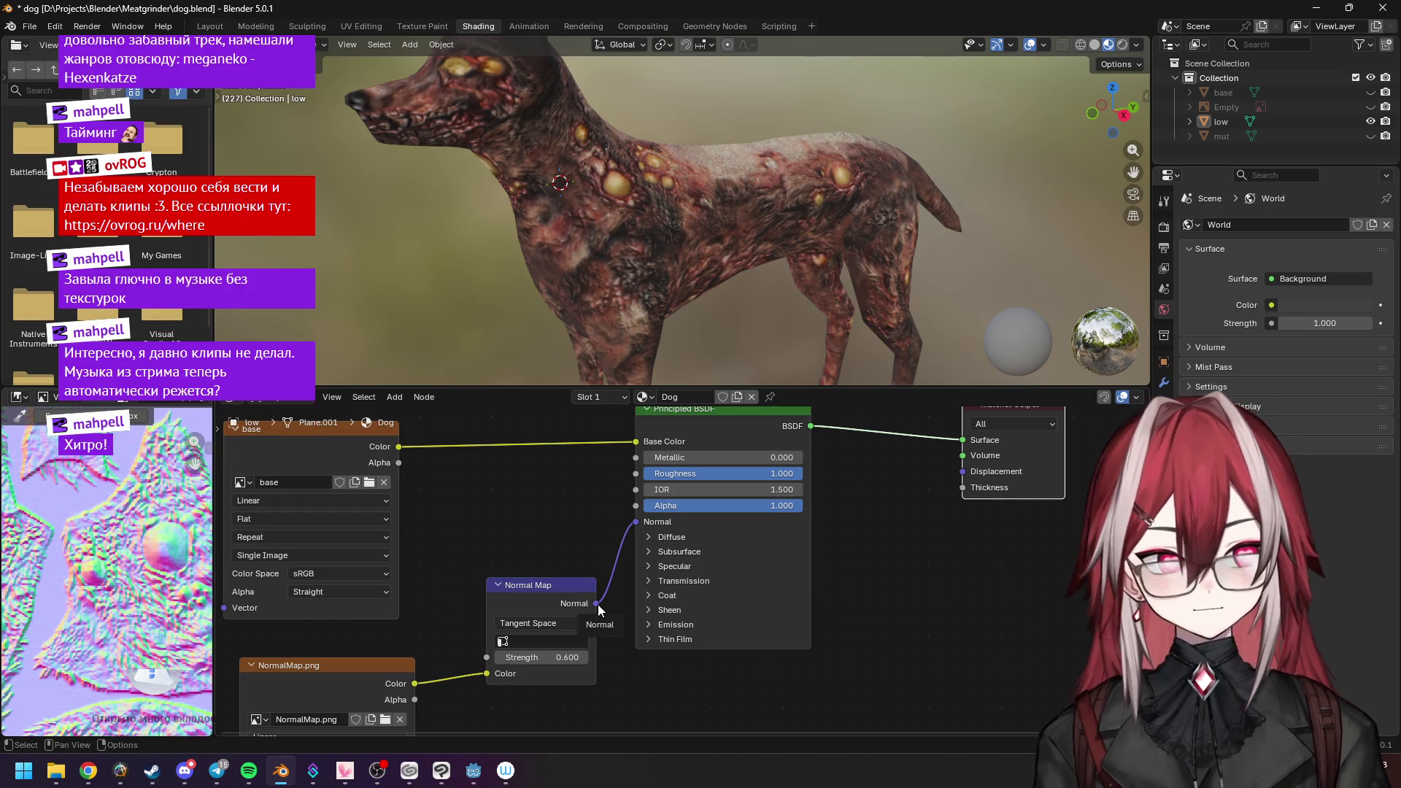
left_click_drag(598, 604, 951, 477)
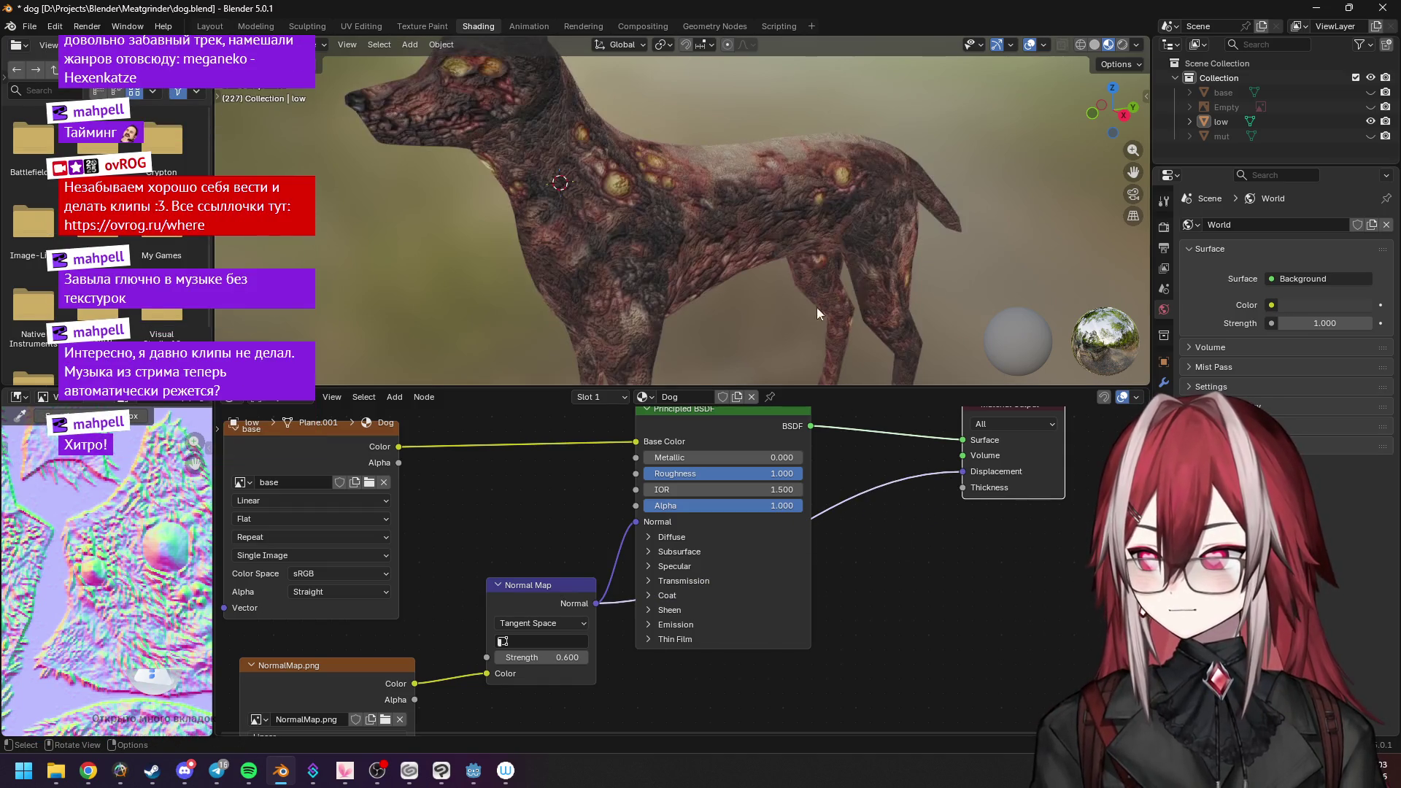
scroll(732, 216, "up", 5)
middle_click_drag(731, 216, 769, 243)
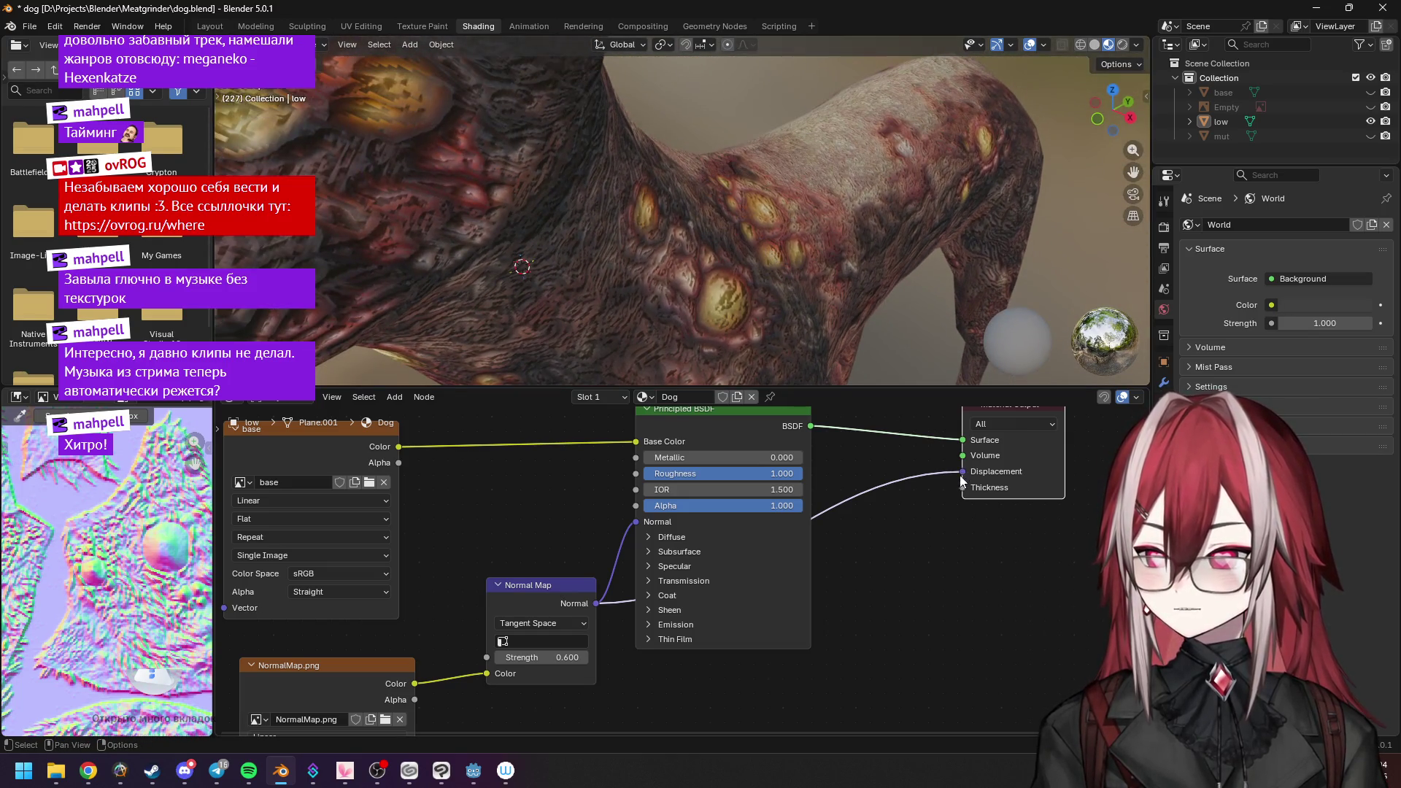
Insert a Displacement node between the Normal Map and the material's Displacement input.
left_click_drag(961, 478, 909, 581)
type("d")
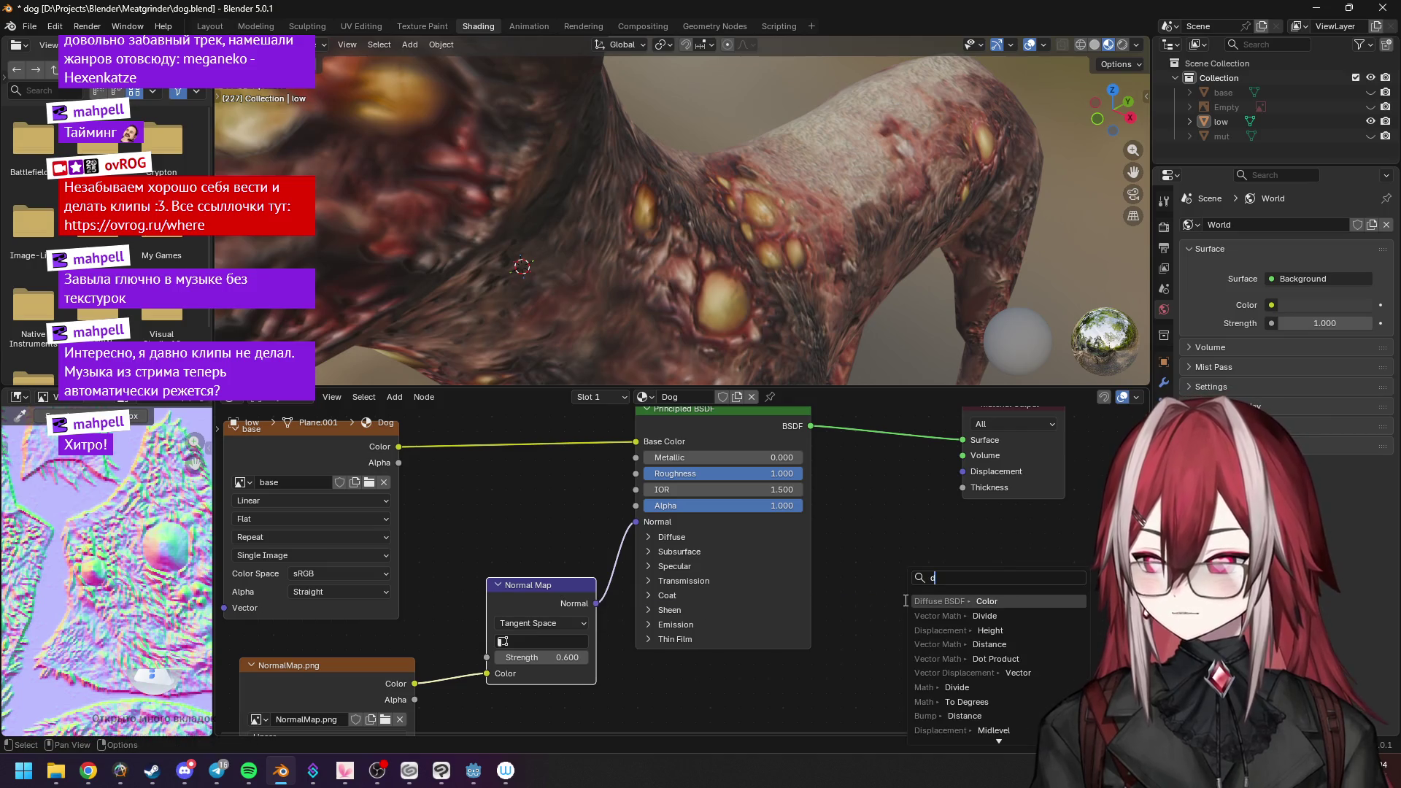
type("isp")
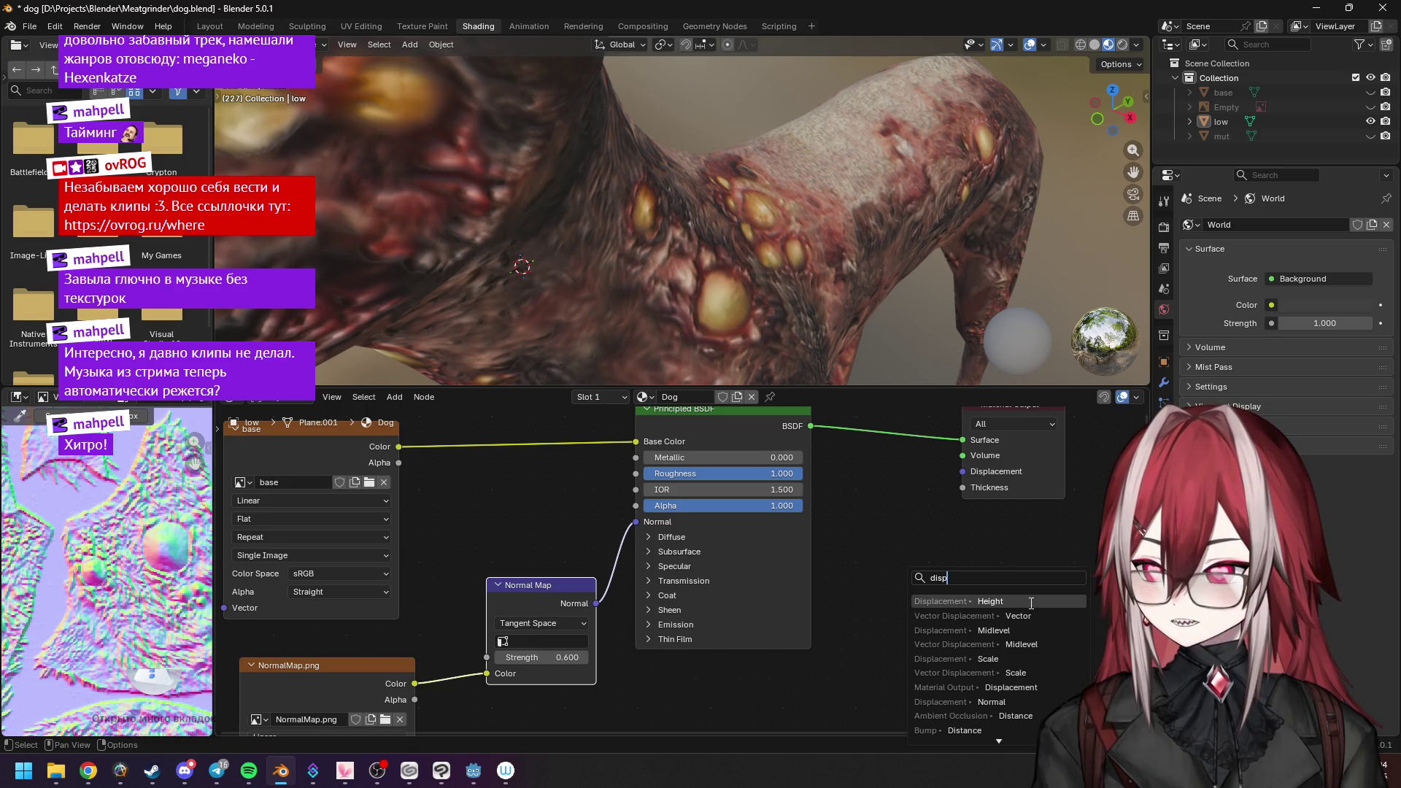
left_click(1030, 602)
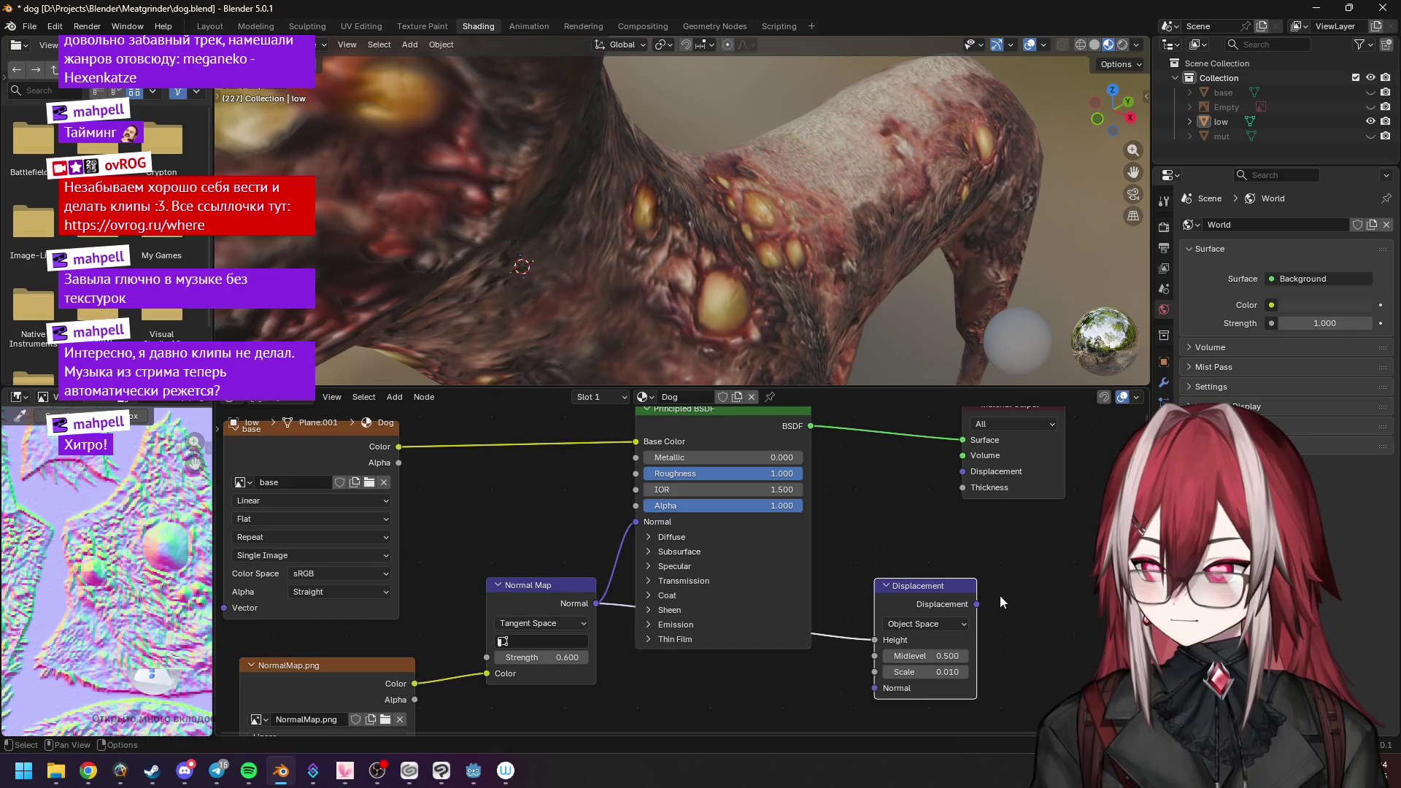
left_click(960, 586)
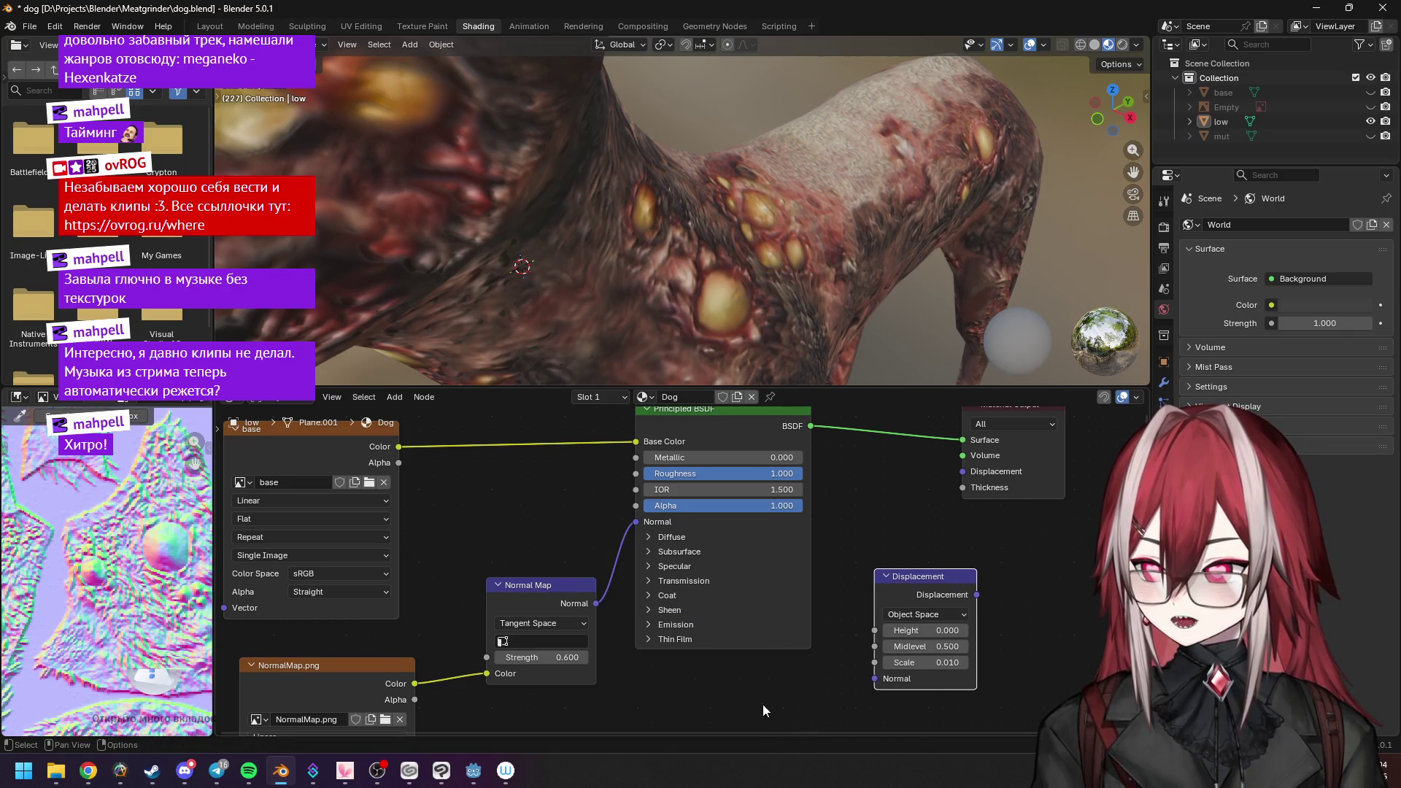
left_click_drag(816, 674, 874, 679)
left_click_drag(976, 595, 963, 471)
left_click_drag(950, 575, 875, 534)
left_click(874, 534)
Set the Displacement height to 0, check it in rendered shading, then delete the node.
mouse_move(902, 285)
middle_mouse_down()
mouse_move(925, 281)
mouse_move(808, 307)
middle_mouse_up()
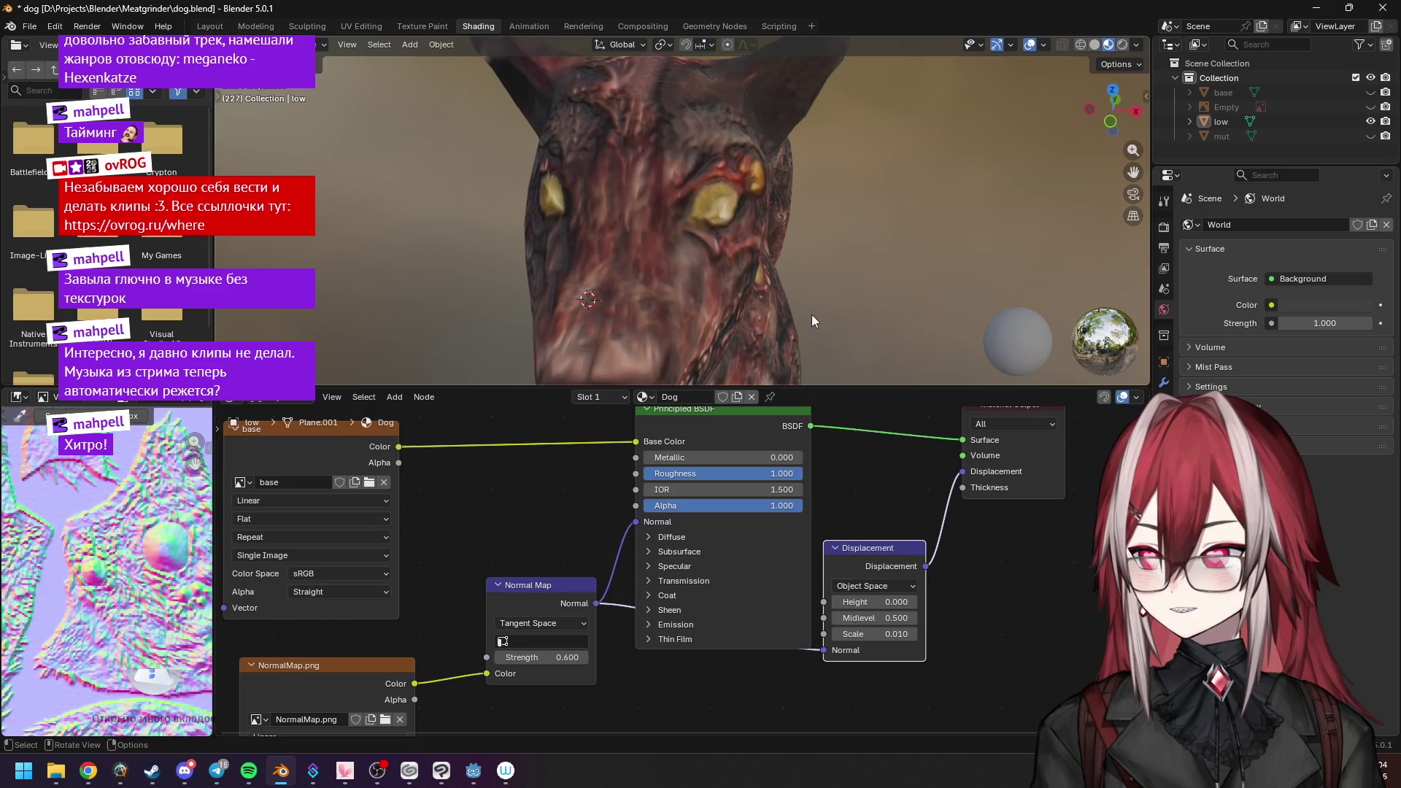
left_click_drag(887, 603, 854, 602)
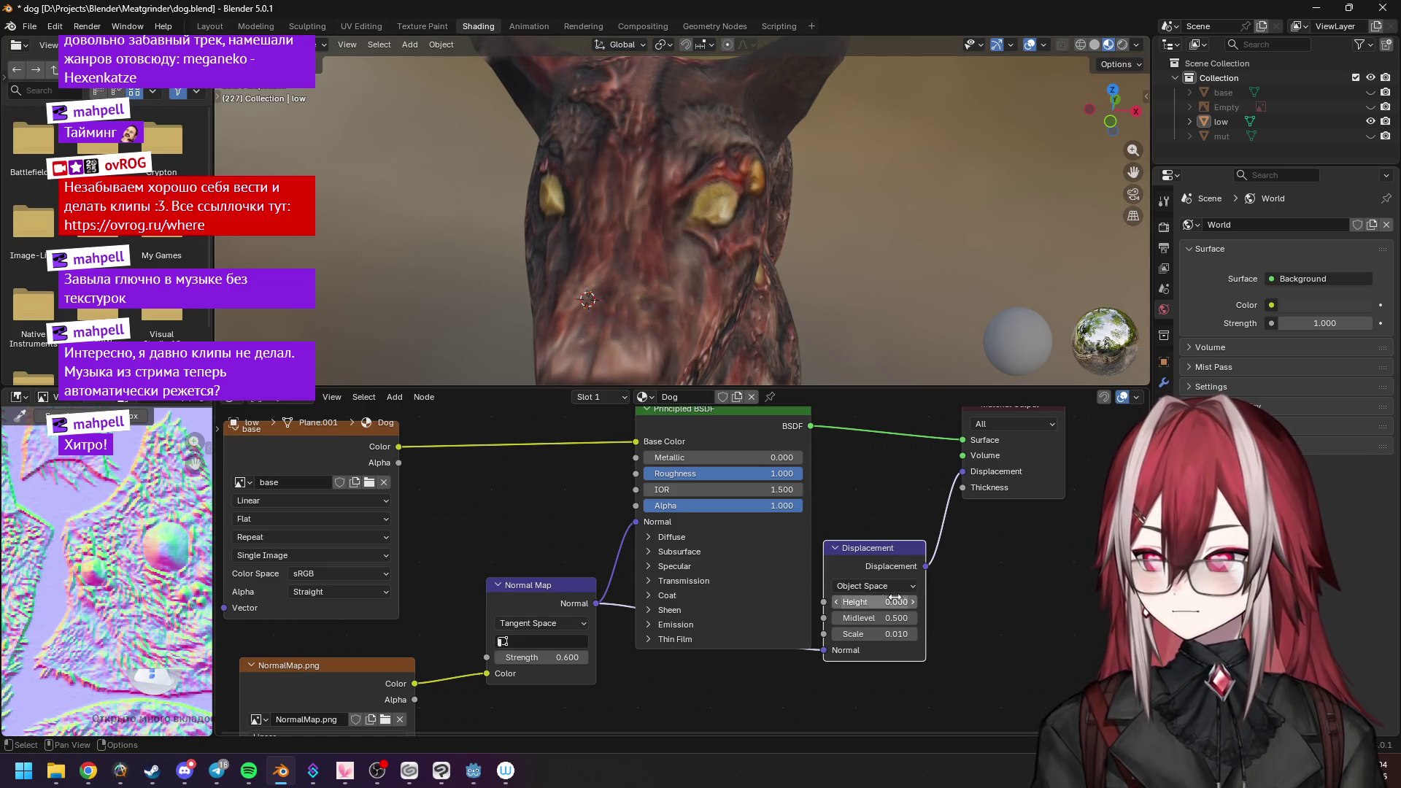
middle_click_drag(878, 241, 917, 251)
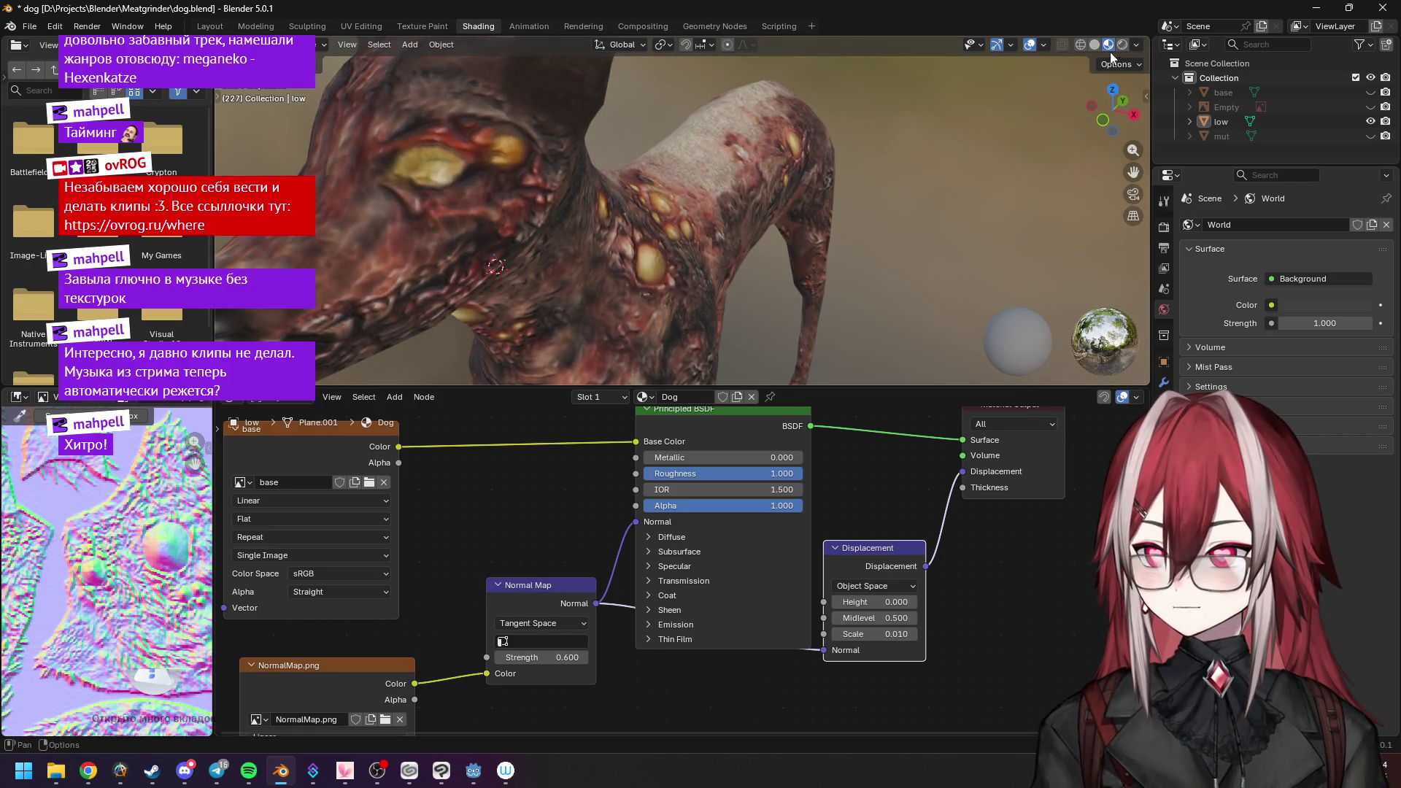
left_click(1122, 45)
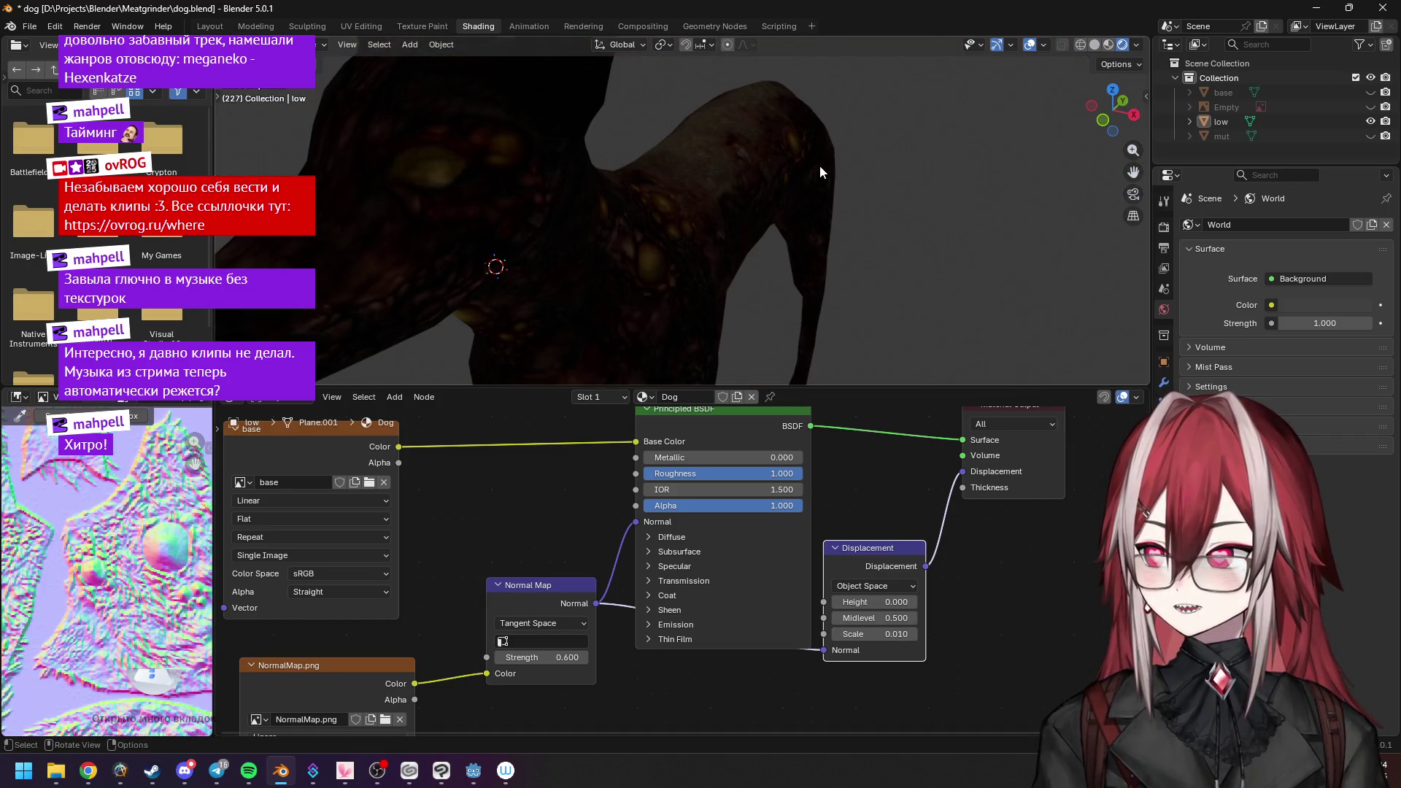
scroll(803, 177, "up", 2)
scroll(803, 178, "up", 2)
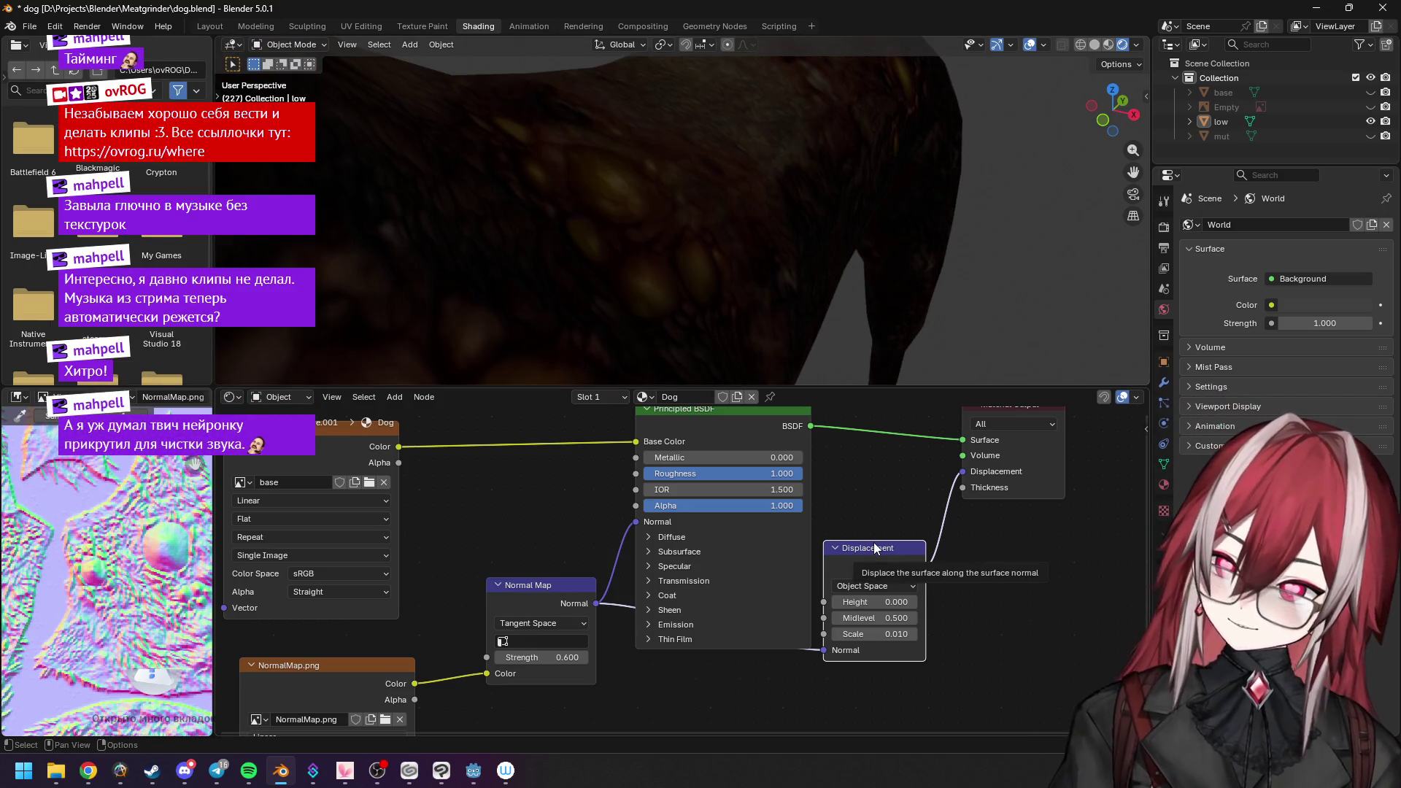
key("x")
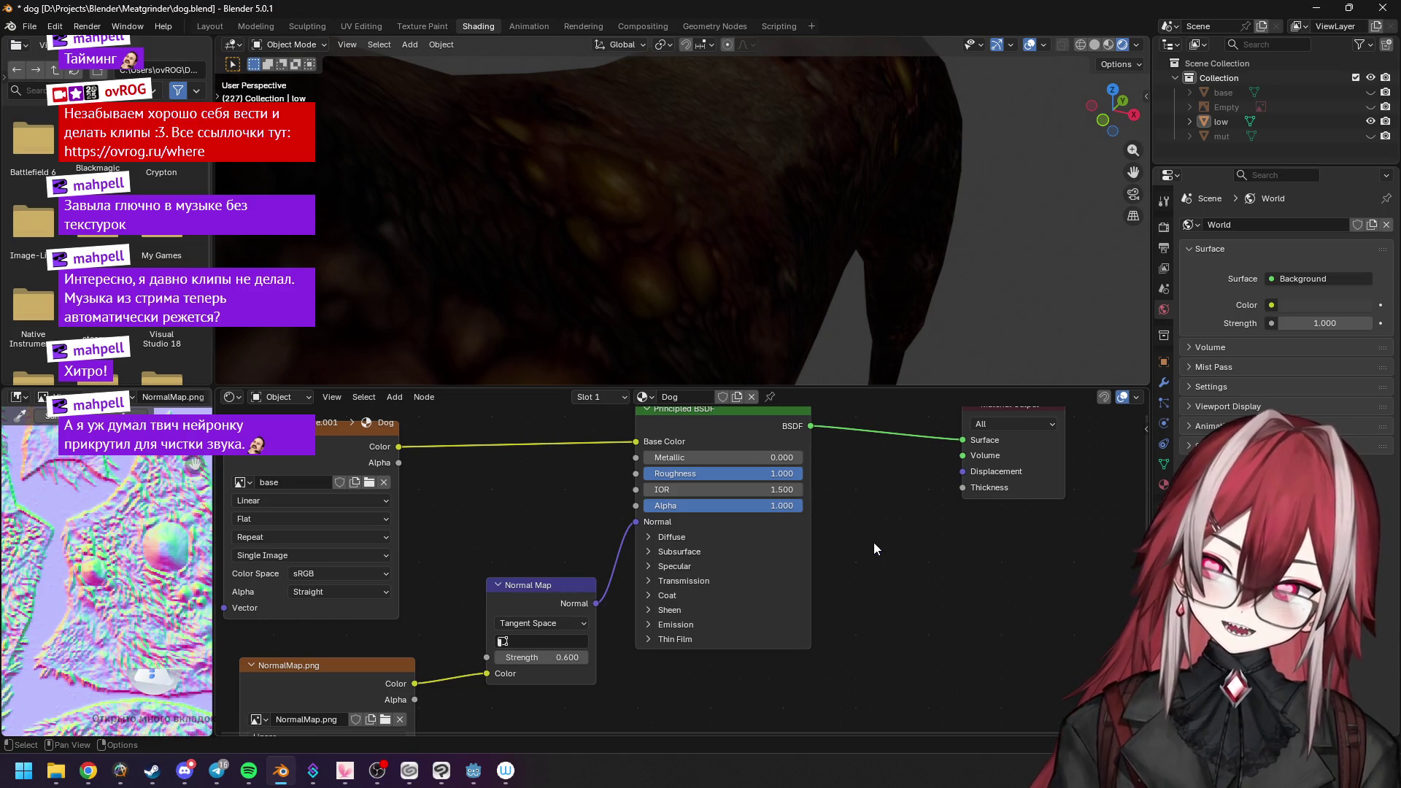
View the whole dog in rendered shading and enlarge the 3D viewport over the node editor.
mouse_move(876, 350)
middle_mouse_down()
mouse_move(884, 252)
mouse_move(663, 275)
middle_mouse_up()
scroll(884, 260, "down", 5)
left_click(1109, 44)
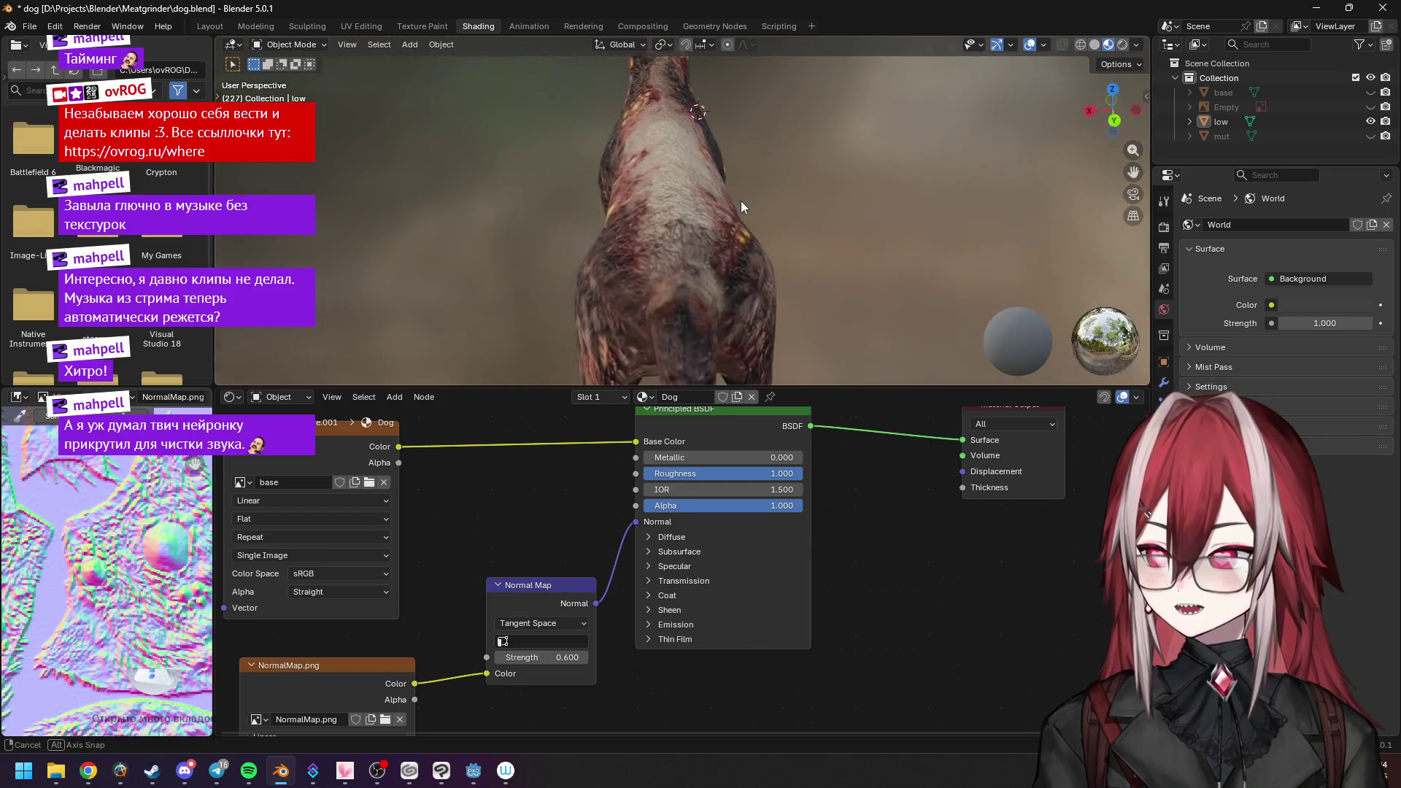
middle_click_drag(664, 275, 789, 208)
scroll(822, 457, "down", 2)
middle_click_drag(821, 362, 822, 251)
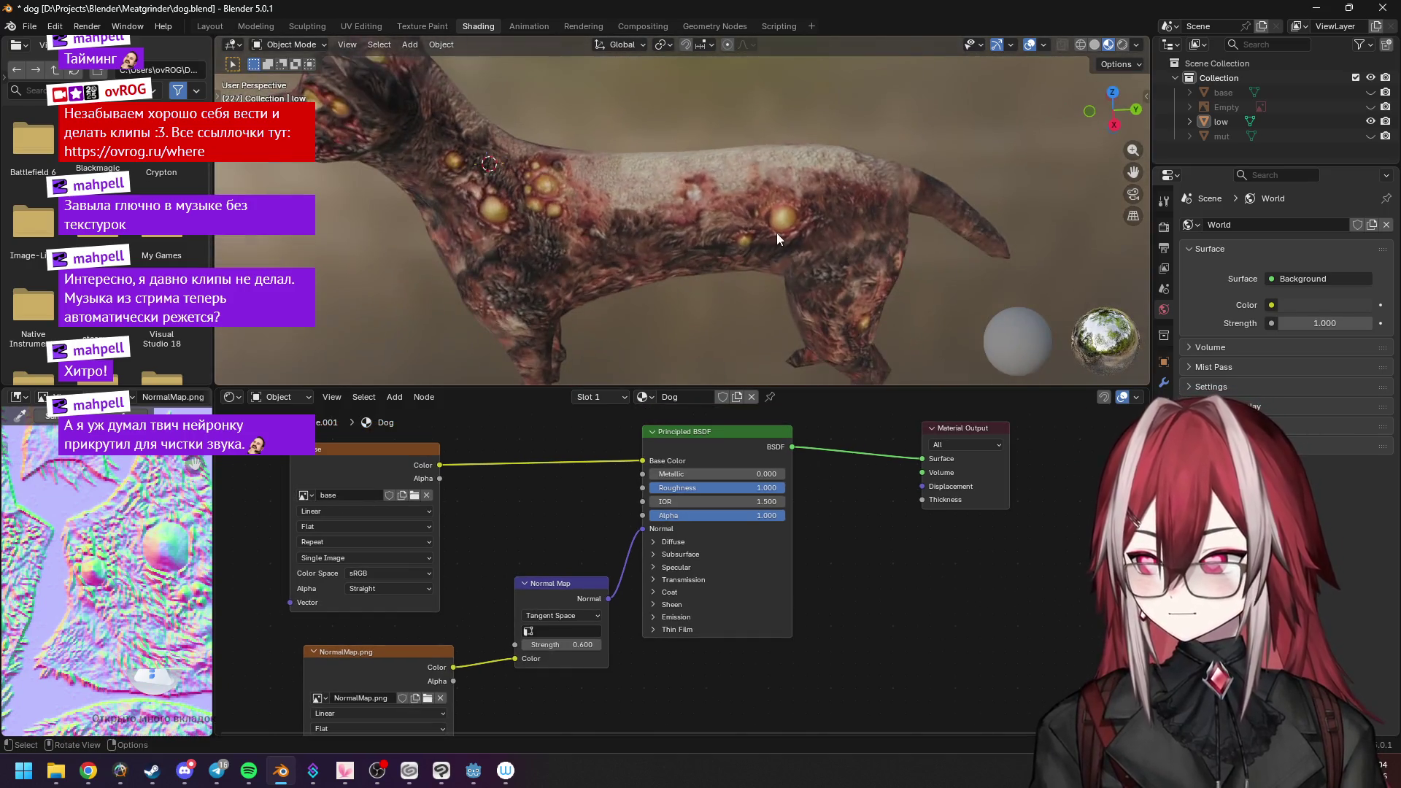
scroll(775, 233, "down", 3)
middle_click_drag(650, 219, 763, 221)
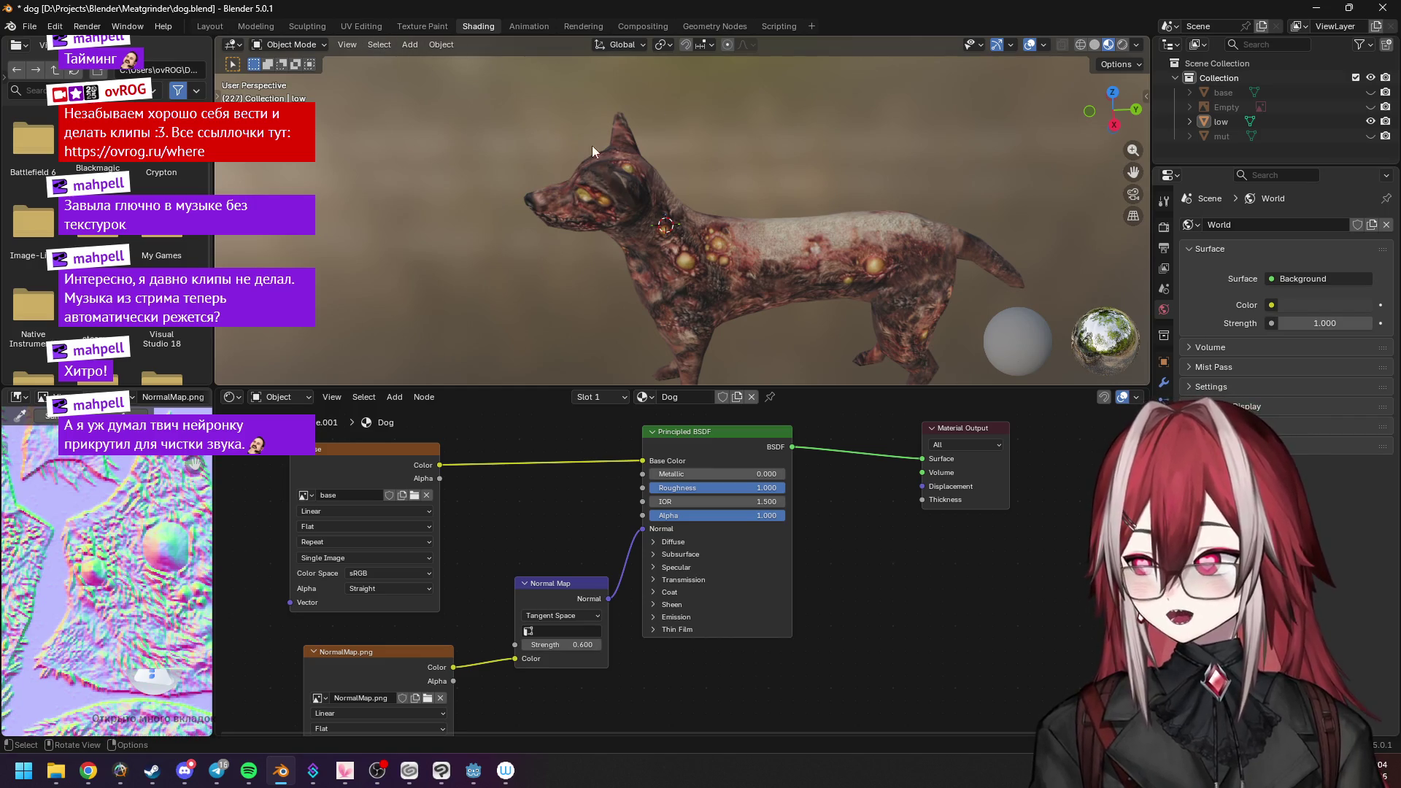
left_click(1121, 44)
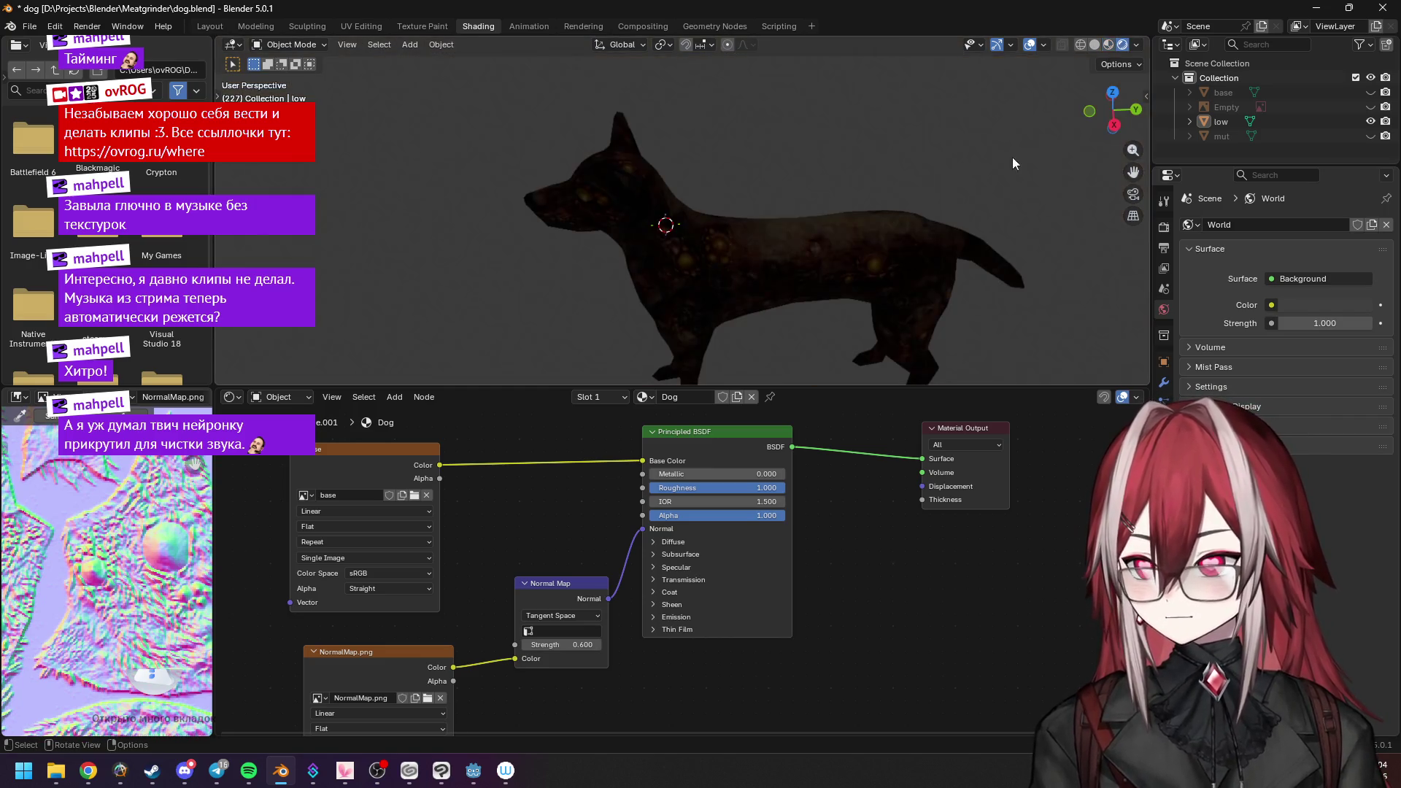
left_click_drag(786, 384, 786, 475)
scroll(822, 201, "down", 5)
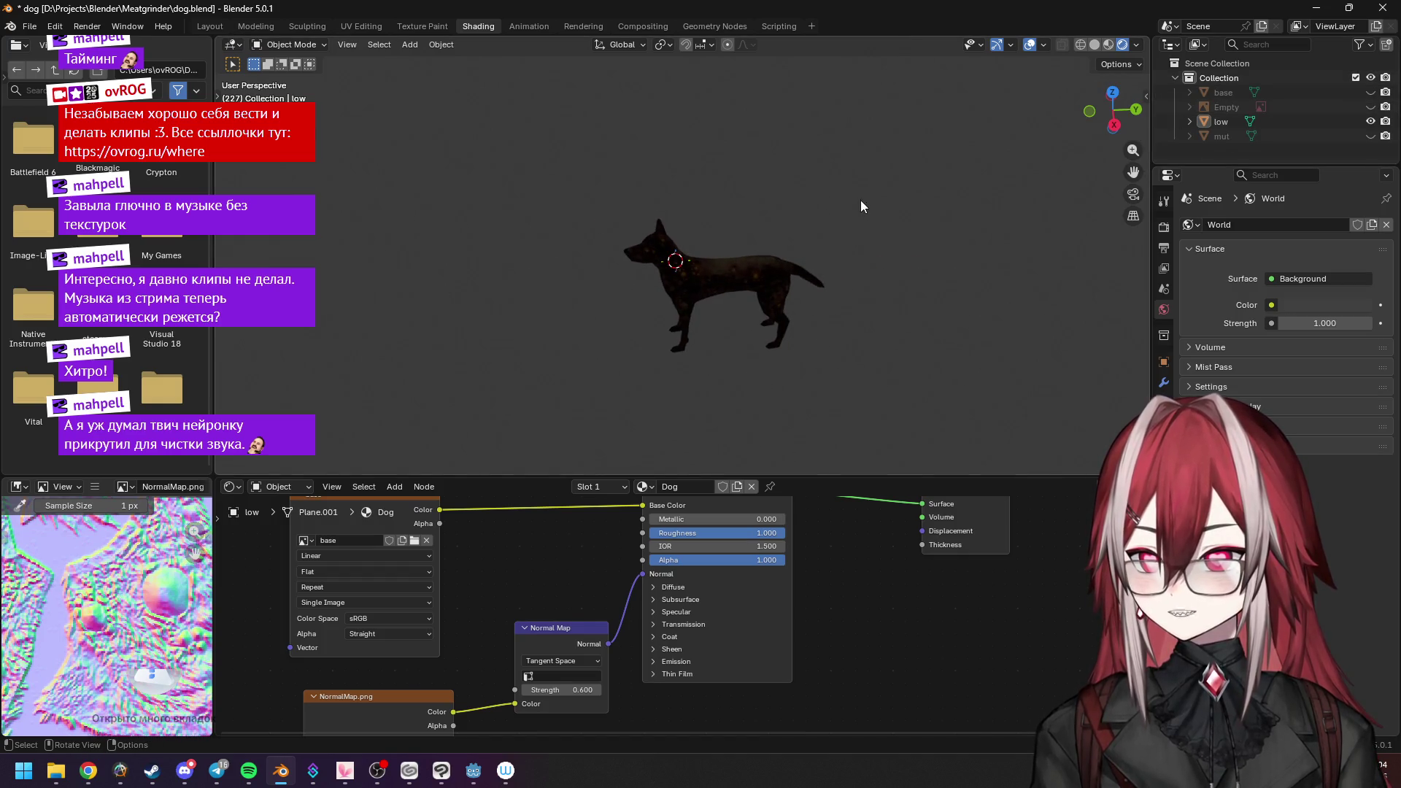
key("shift+a")
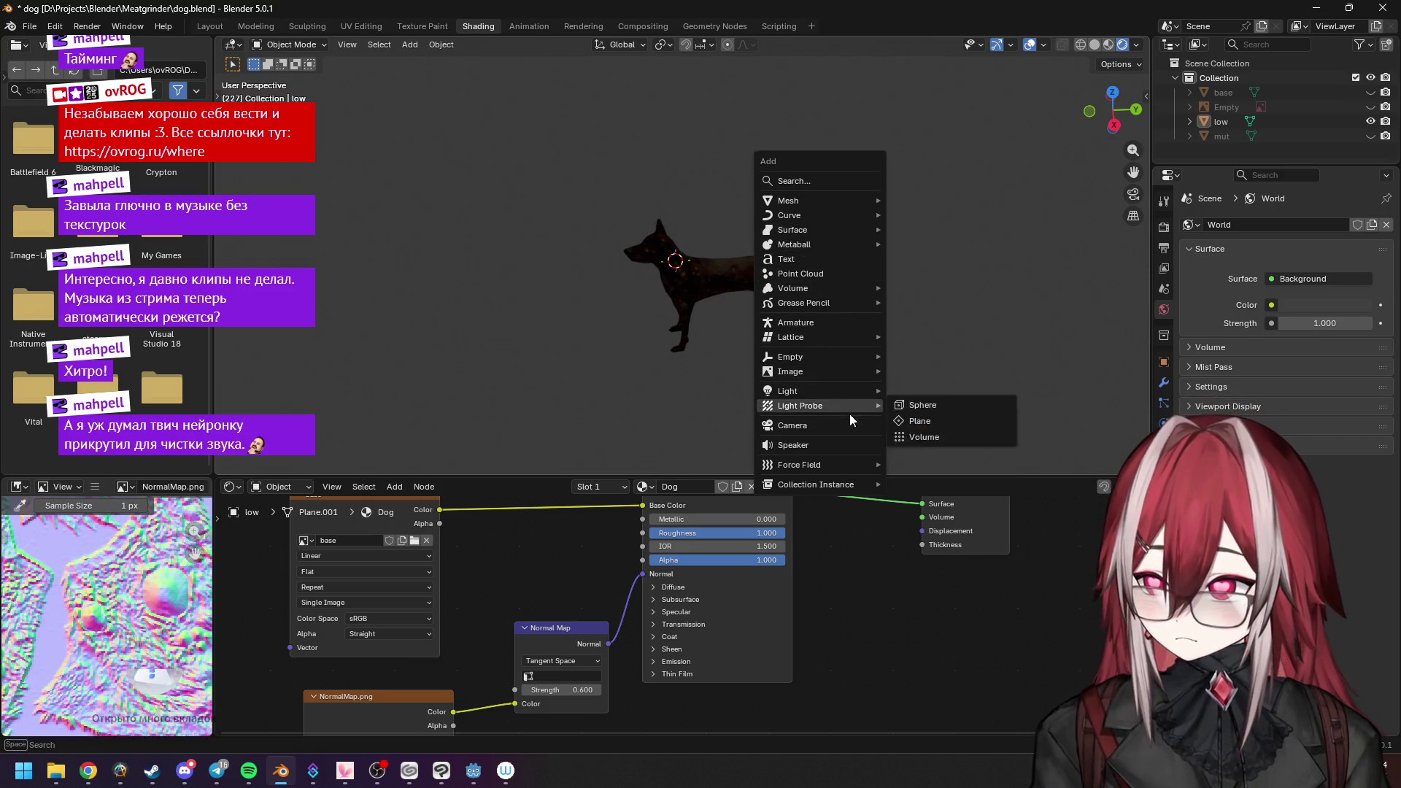
Add a camera to the scene via Shift+A and show its object properties.
key("Escape")
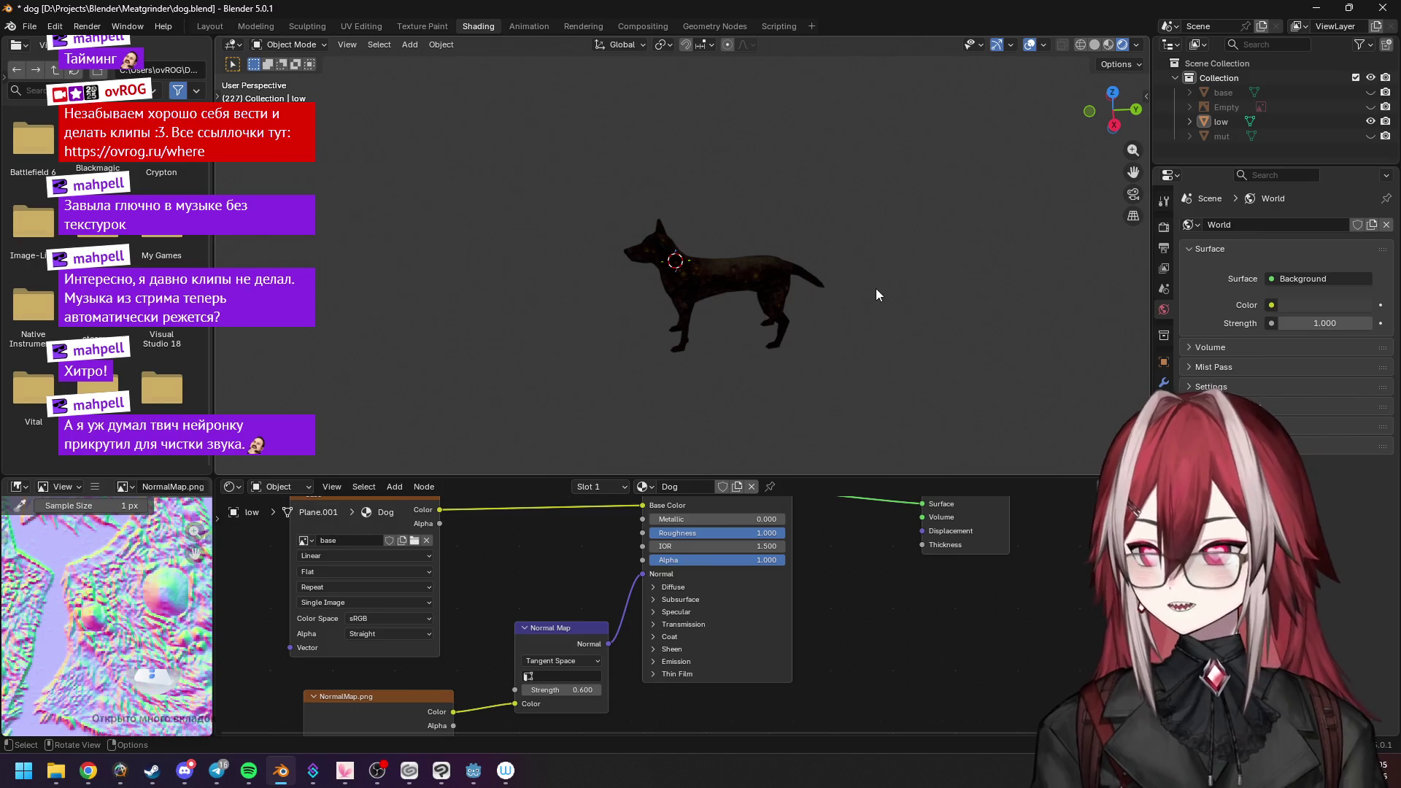
key("shift+a")
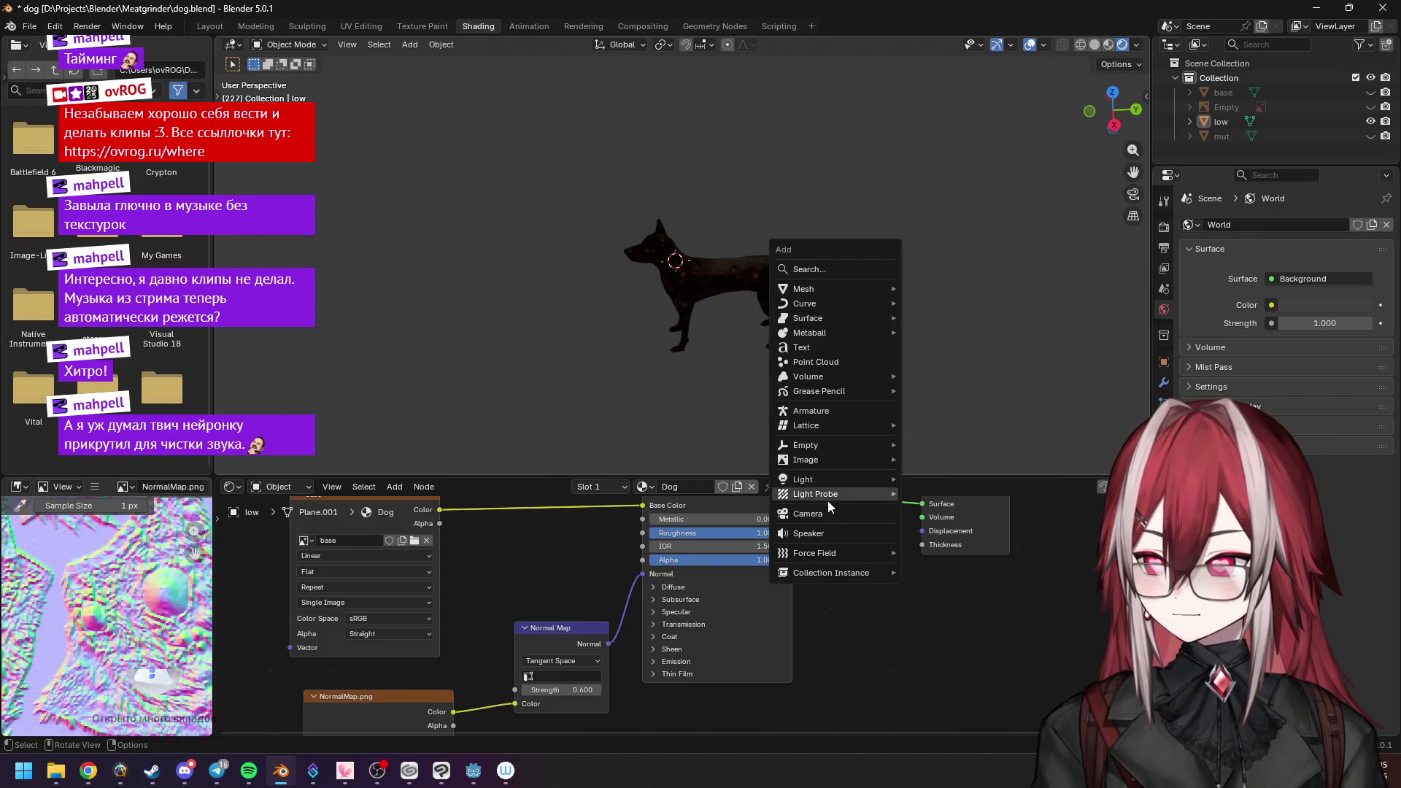
left_click(827, 512)
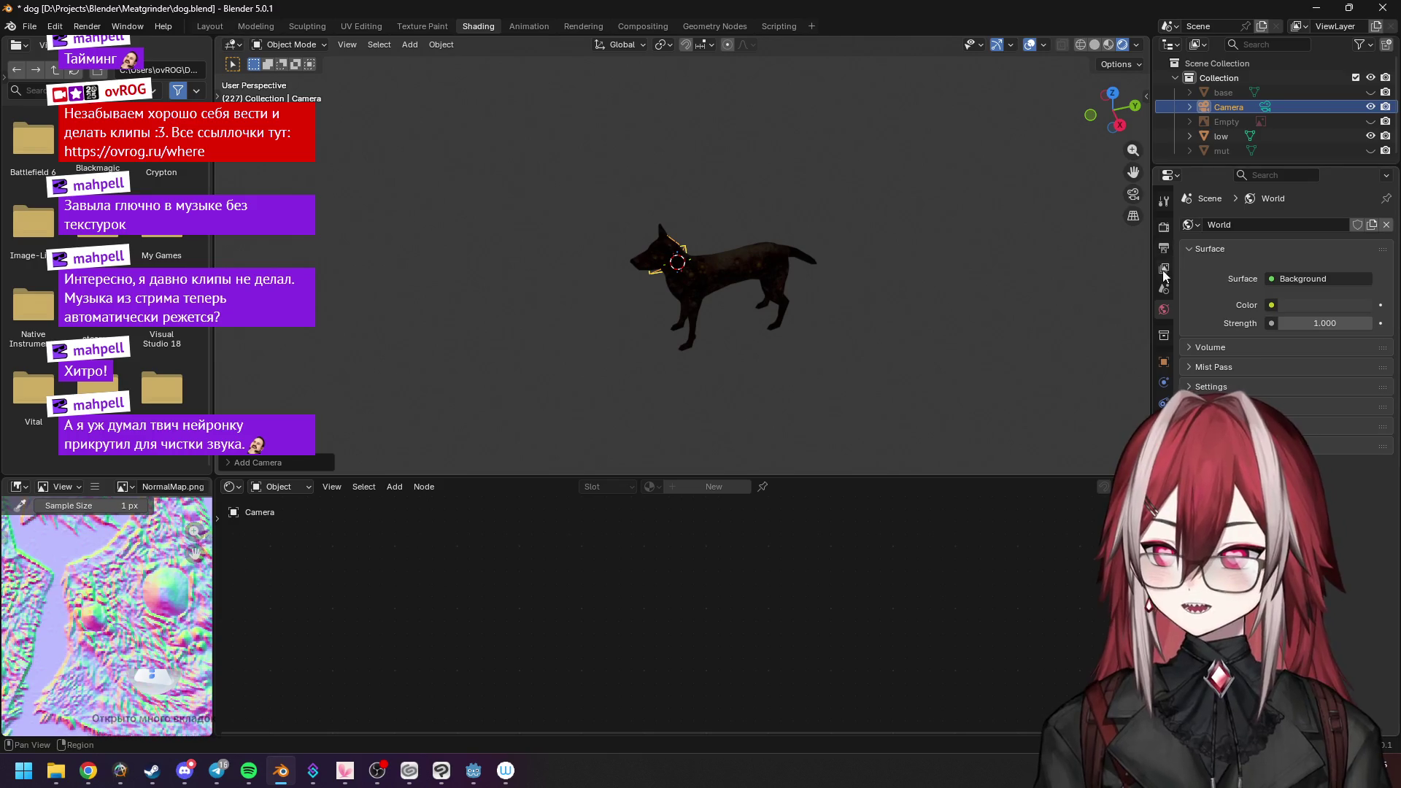
left_click(1164, 362)
Zero the camera's location and rotation and set its lens type to Orthographic.
left_click(1310, 270)
type("0")
key("Tab")
type("0")
key("Tab")
key("Tab")
type("0")
key("Tab")
key("Tab")
type("0")
key("Return")
left_click(1164, 420)
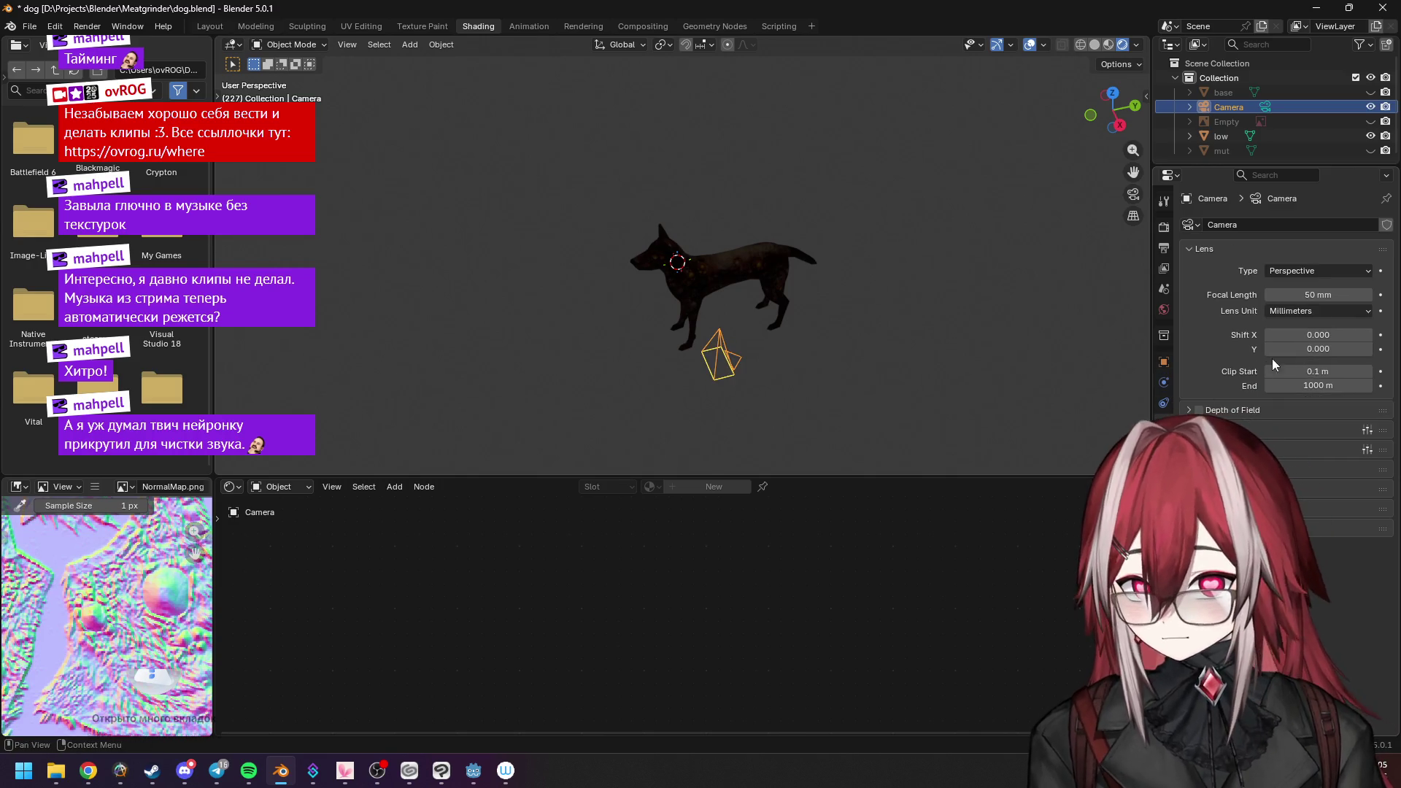
left_click(1327, 271)
left_click(1318, 305)
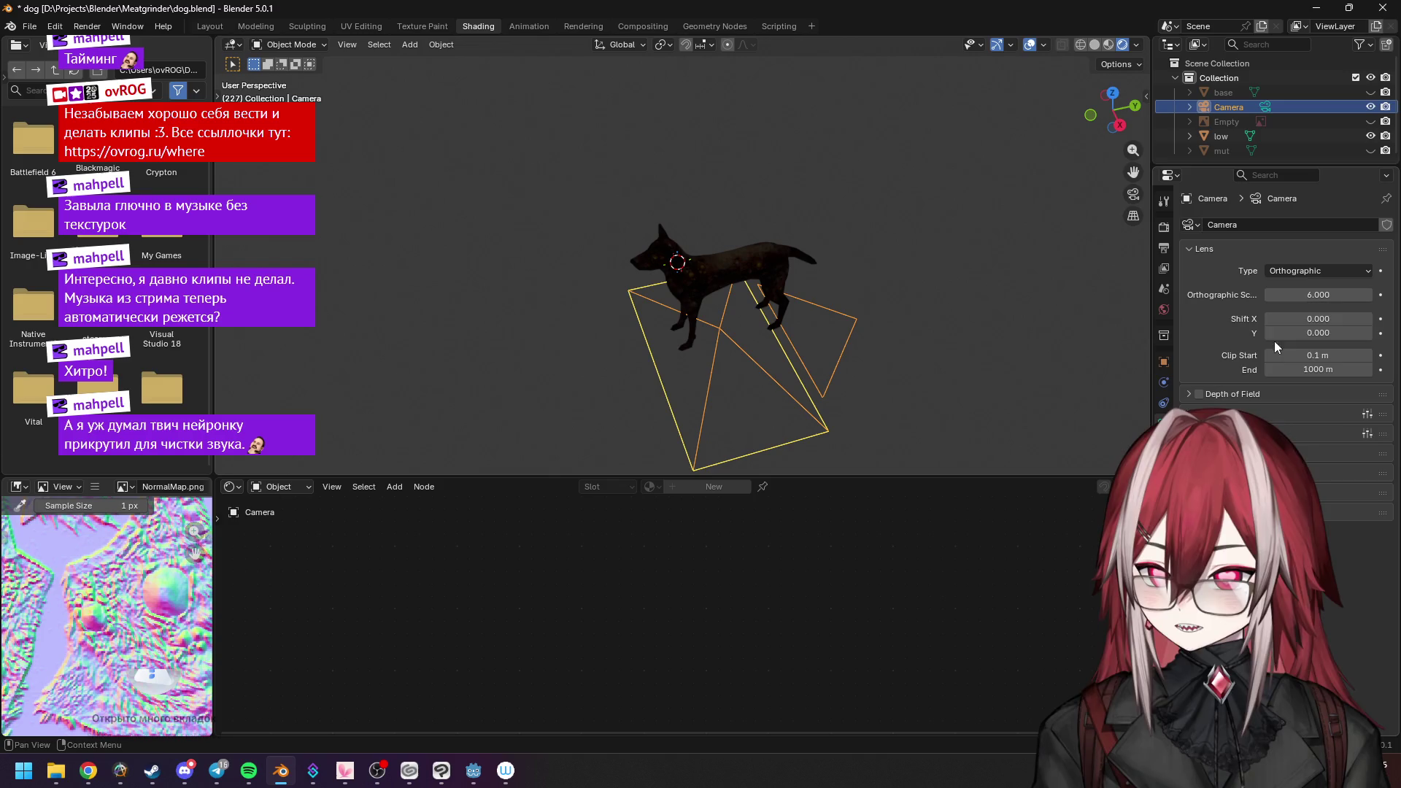
left_click(1303, 294)
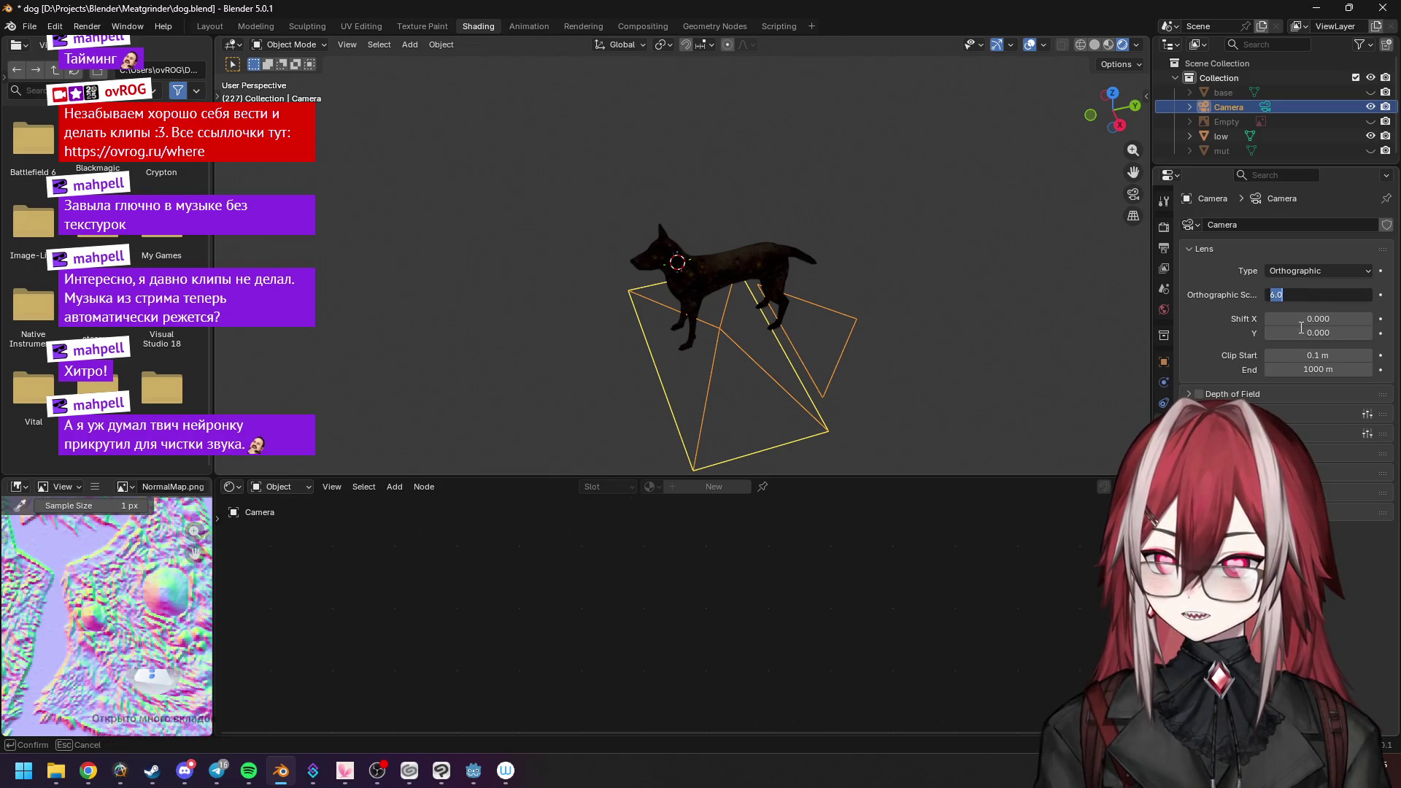
left_click(1163, 363)
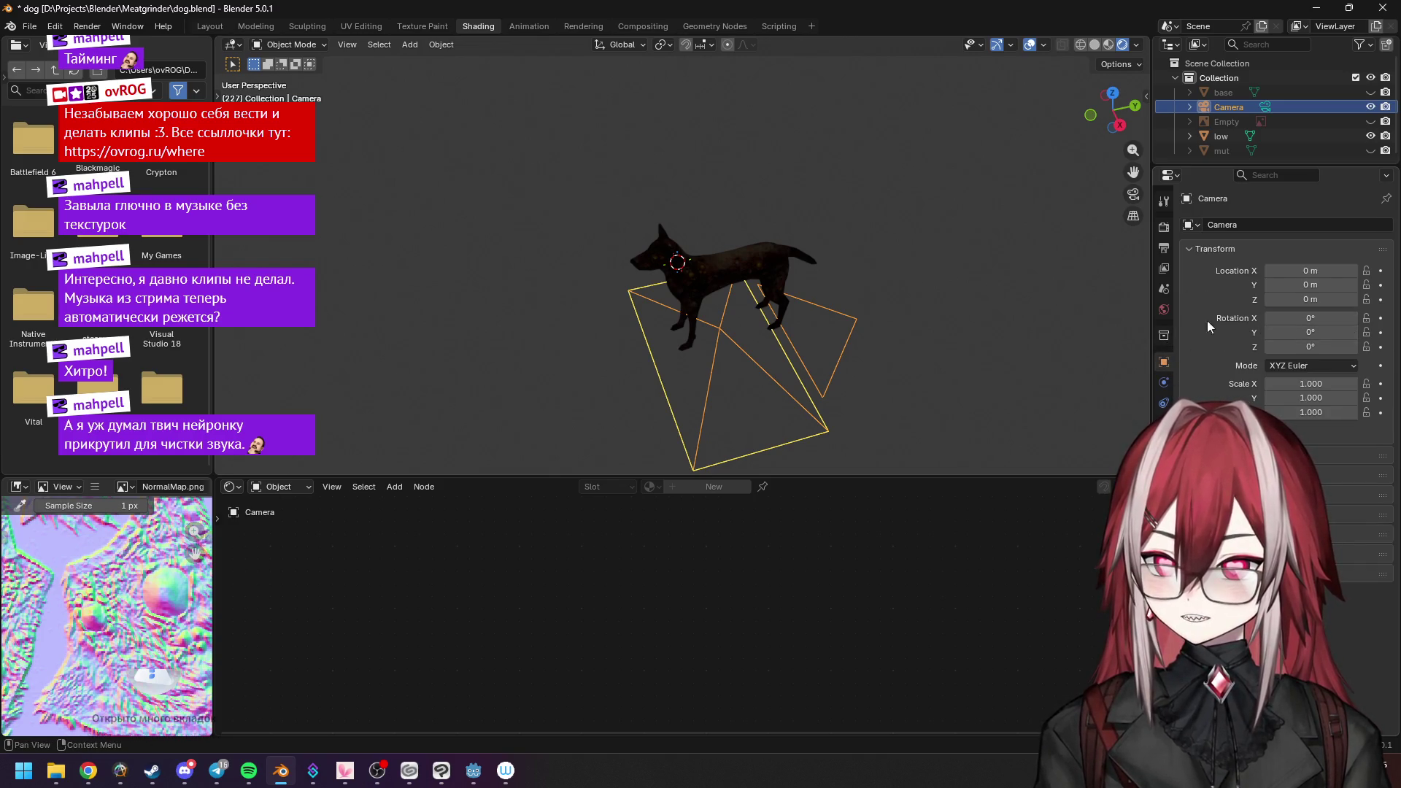
Set the render resolution to 256 × 256 px and check the camera frame from a side view.
left_click(1163, 228)
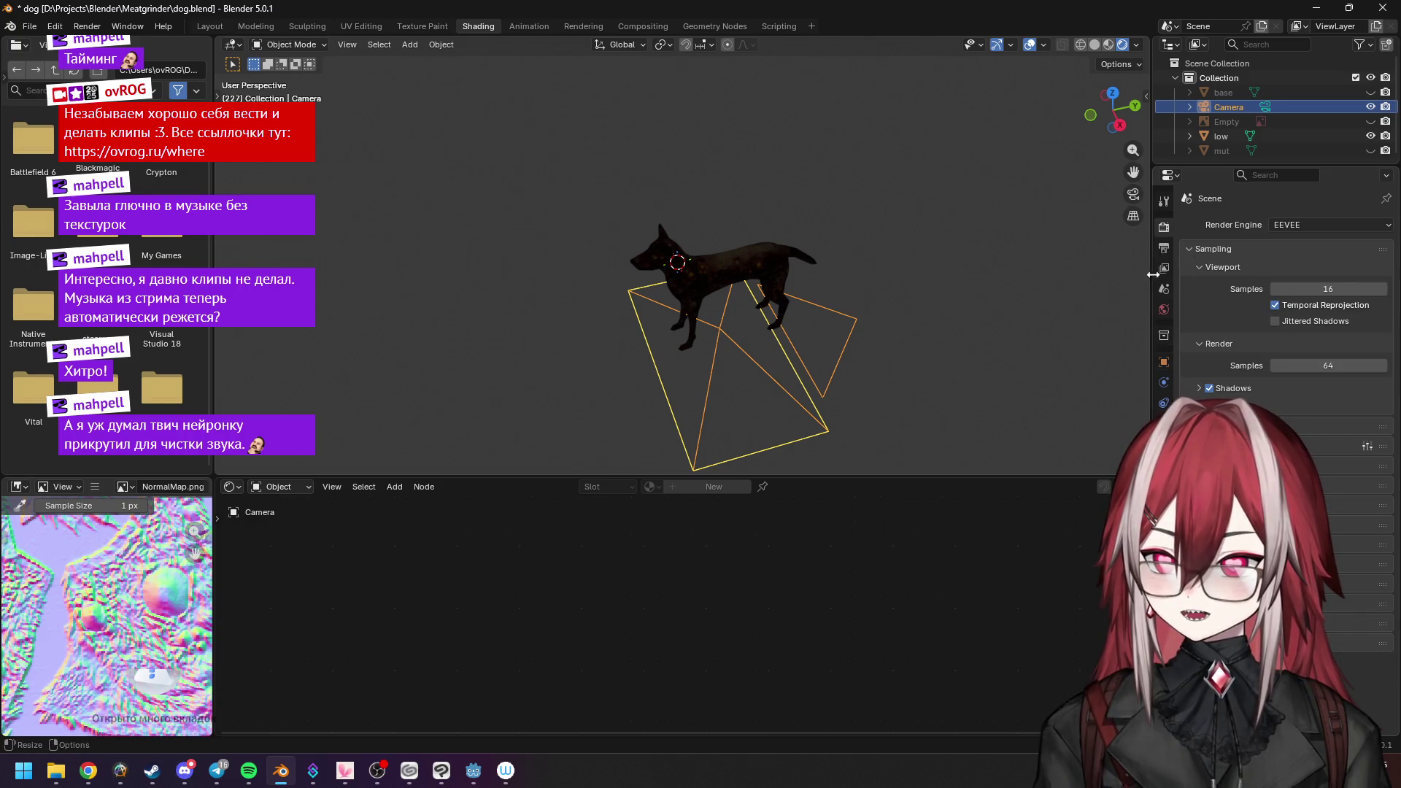
left_click(1164, 247)
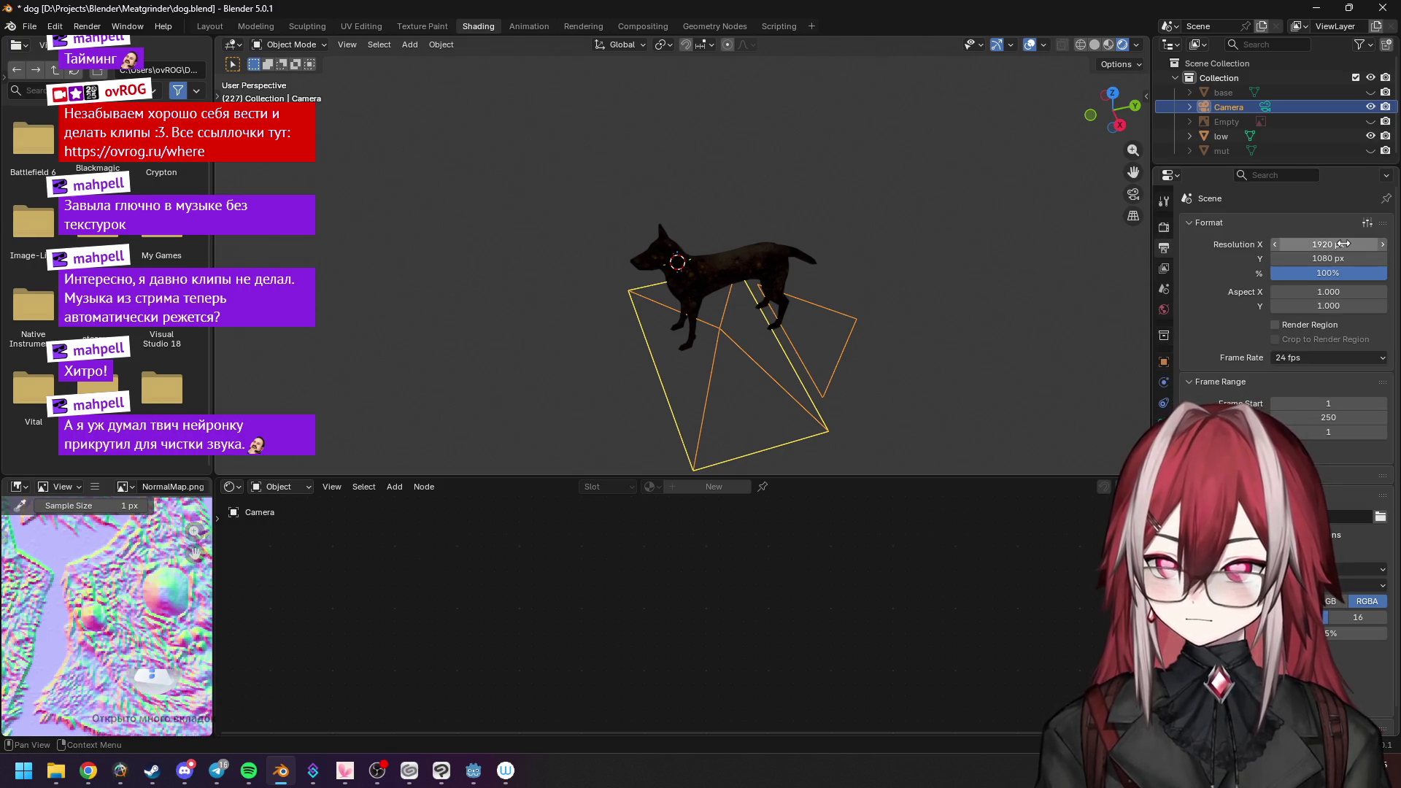
left_click(1345, 244)
type("6")
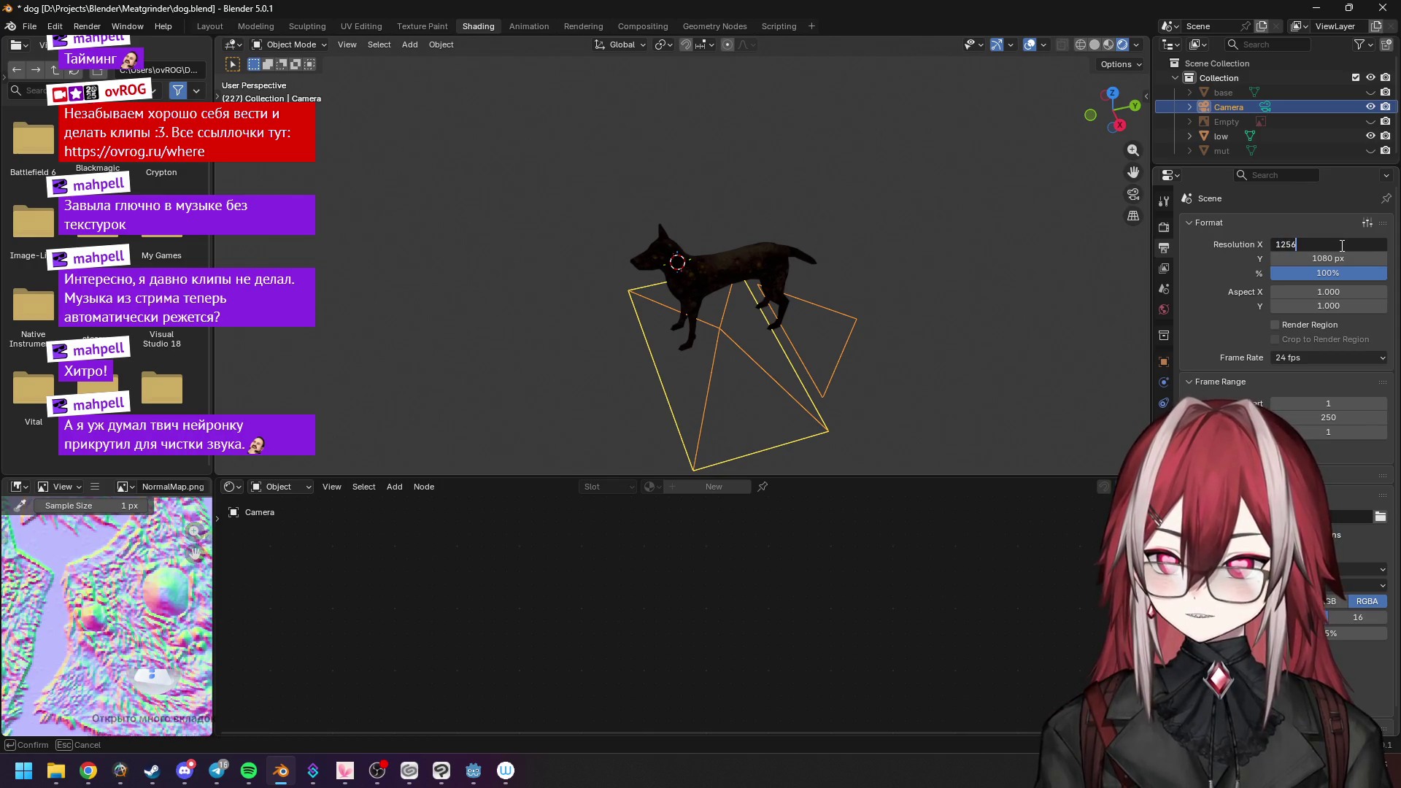
type("6")
key("Tab")
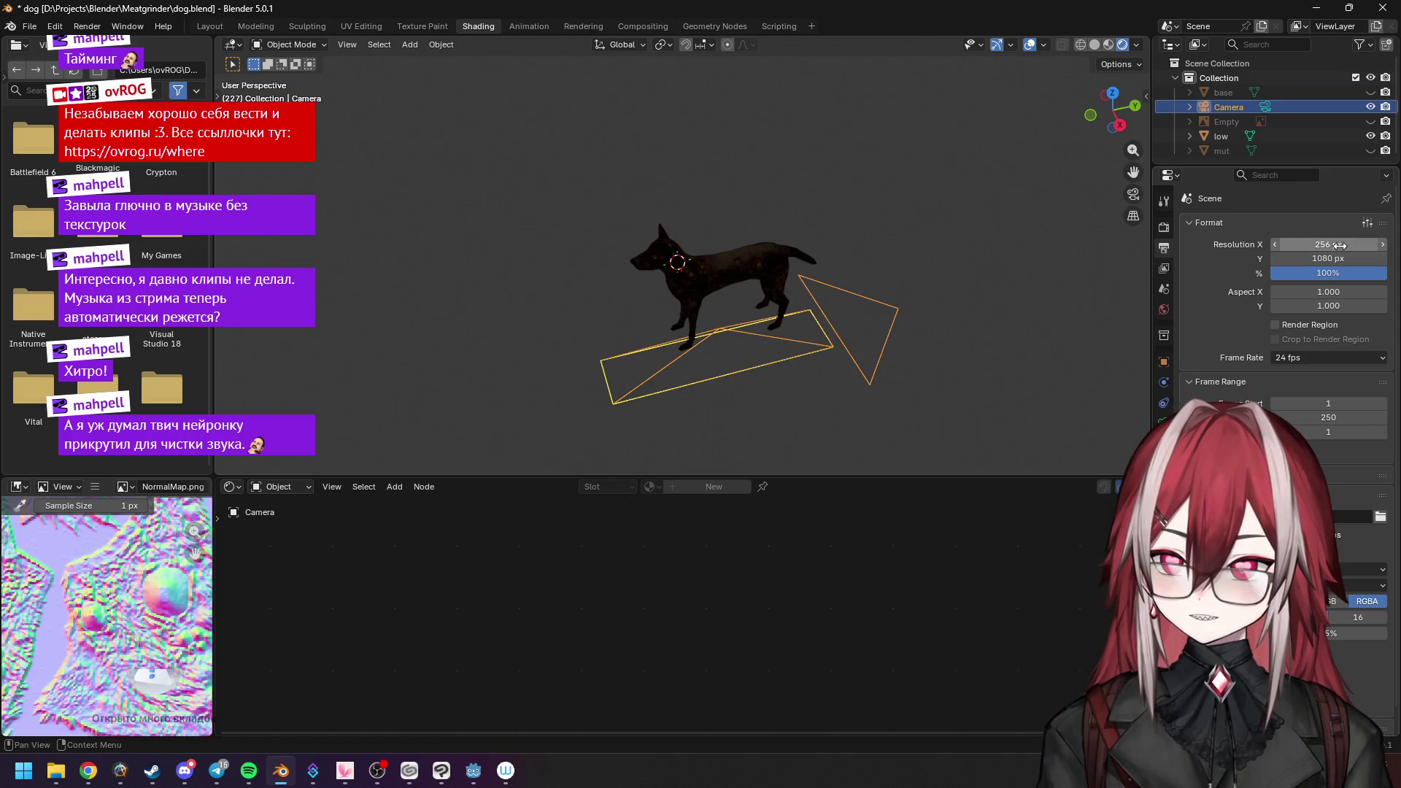
type("256")
key("Return")
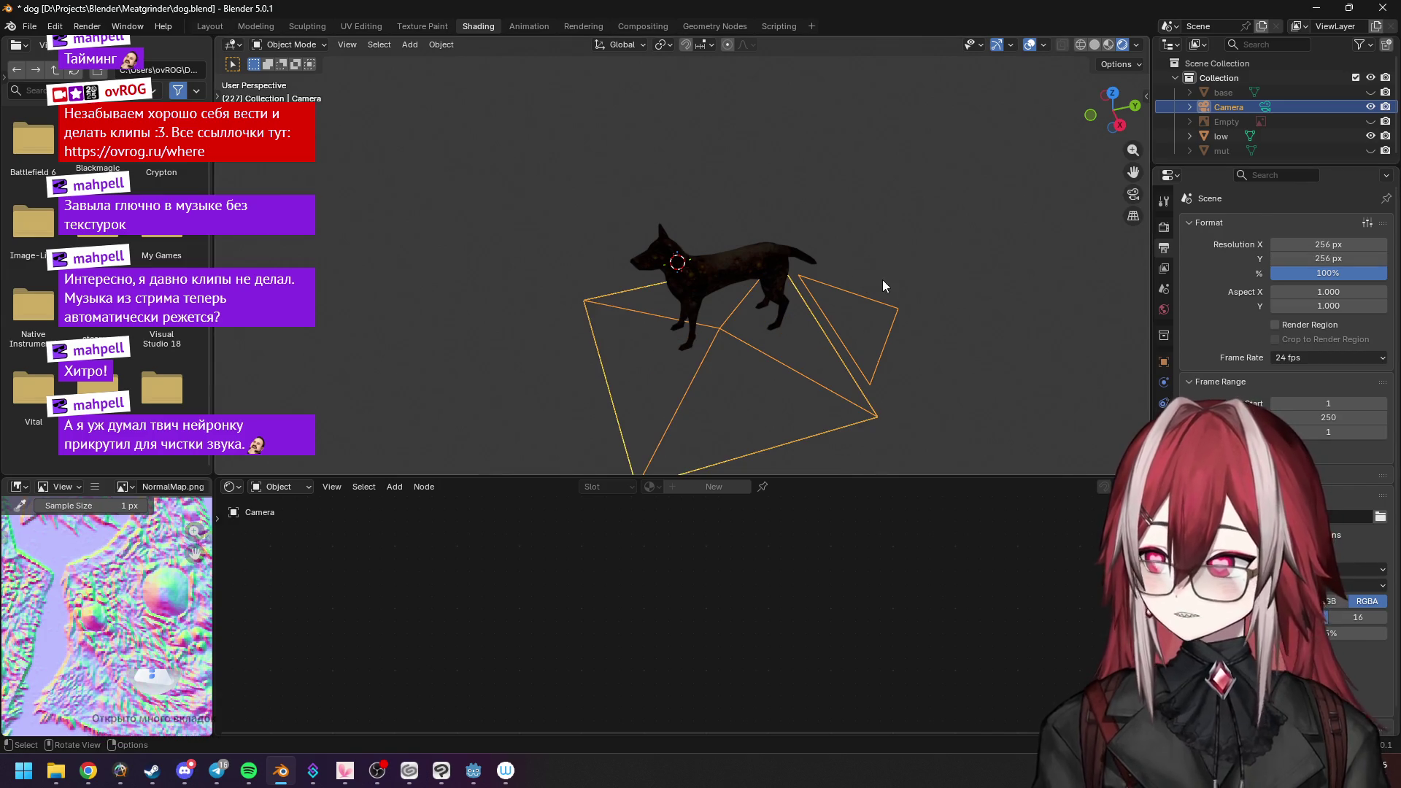
middle_click_drag(918, 285, 902, 276)
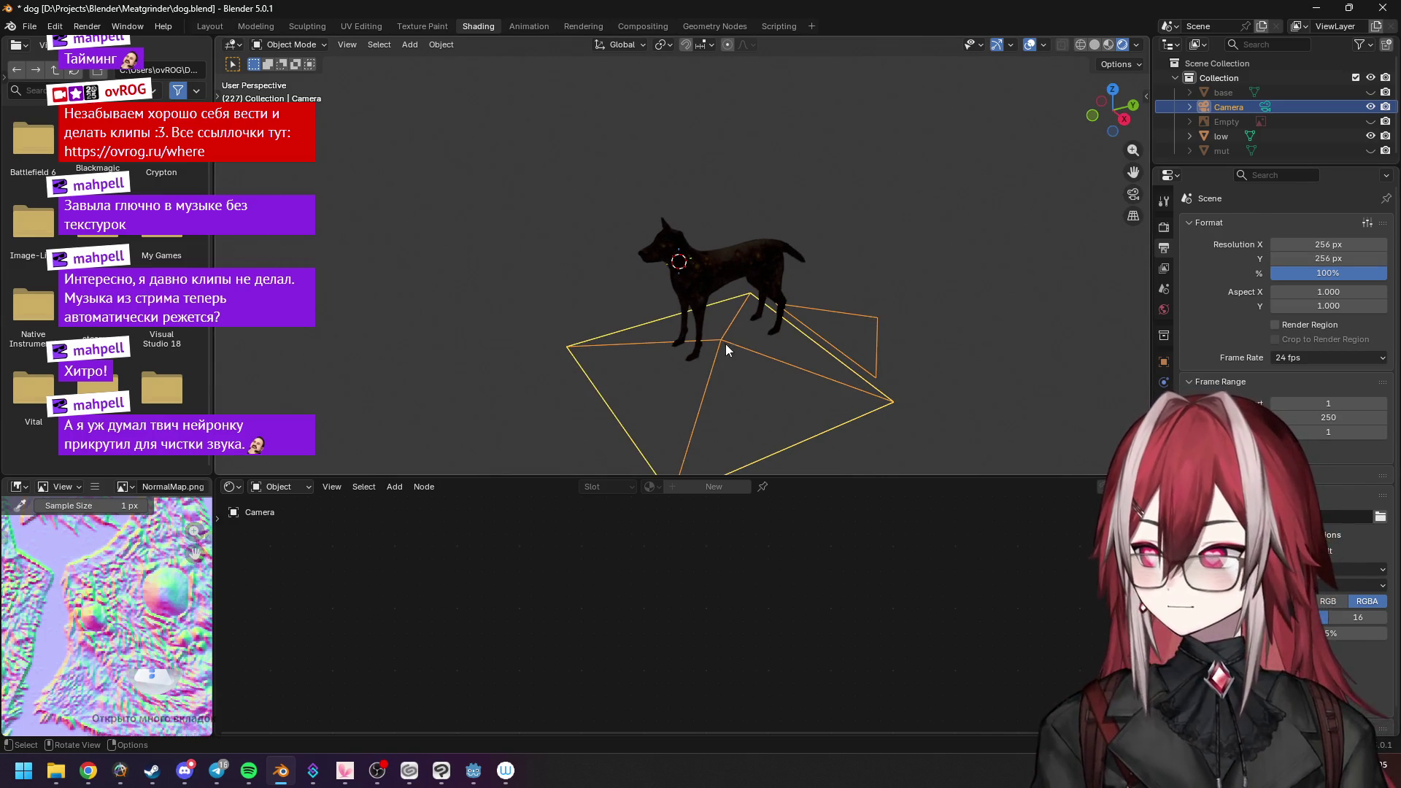
key("KP_3")
Lift the camera high above the dog along Z and check the framing through it.
key("g")
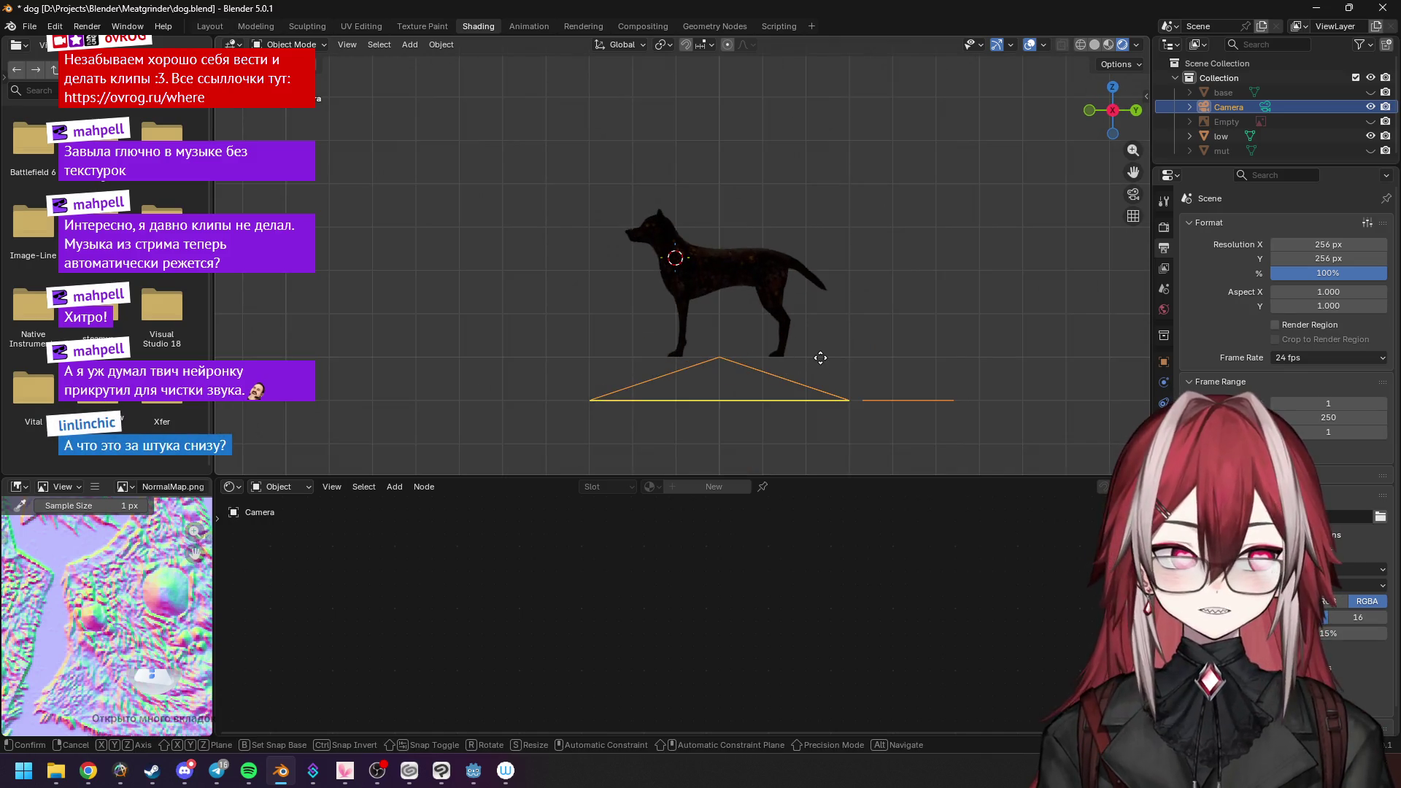
left_click(830, 151)
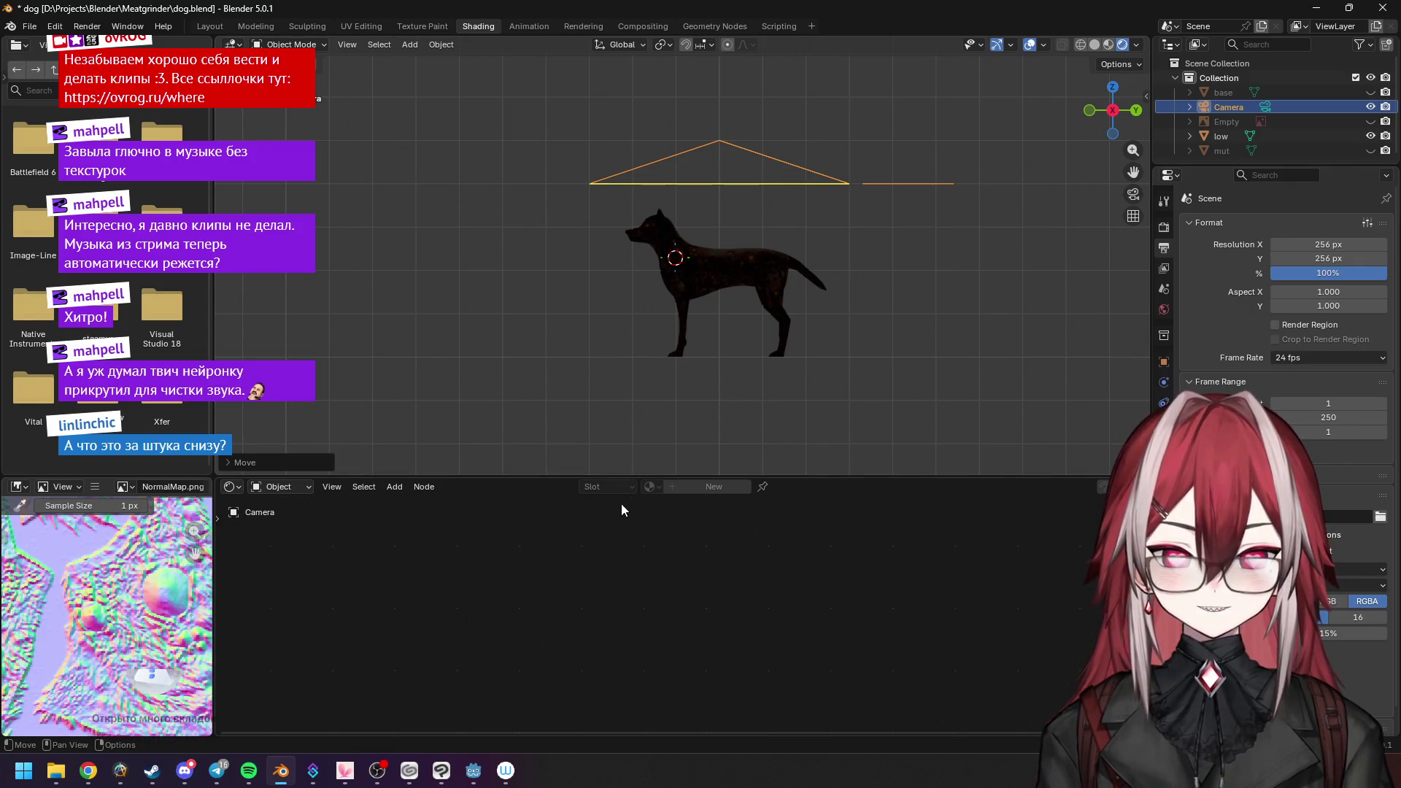
middle_click_drag(920, 270, 826, 220)
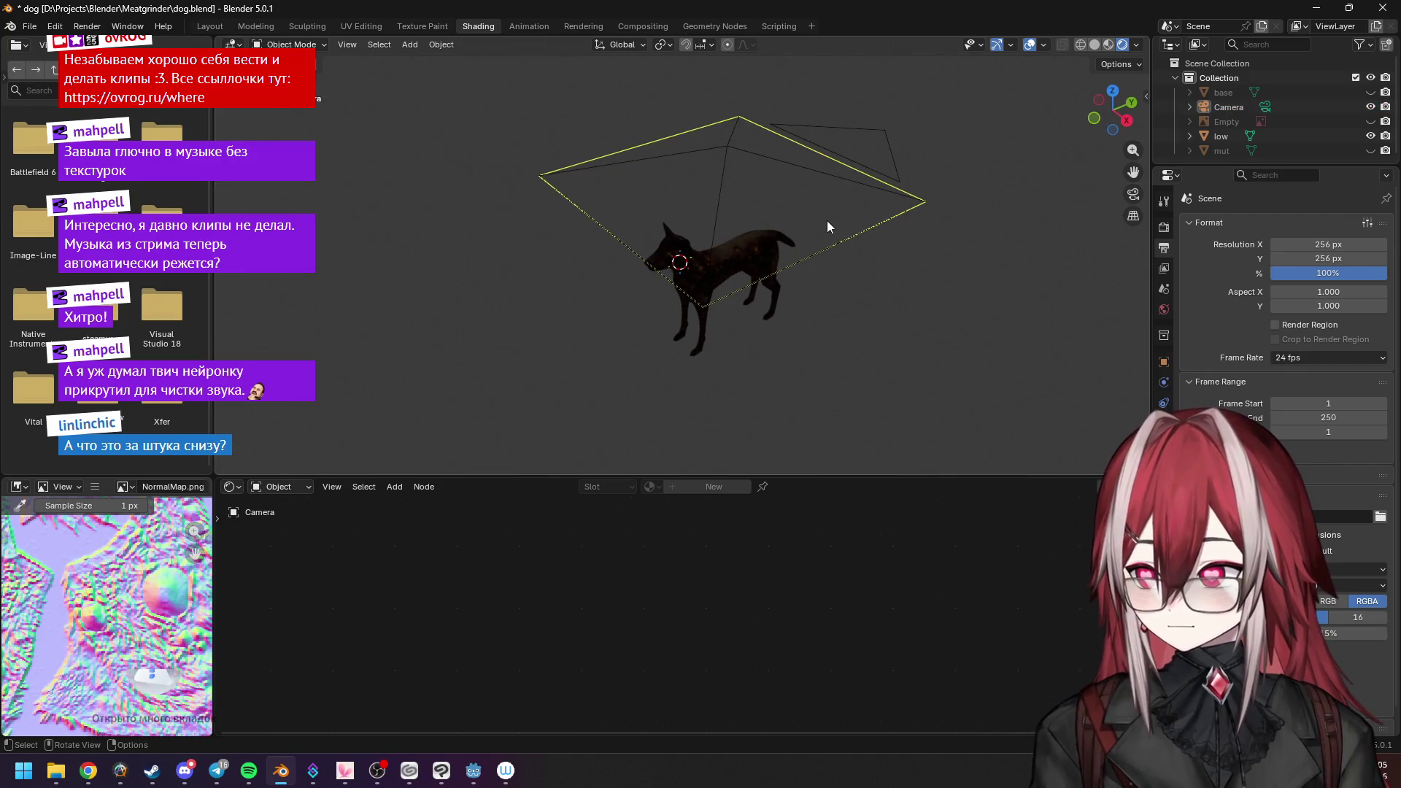
key("KP_0")
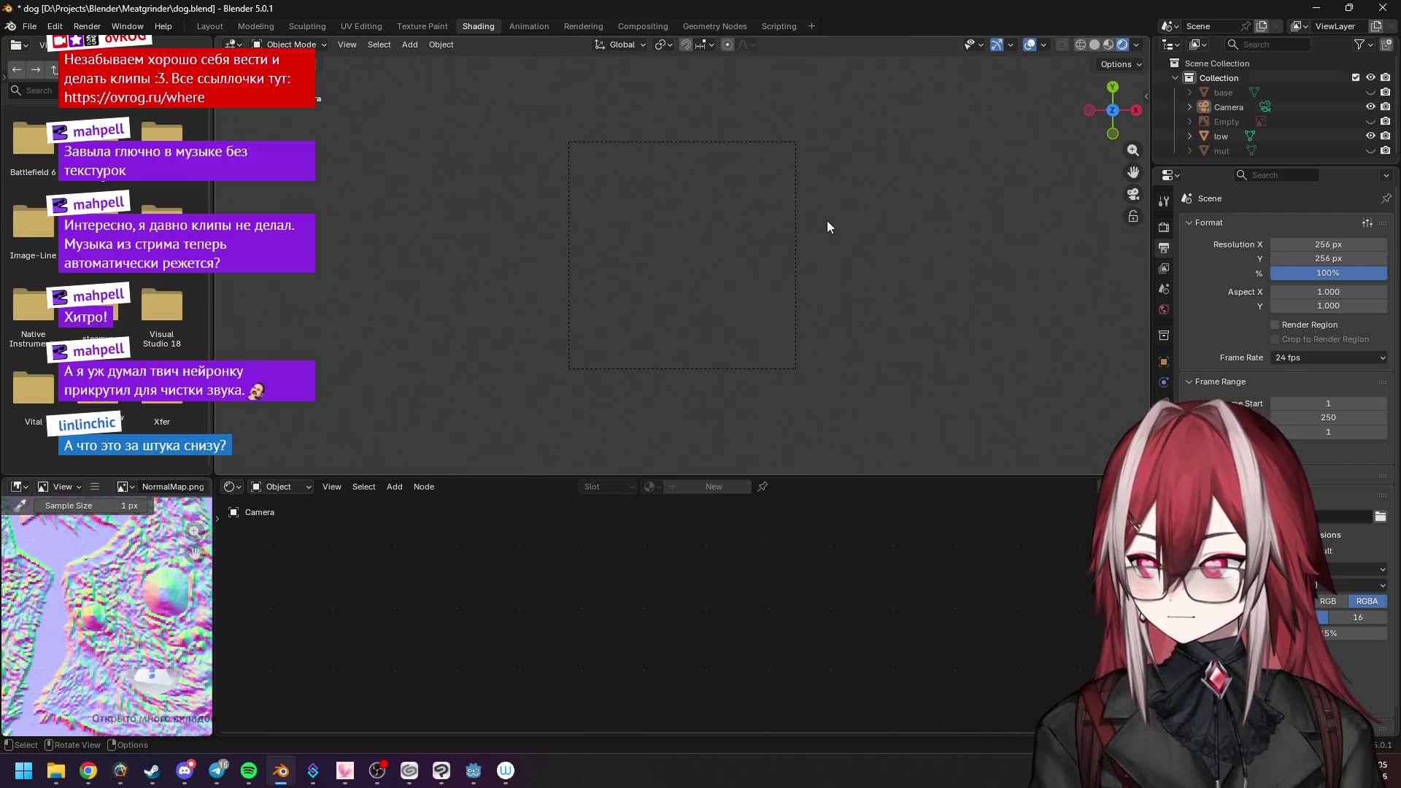
mouse_move(829, 225)
middle_mouse_down()
mouse_move(713, 132)
mouse_move(793, 389)
mouse_move(778, 268)
middle_mouse_up()
scroll(879, 273, "down", 3)
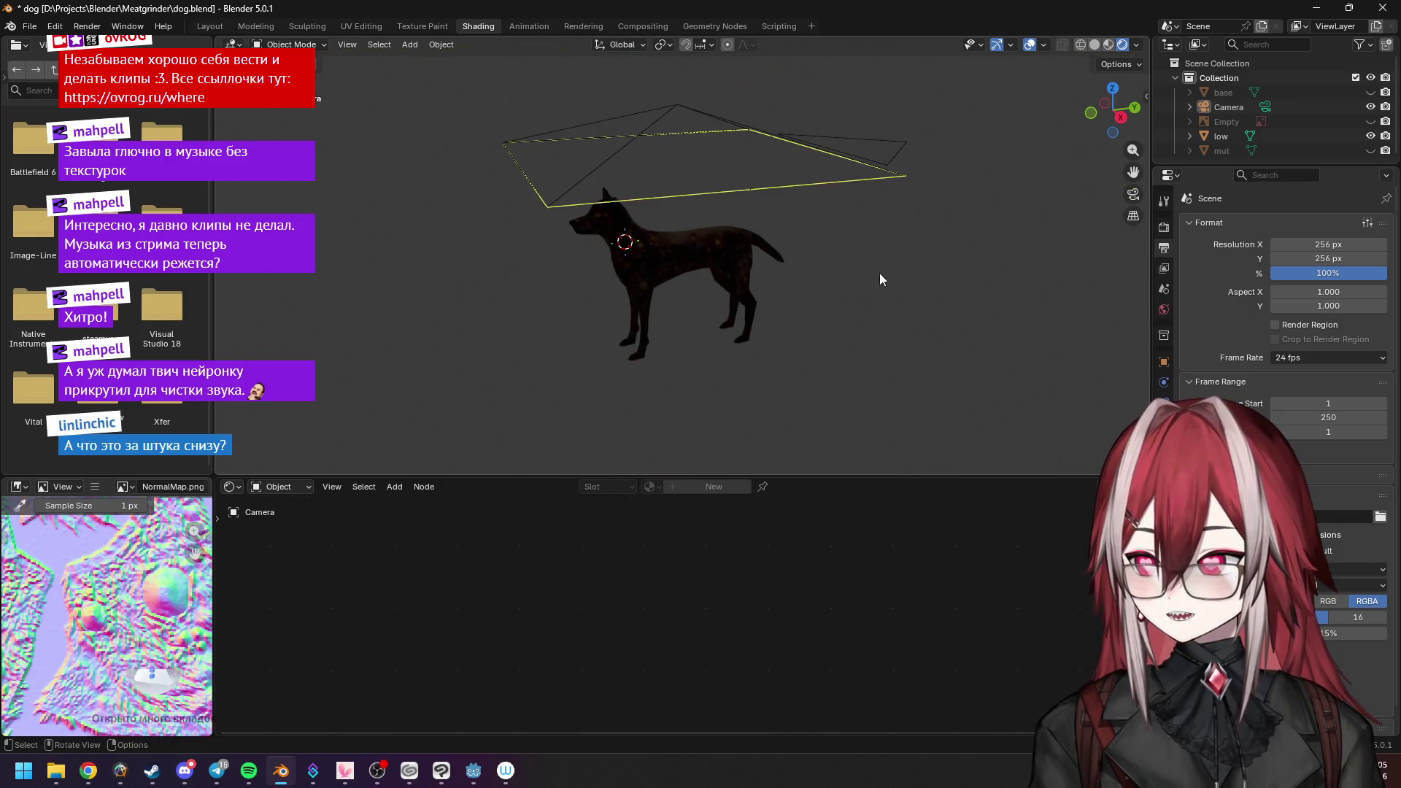
key("KP_0")
key("KP_0")
key("KP_0")
key("KP_0")
key("KP_0")
key("KP_0")
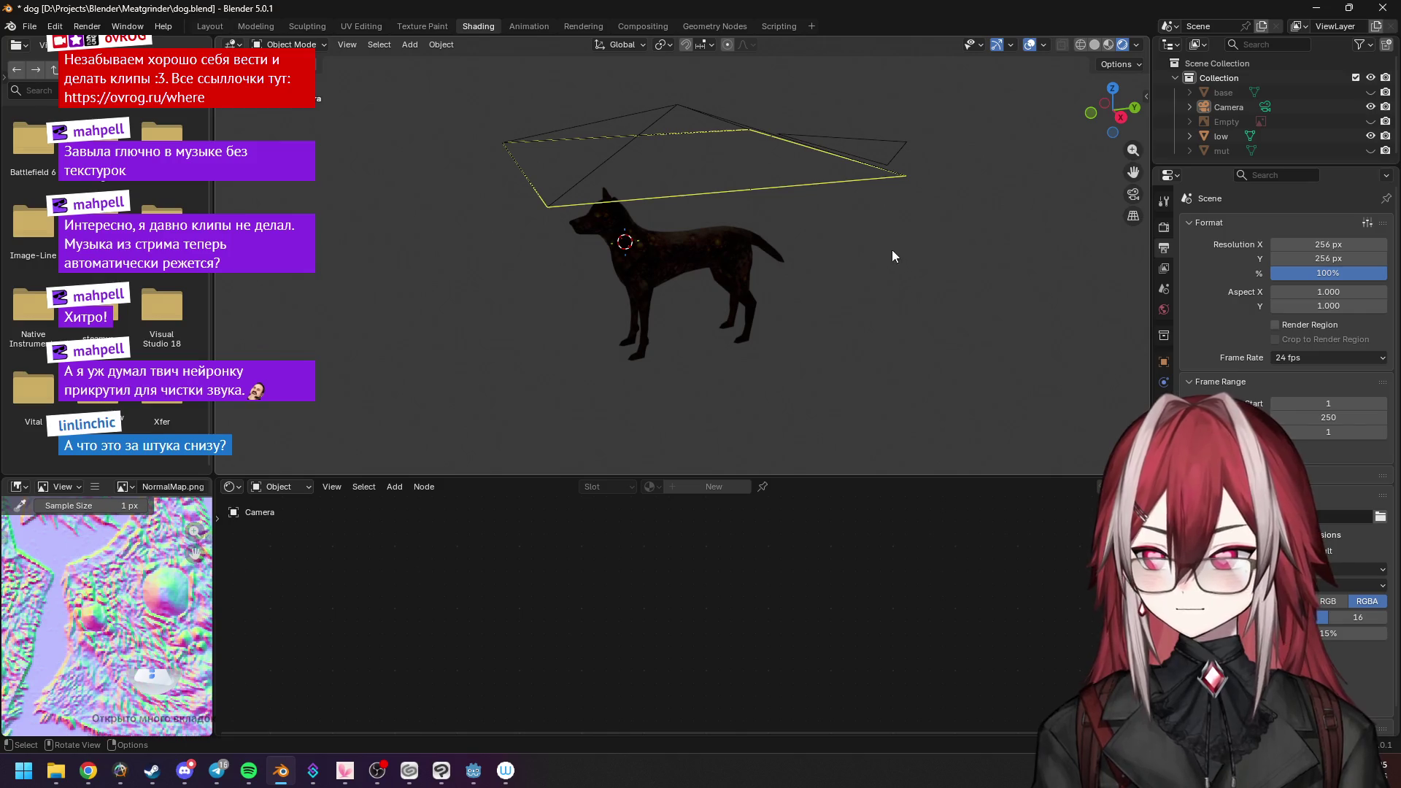
Lower the camera's Location Z slightly so it sits 4.93 m above the dog.
left_click(804, 156)
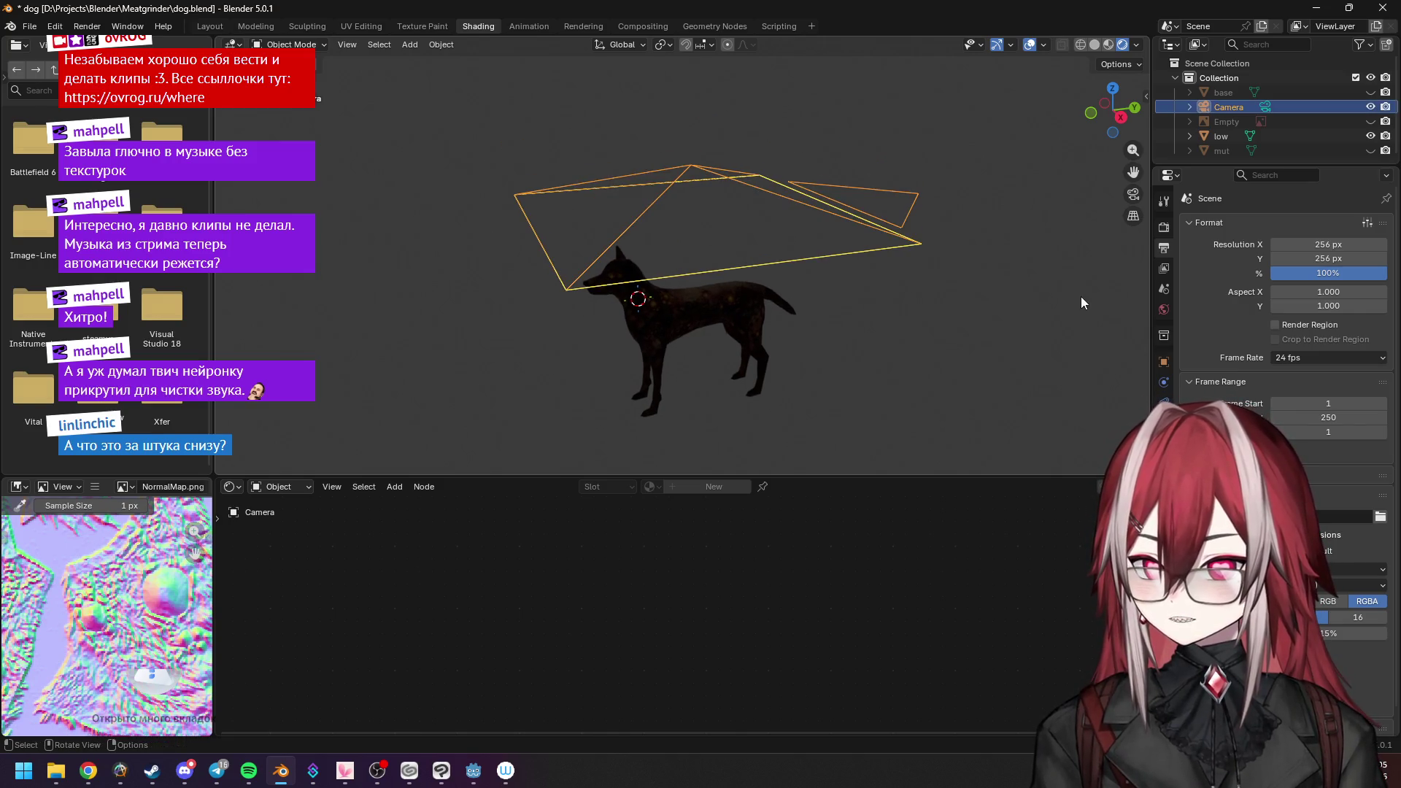
left_click(1163, 362)
mouse_move(1310, 299)
left_mouse_down()
mouse_move(1281, 299)
mouse_move(1311, 299)
left_mouse_up()
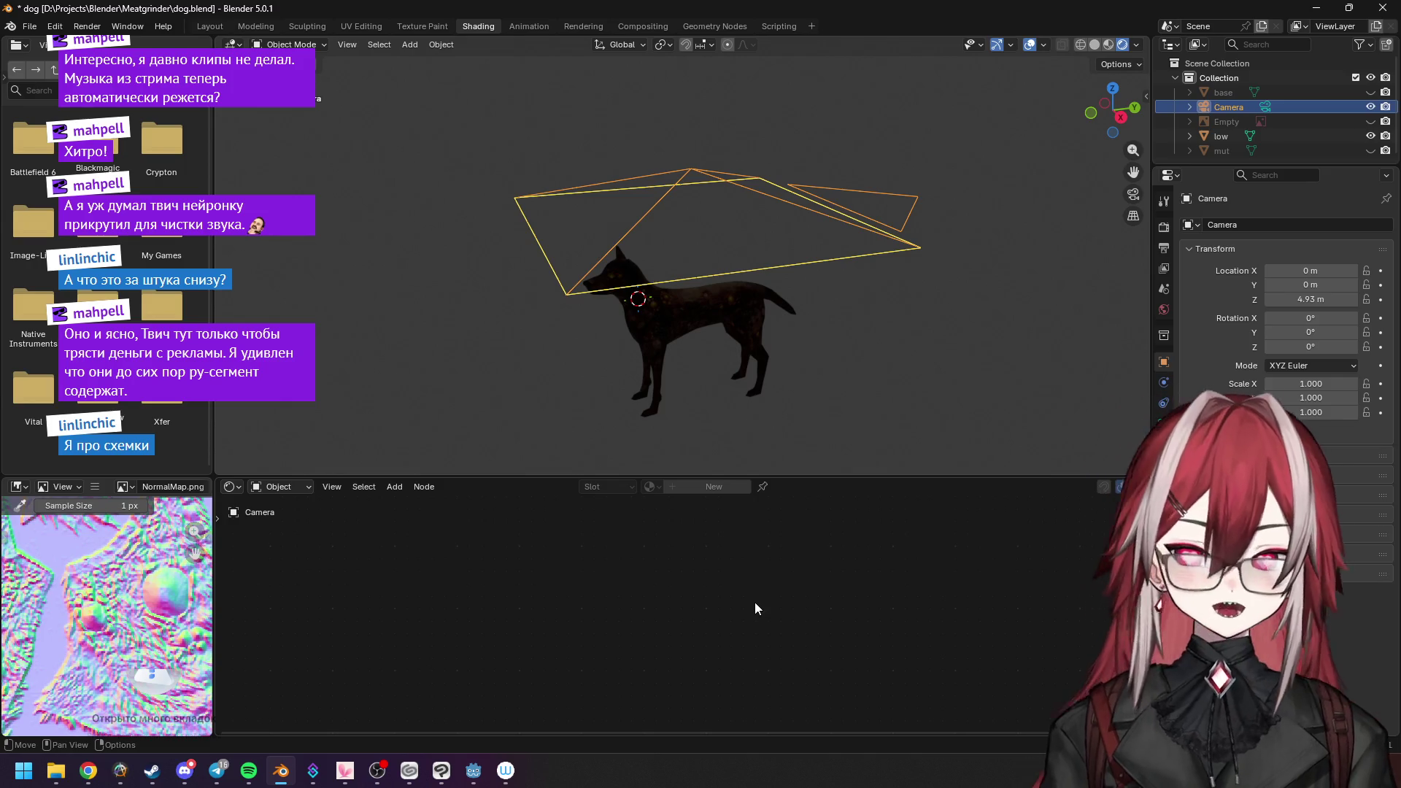
left_click(710, 329)
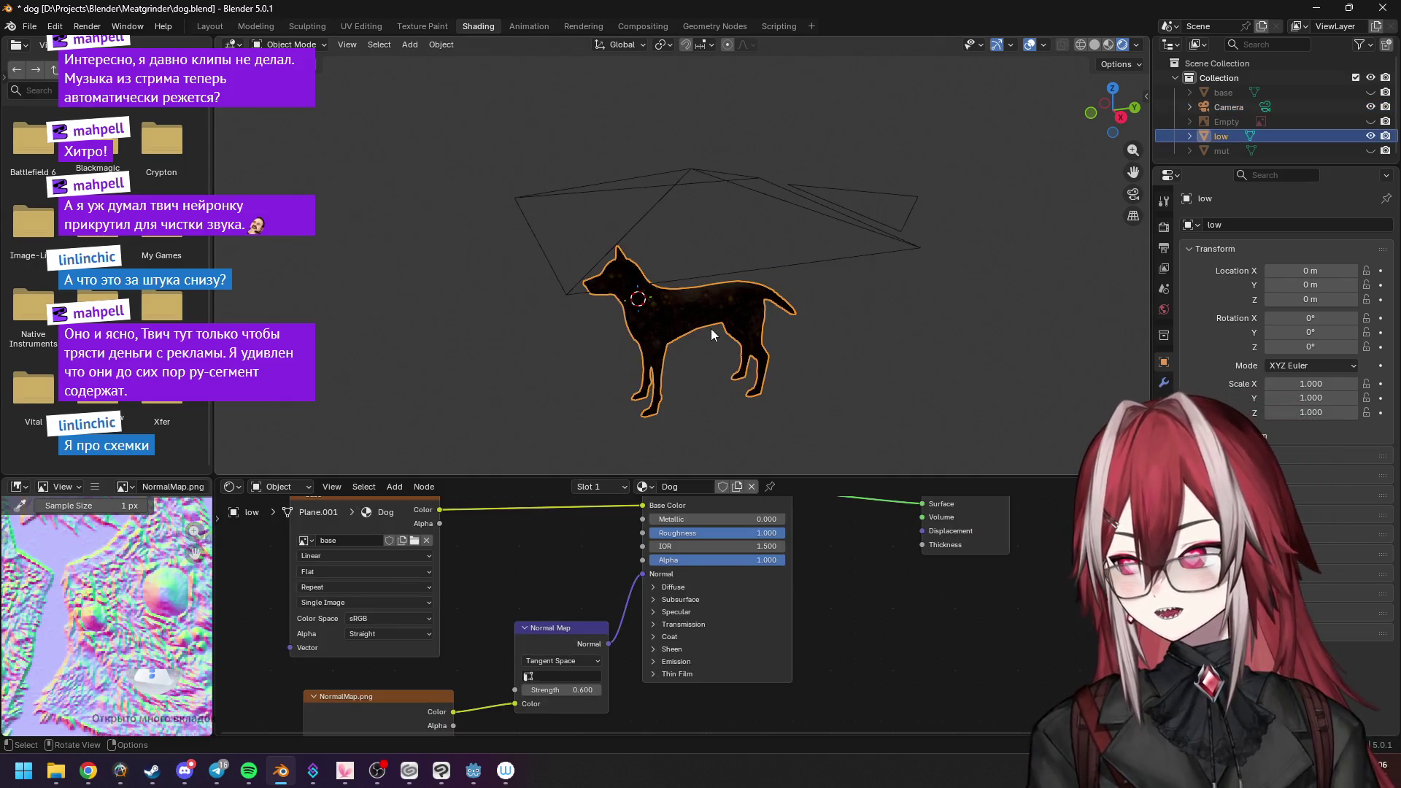
scroll(723, 585, "down", 3)
scroll(684, 575, "up", 2)
scroll(685, 574, "up", 2)
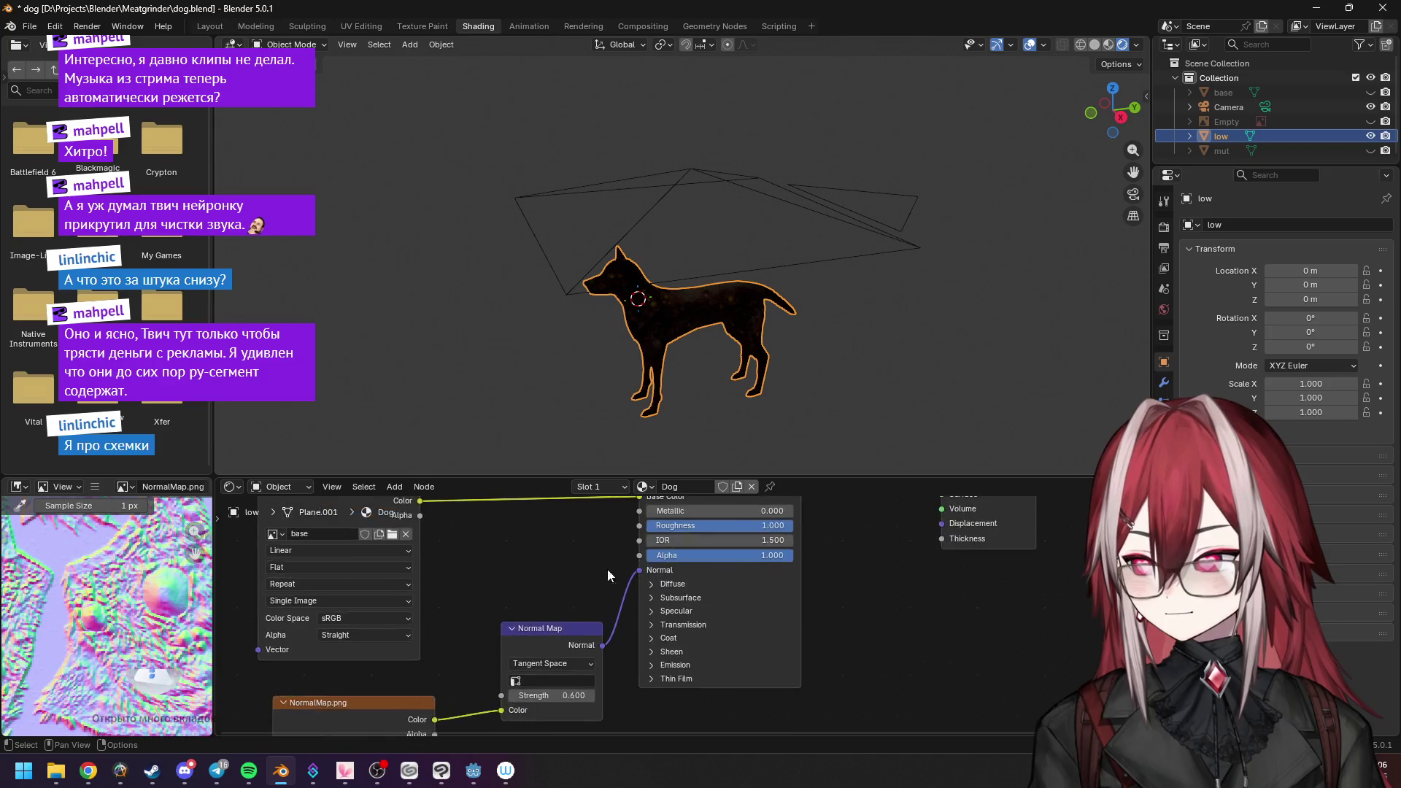
scroll(613, 570, "up", 2)
Reposition the Principled BSDF and base texture nodes, showing the base image and the NormalMap.png chain.
left_click_drag(701, 566, 766, 525)
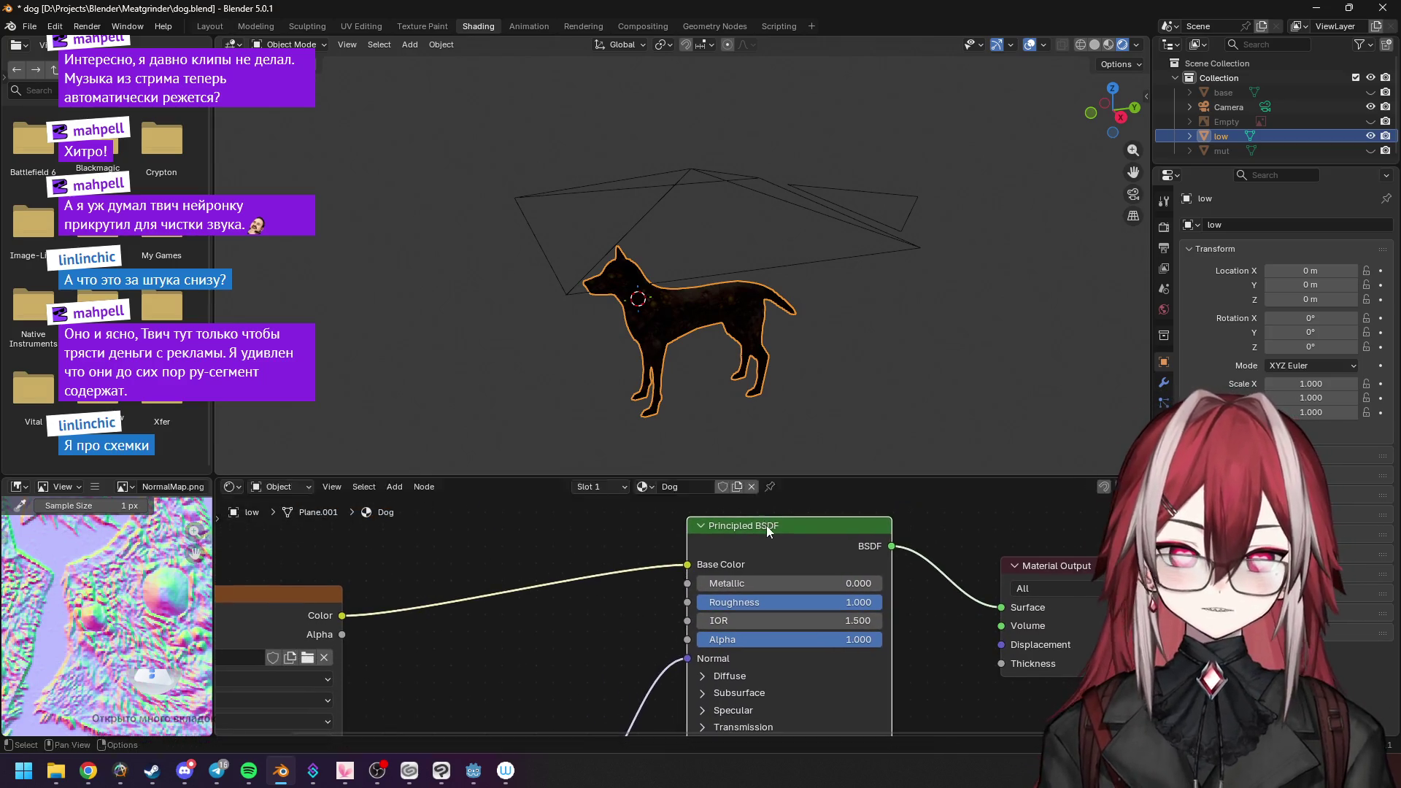
scroll(766, 526, "down", 1)
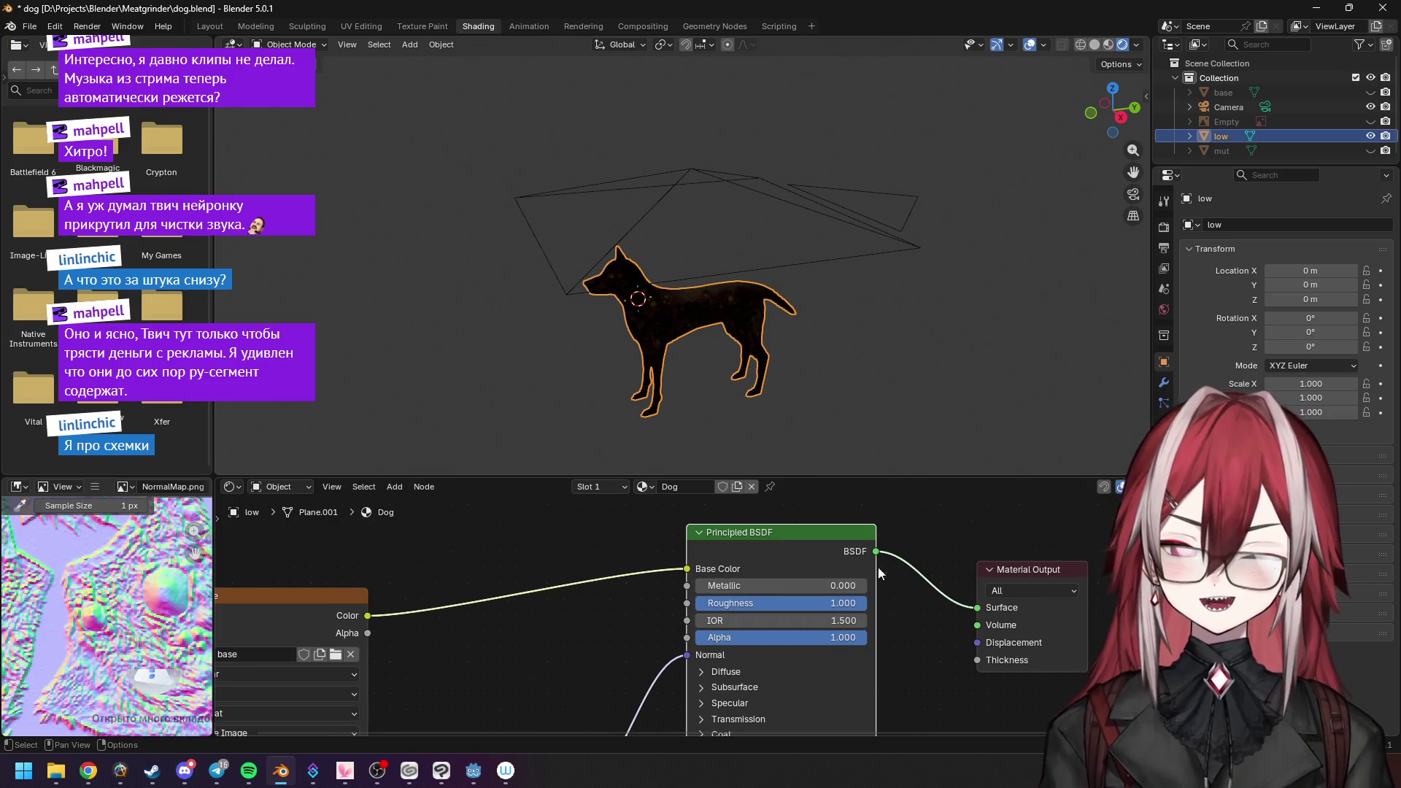
scroll(788, 565, "down", 1)
middle_click_drag(400, 608, 542, 587)
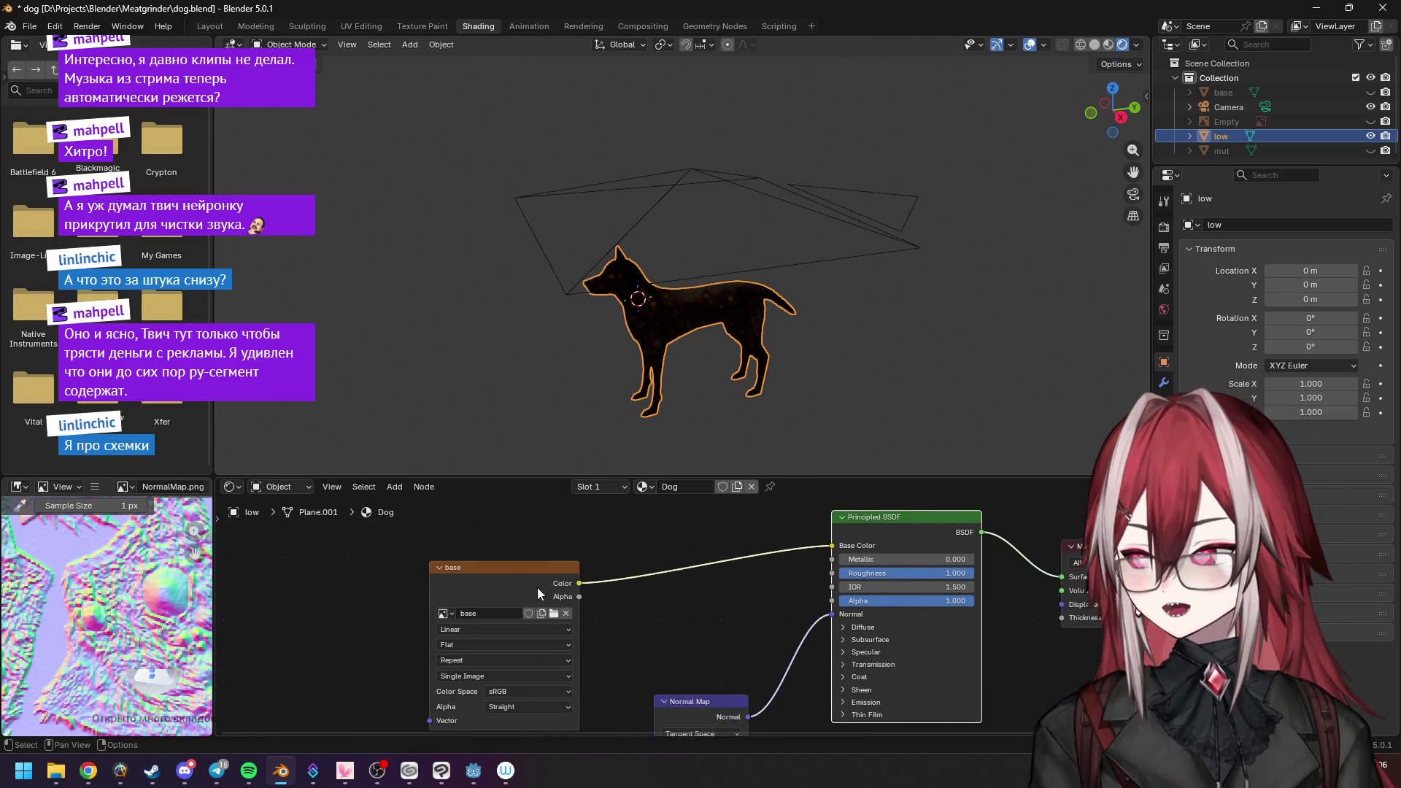
left_click_drag(541, 587, 520, 575)
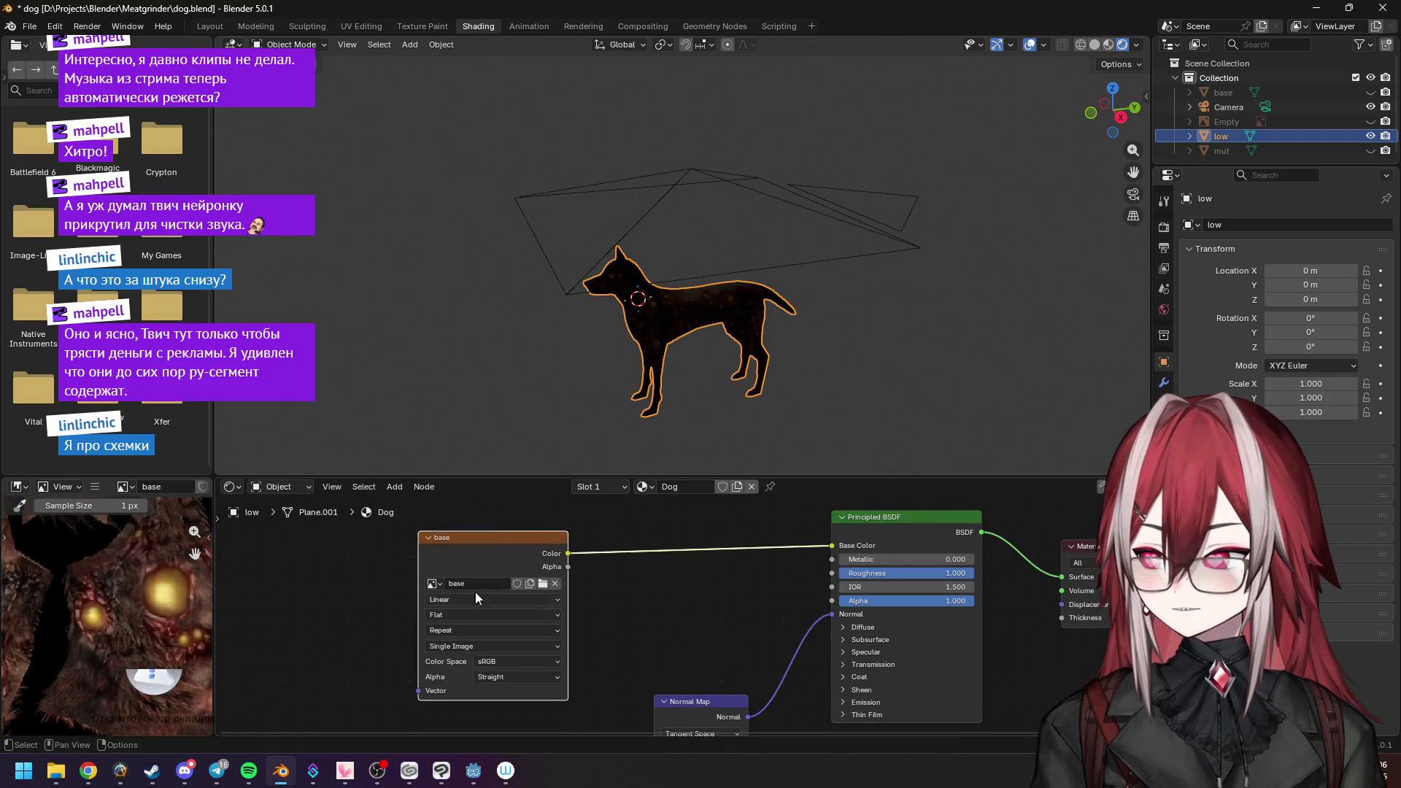
mouse_move(627, 625)
middle_mouse_down()
mouse_move(614, 535)
mouse_move(500, 739)
middle_mouse_up()
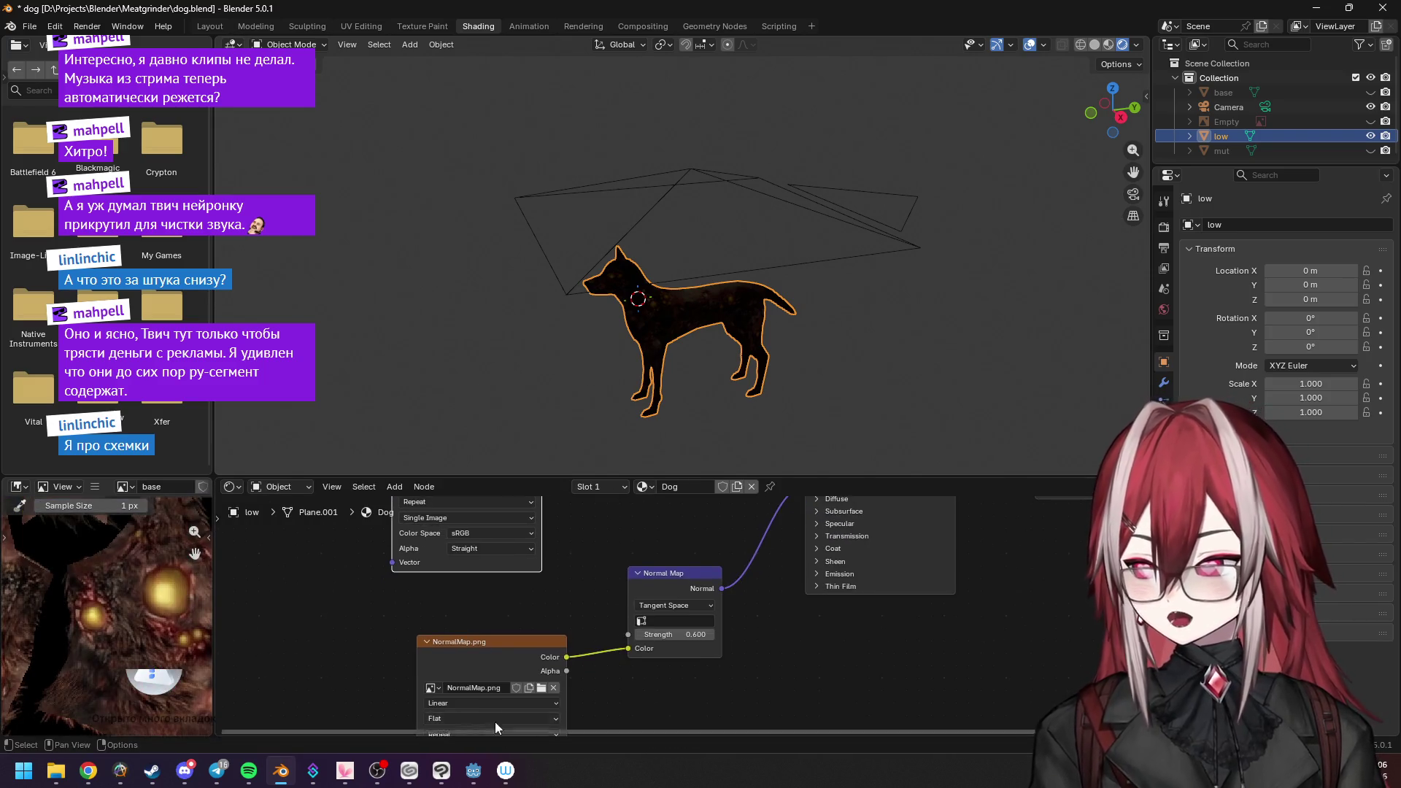
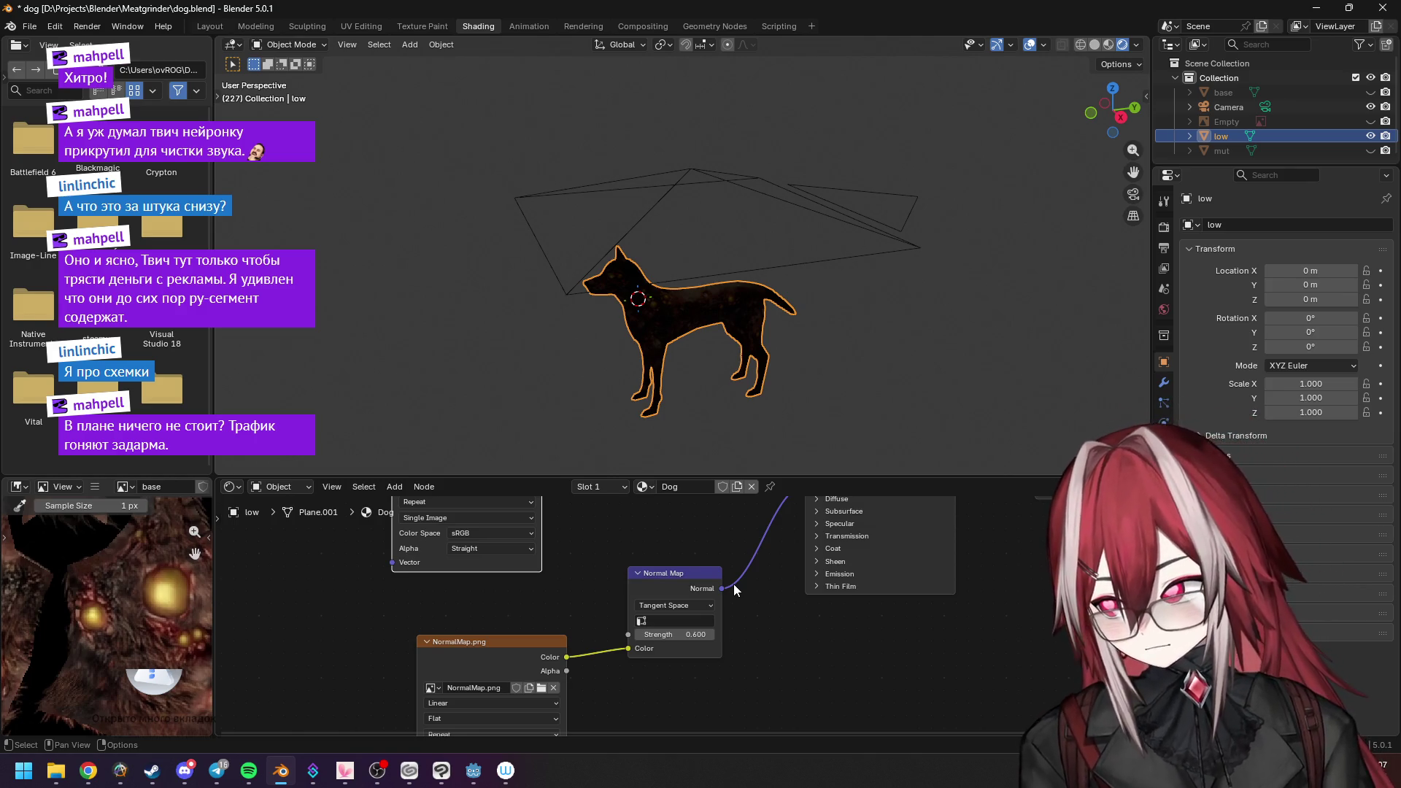
Select the camera frame instead of the dog, look through it, and head to the Layout workspace.
left_click(866, 267)
mouse_move(829, 294)
middle_mouse_down()
mouse_move(791, 330)
mouse_move(843, 317)
mouse_move(823, 279)
middle_mouse_up()
key("KP_0")
scroll(797, 324, "up", 2)
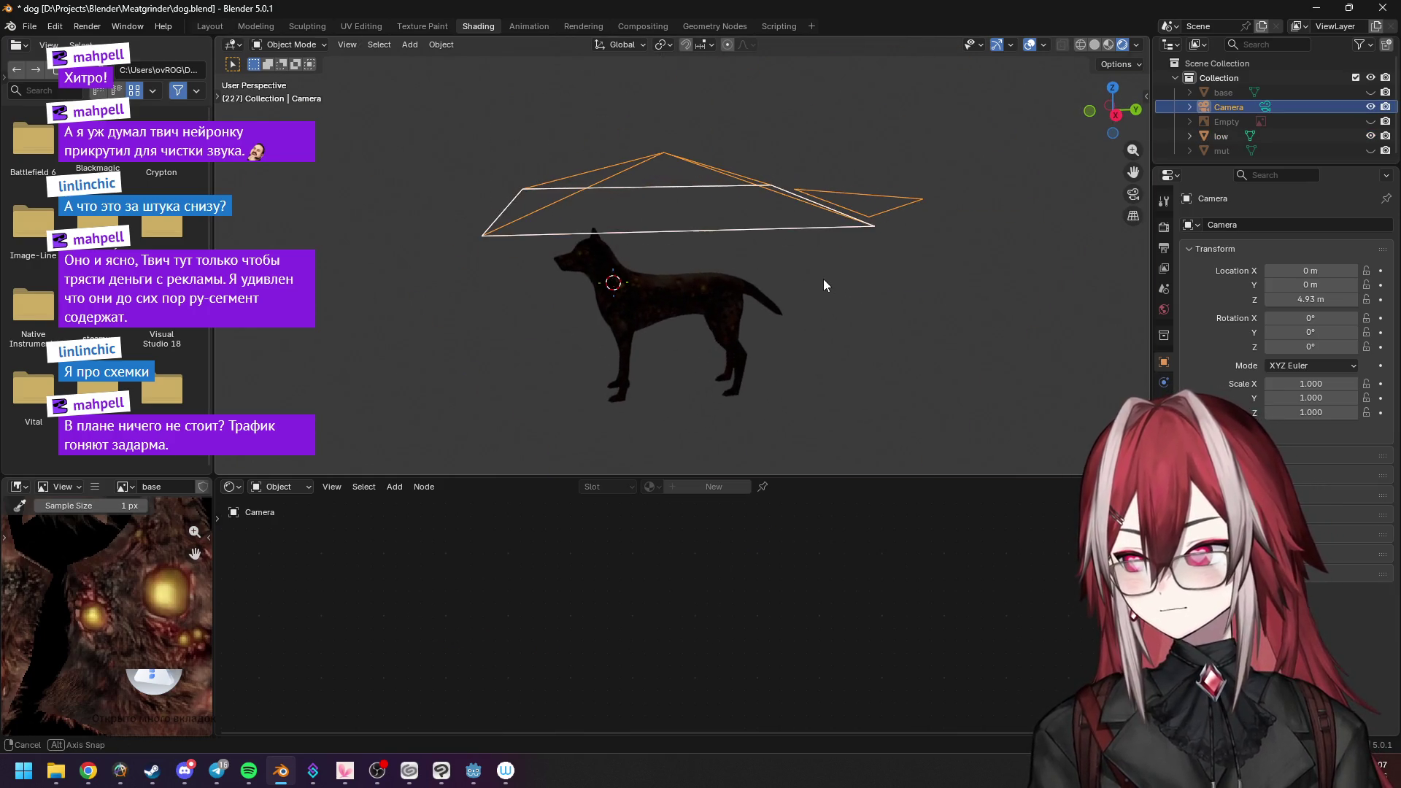
left_click(209, 24)
scroll(636, 212, "down", 3)
scroll(690, 198, "down", 3)
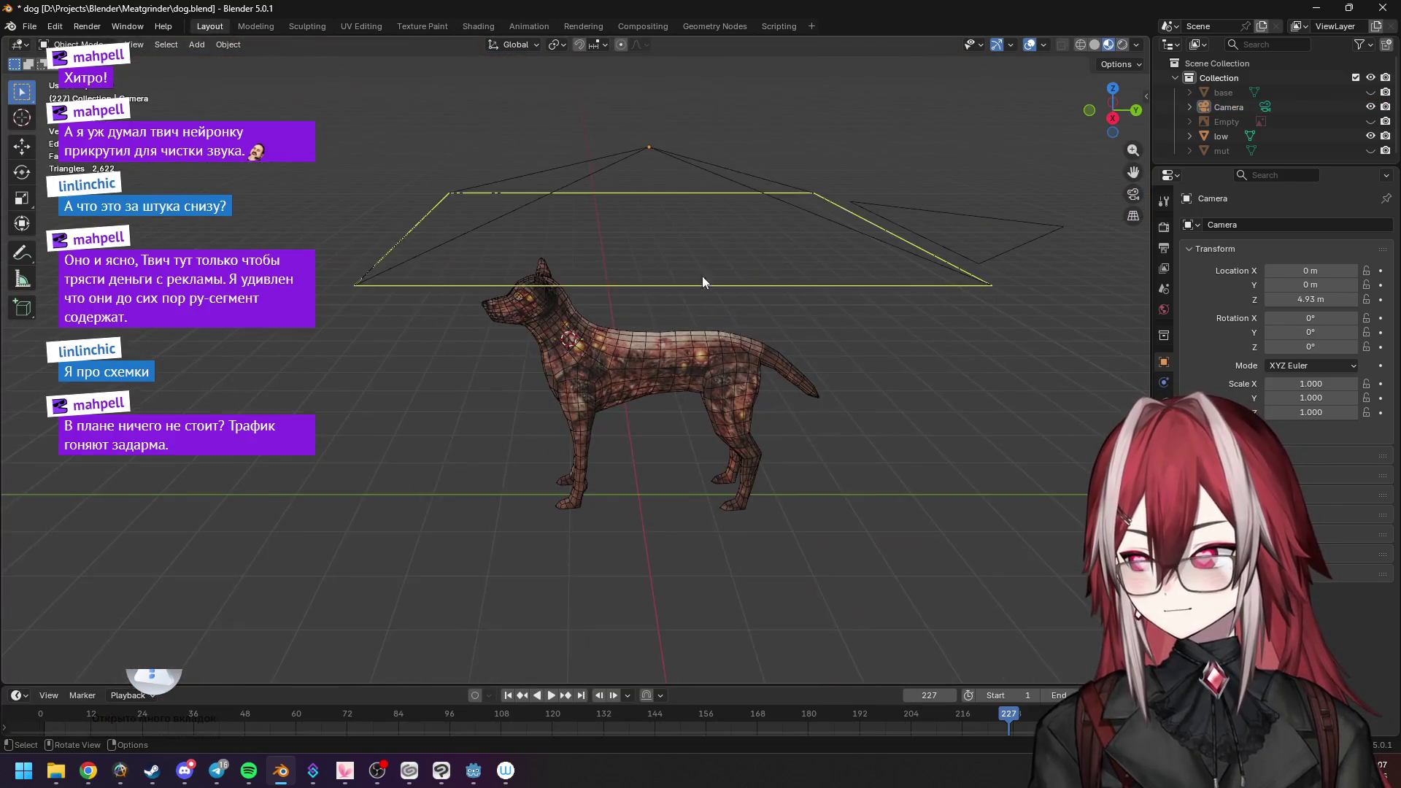
Leave camera view, select the camera object and view the scene from the right side.
key("KP_0")
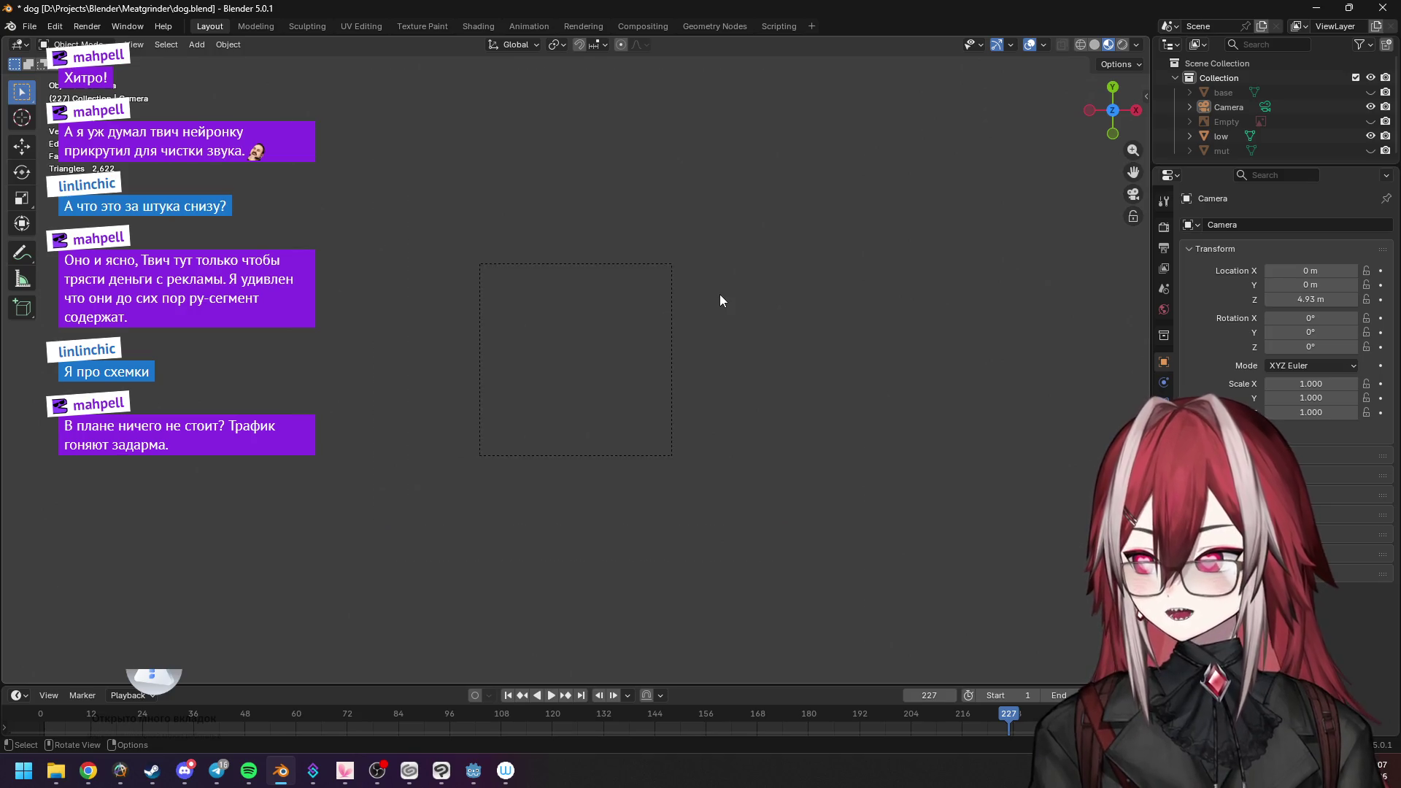
key("KP_0")
middle_click_drag(719, 297, 690, 248)
left_click(647, 149)
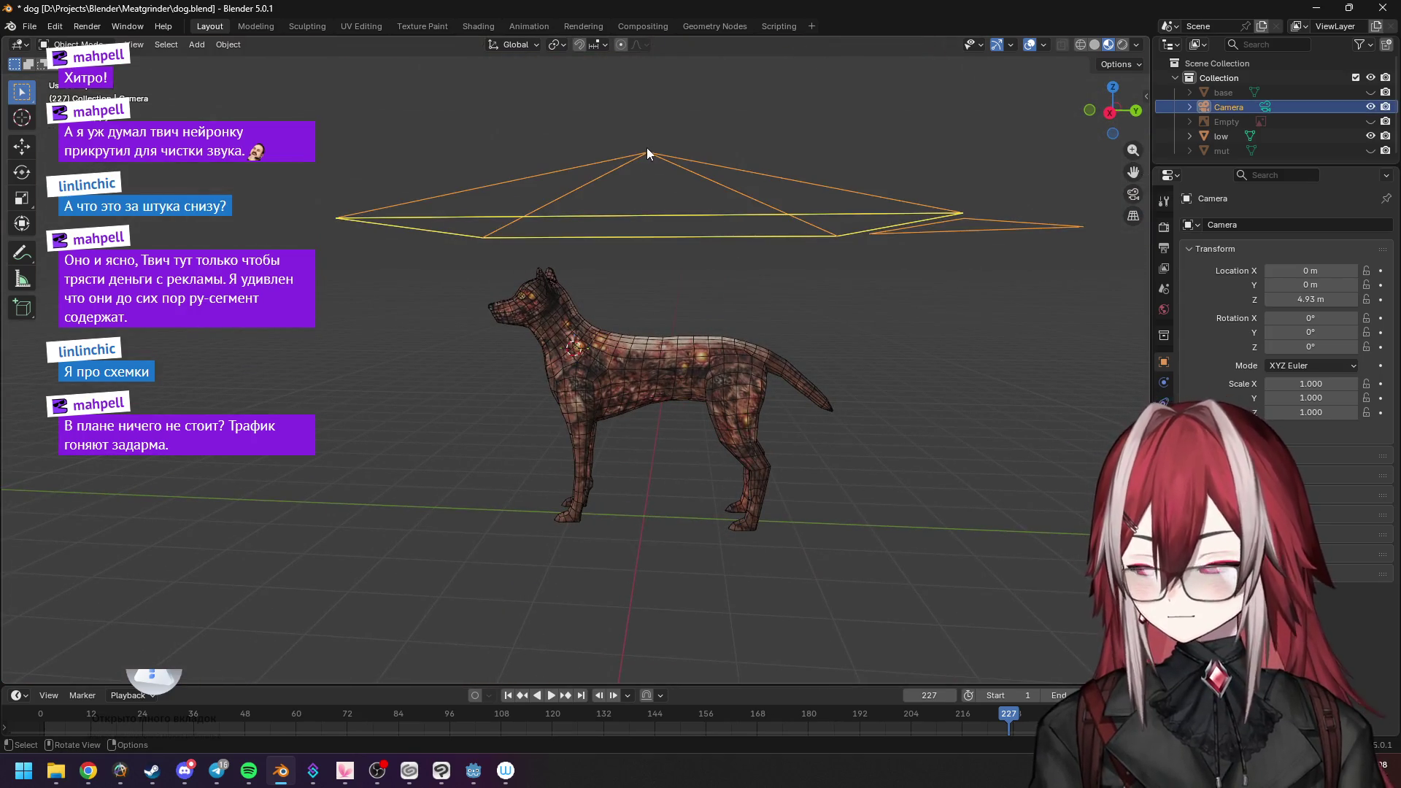
key("KP_3")
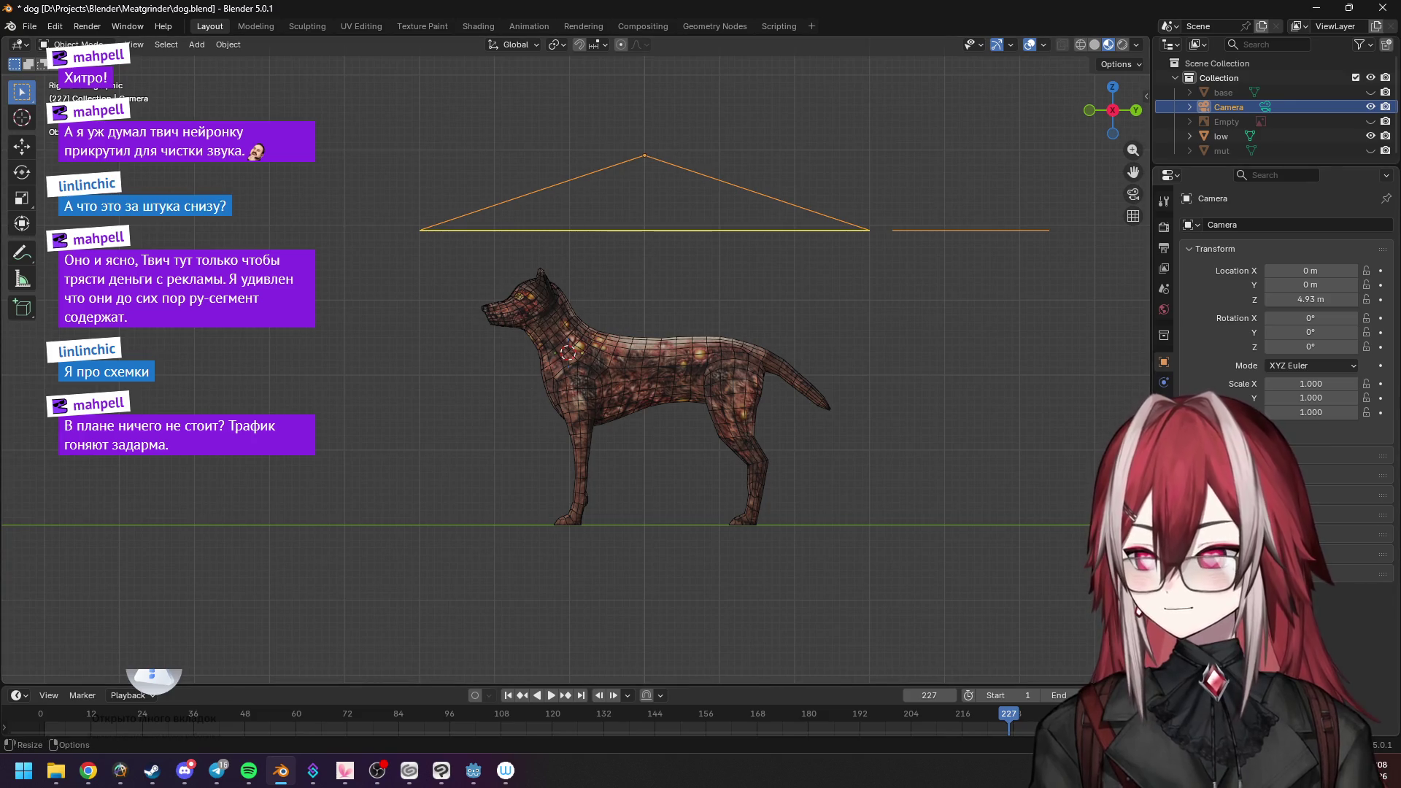
Try the camera's Orthographic Scale (up to 52.600) and a lower Clip Start, then delete the camera.
left_click(1164, 406)
left_click_drag(1318, 295, 1319, 294)
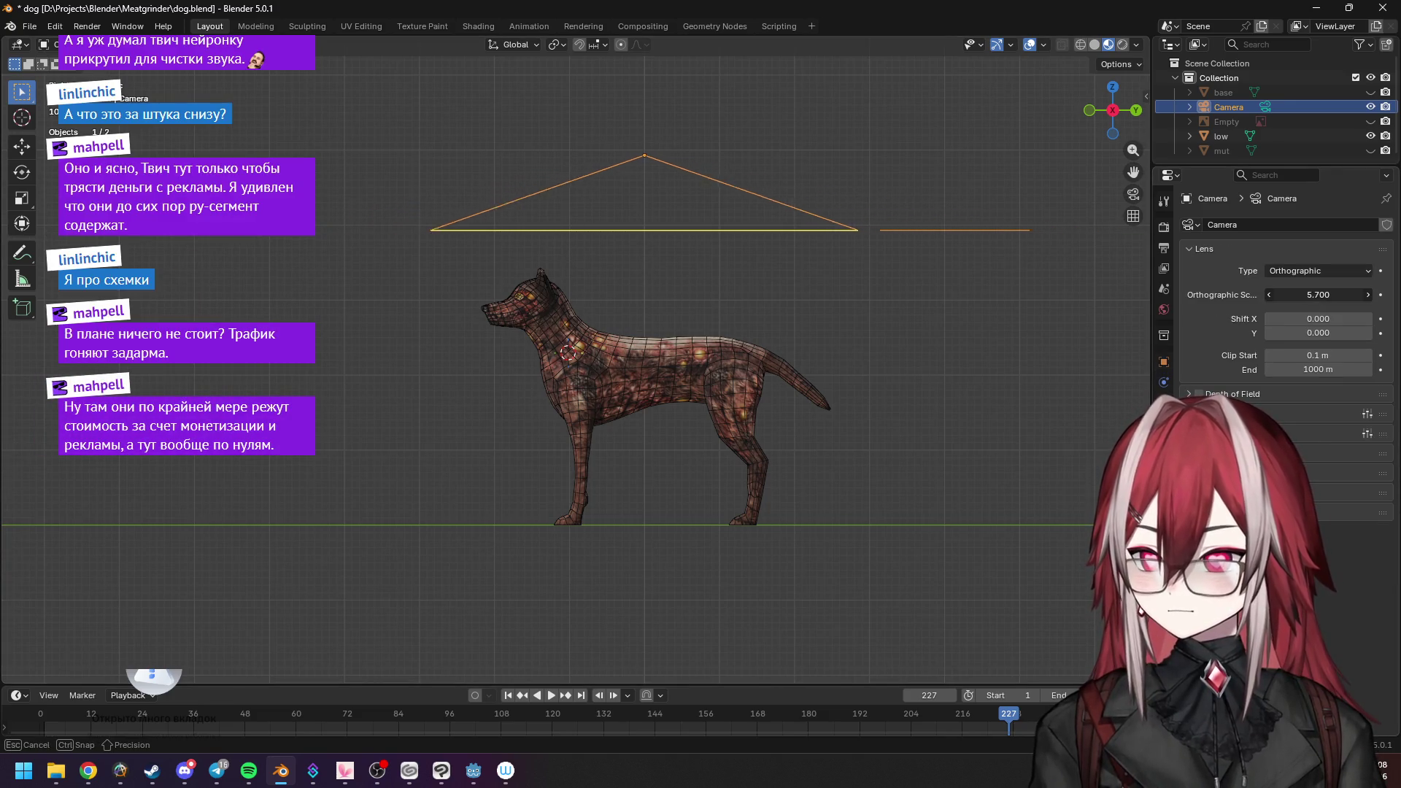
left_click_drag(1319, 356, 1319, 355)
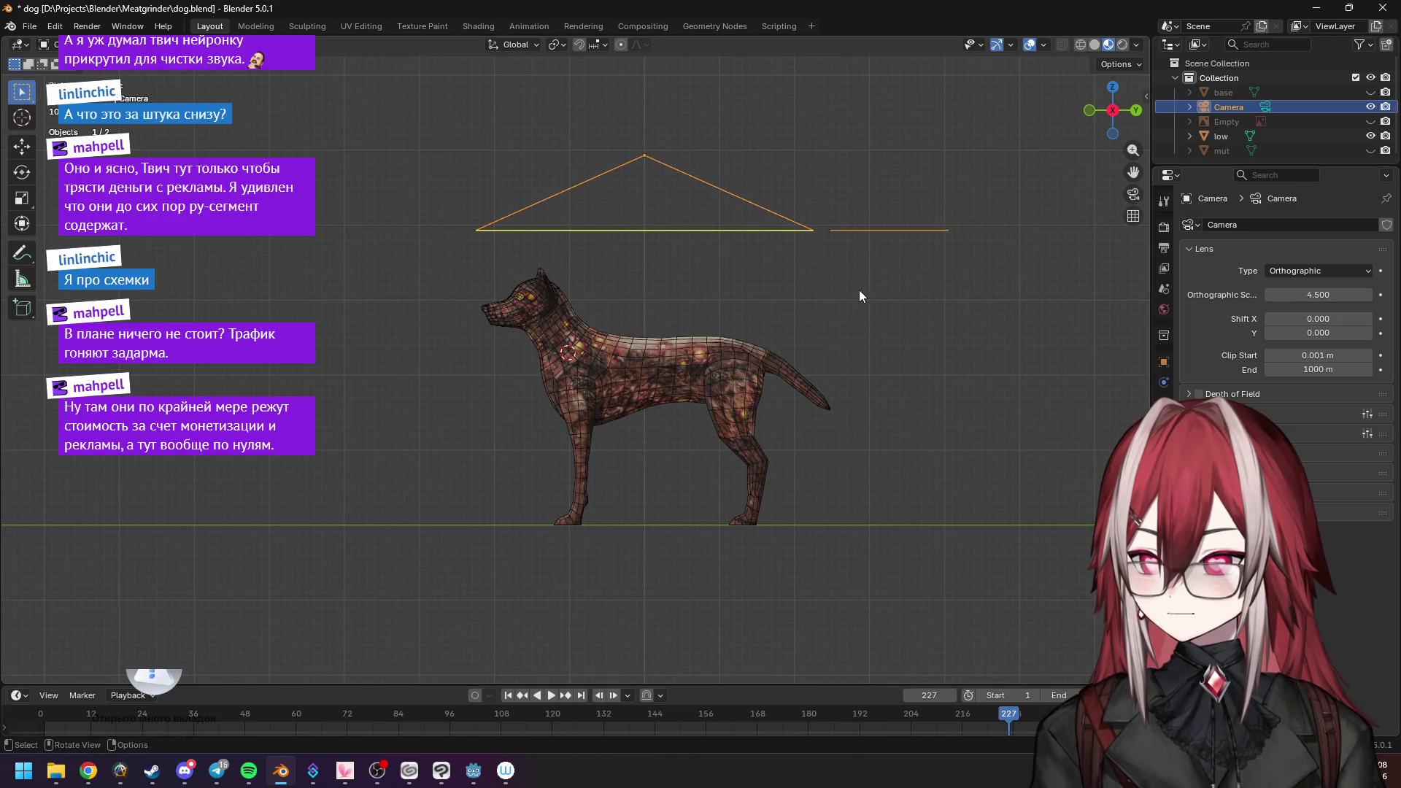
key("KP_0")
left_click_drag(1318, 294, 1326, 295)
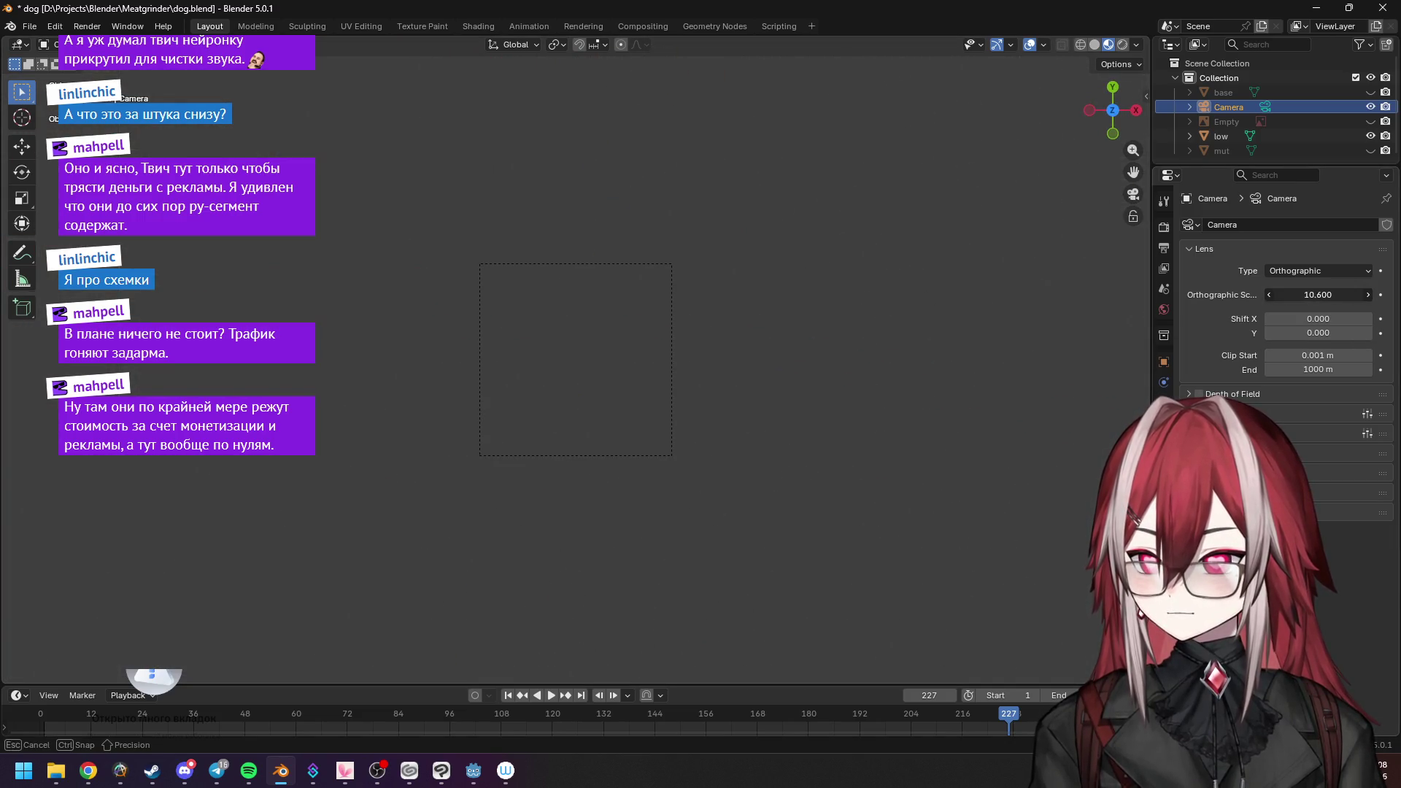
middle_click_drag(880, 299, 706, 270)
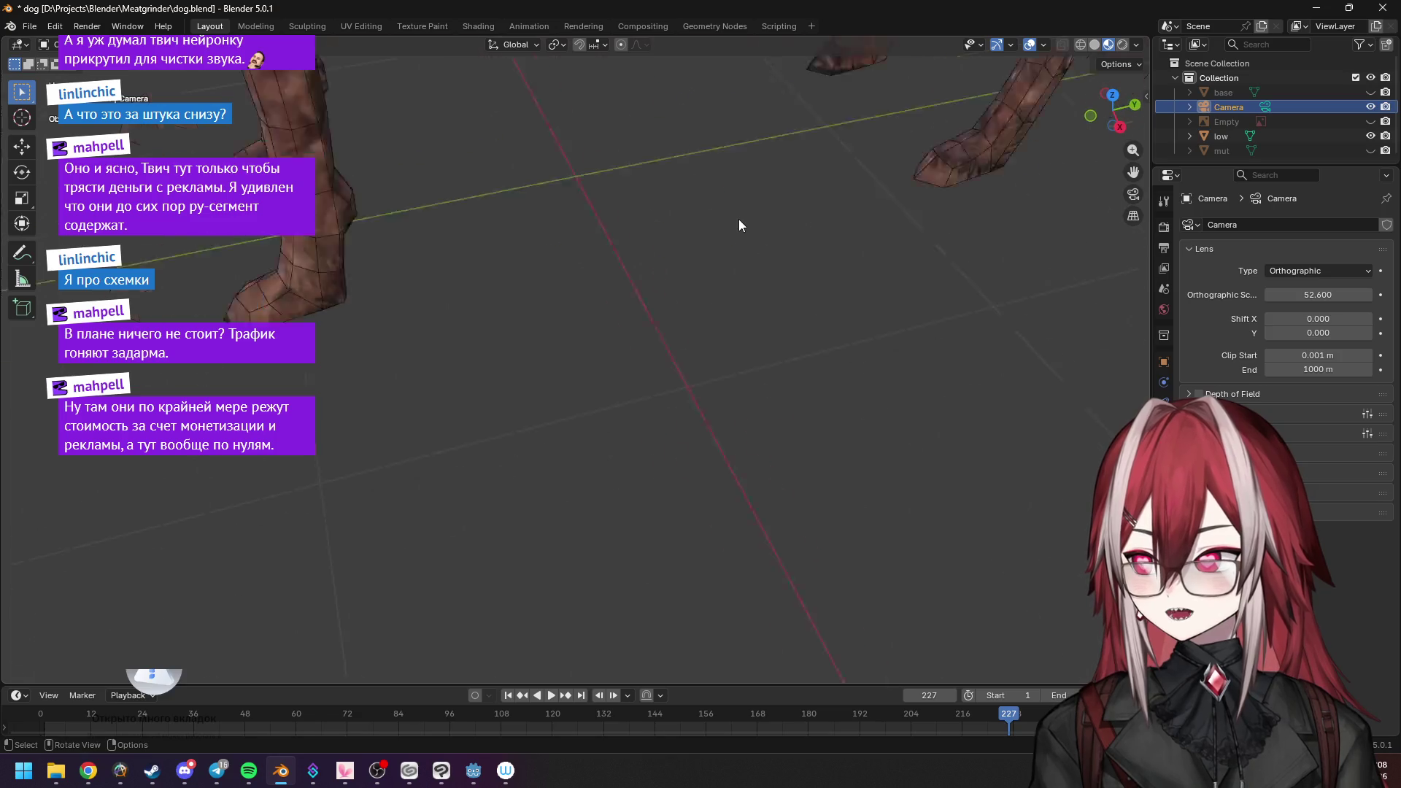
key("Delete")
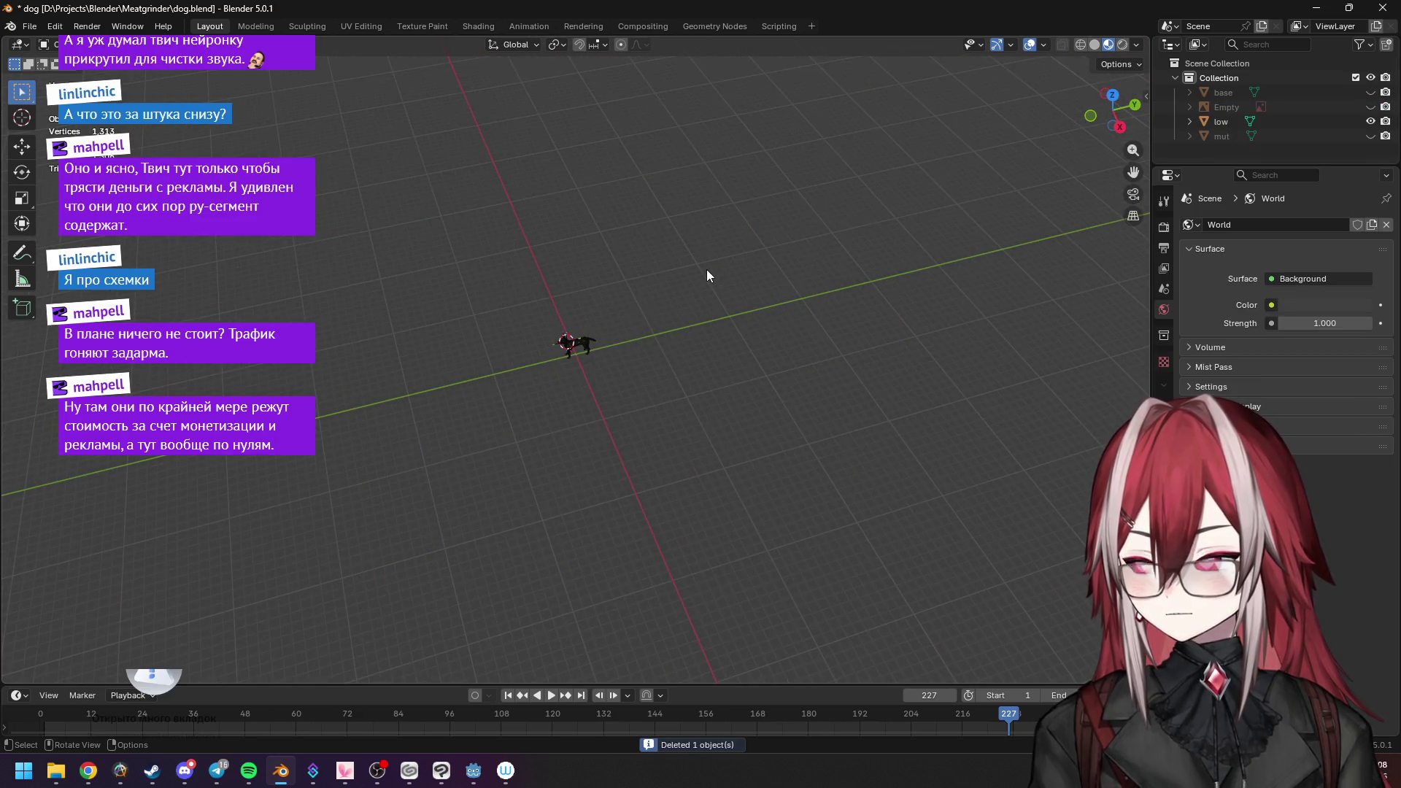
scroll(706, 269, "up", 2)
scroll(701, 285, "up", 2)
scroll(698, 303, "up", 2)
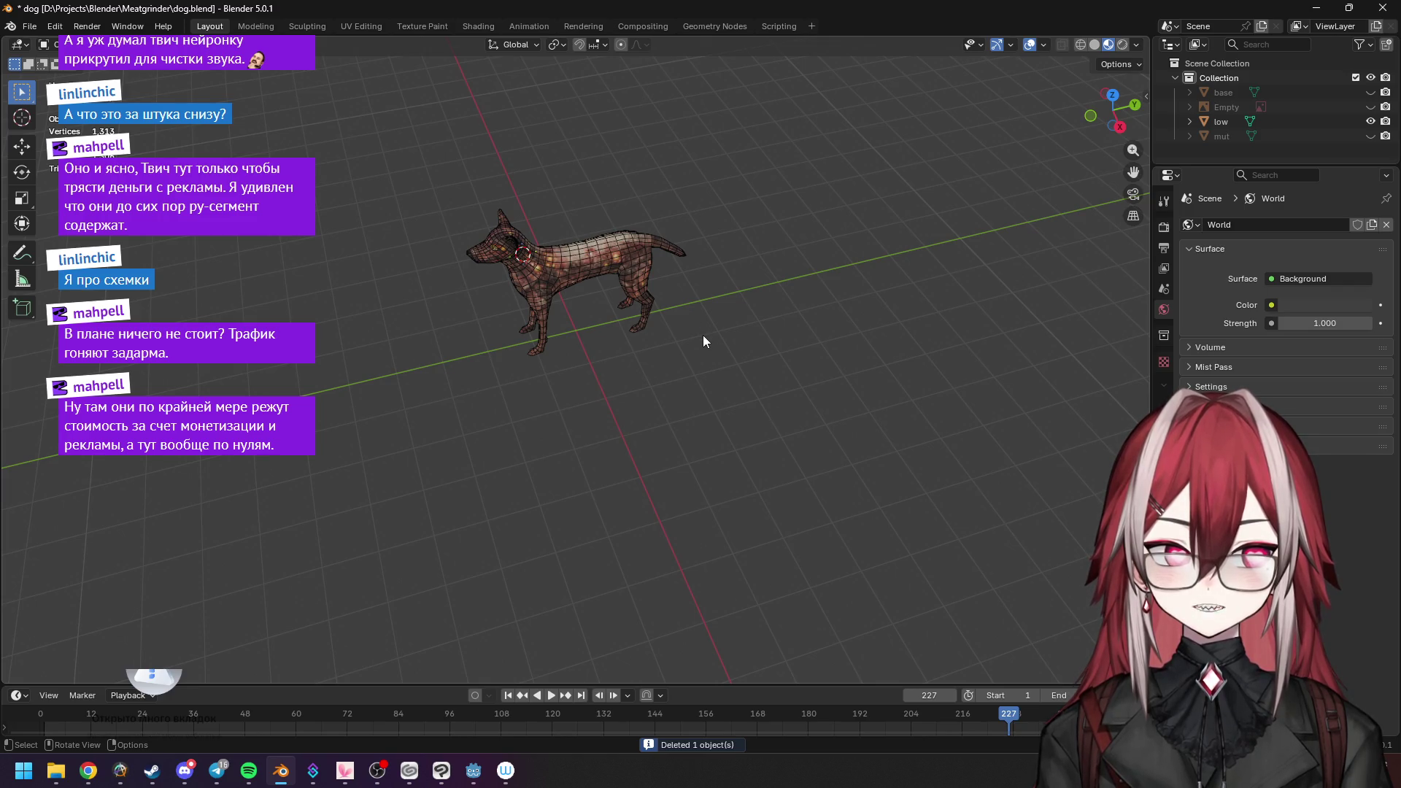
Add a new perspective Camera beside the dog via Shift+A, then bring up the browser.
key("shift+s")
key("Escape")
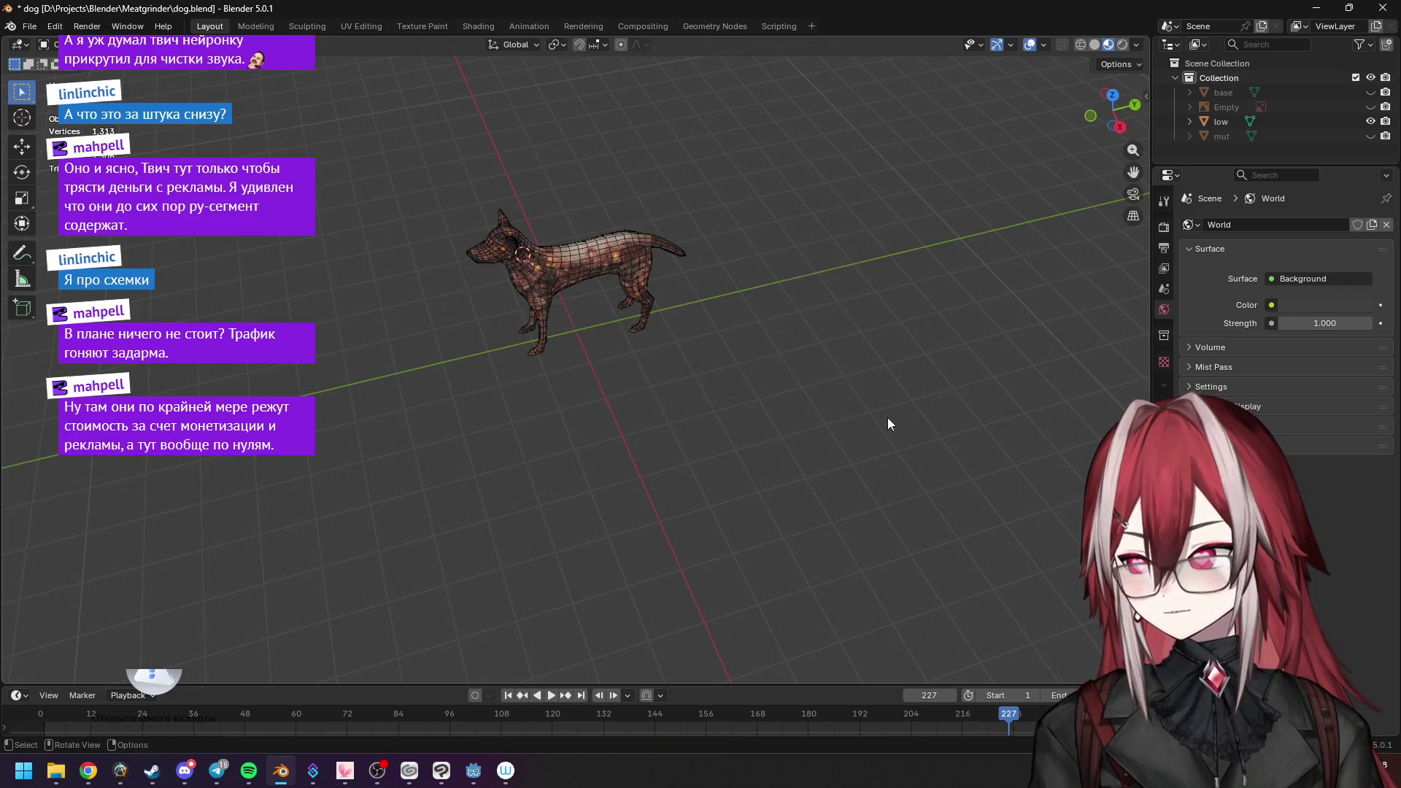
key("shift+a")
left_click(701, 376)
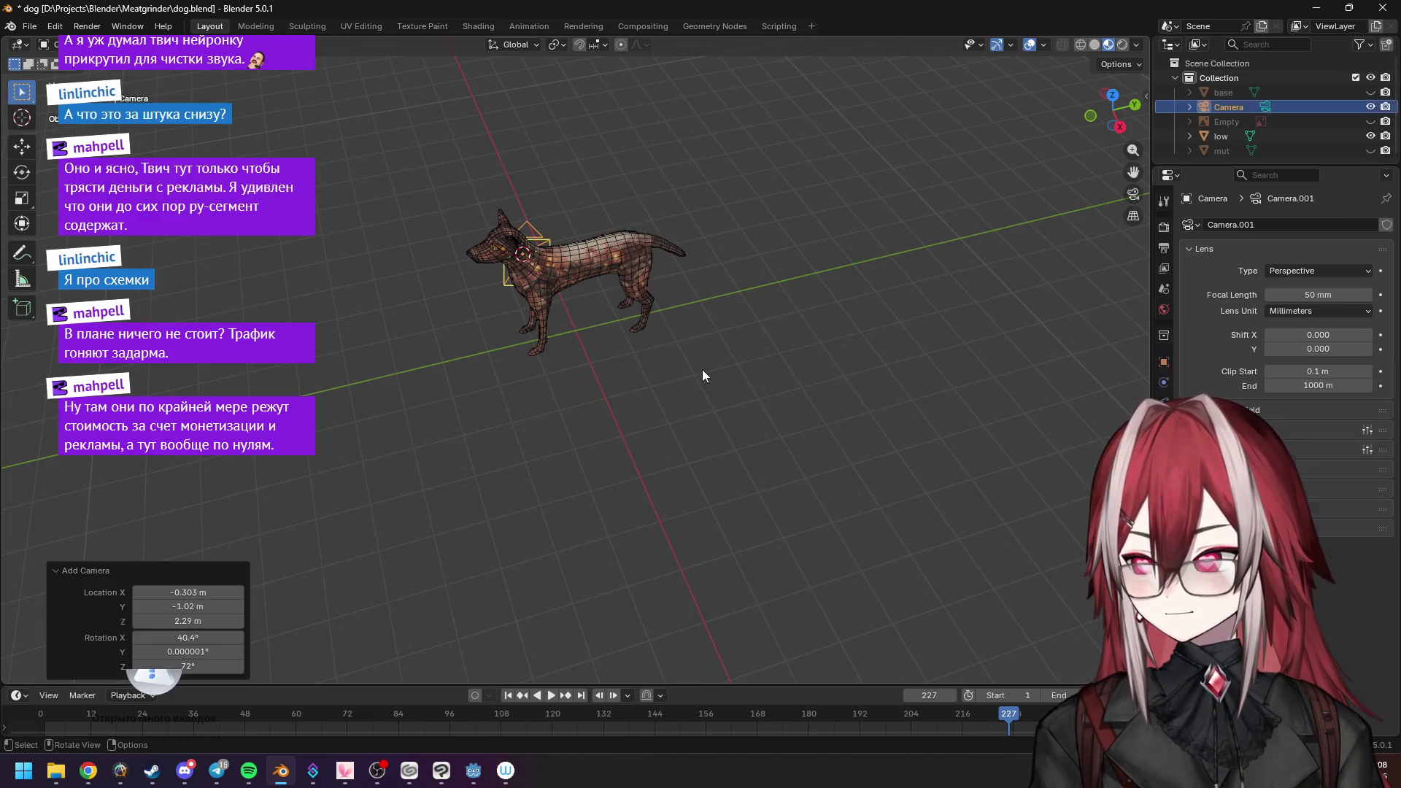
middle_click_drag(715, 347, 819, 303)
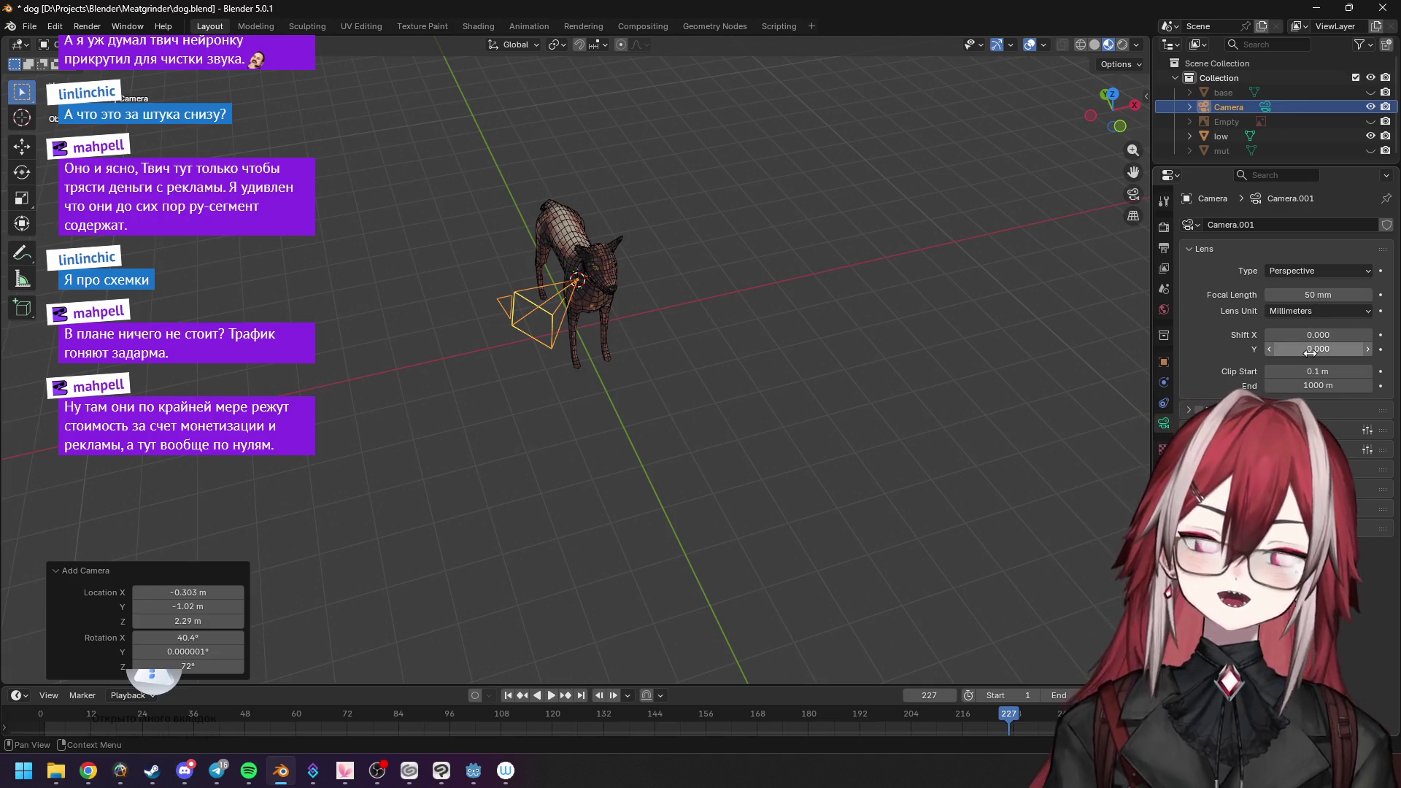
left_click(88, 771)
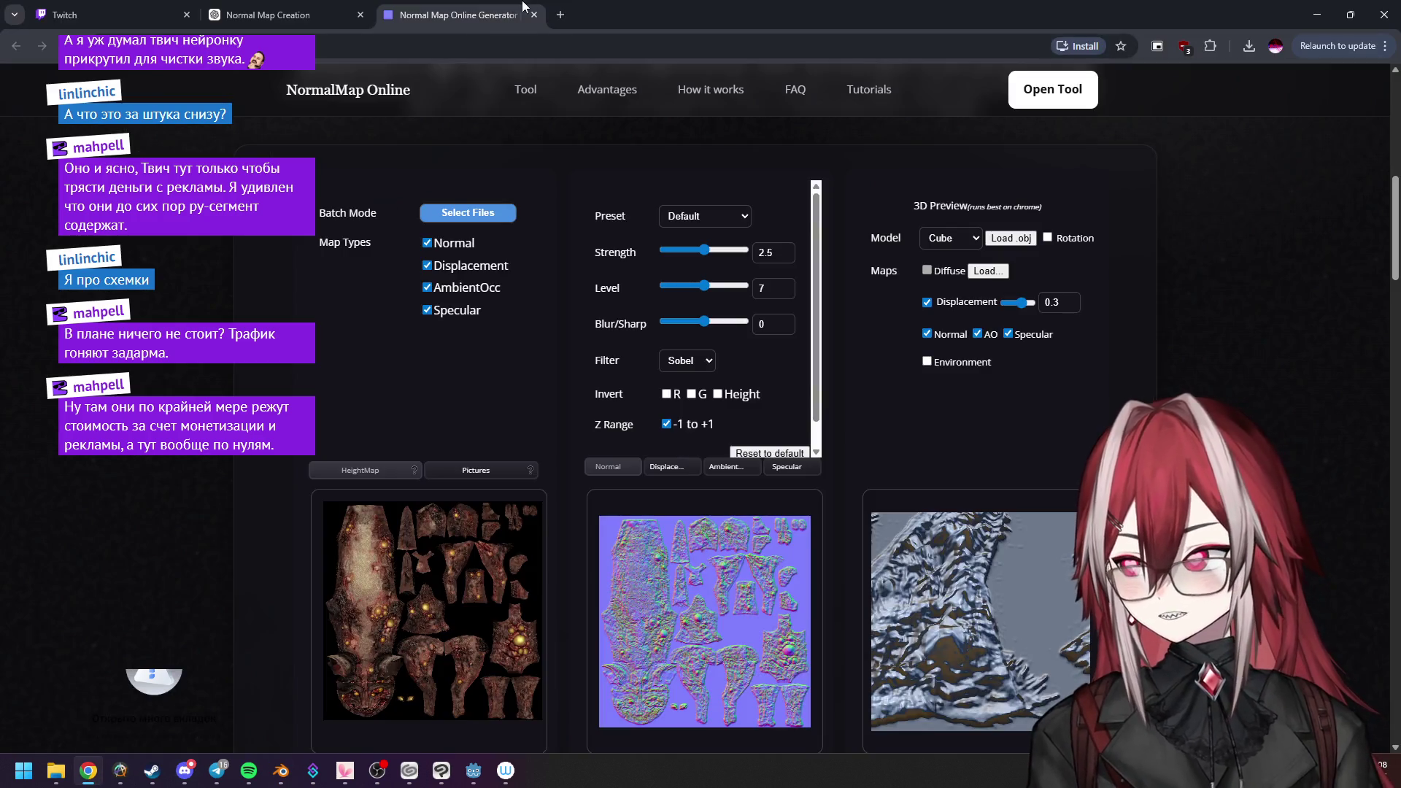
Detour to Twitch for the NekoHimeLotus and Gloomy_world streams, then close it and return to Blender.
left_click(559, 14)
left_click(654, 536)
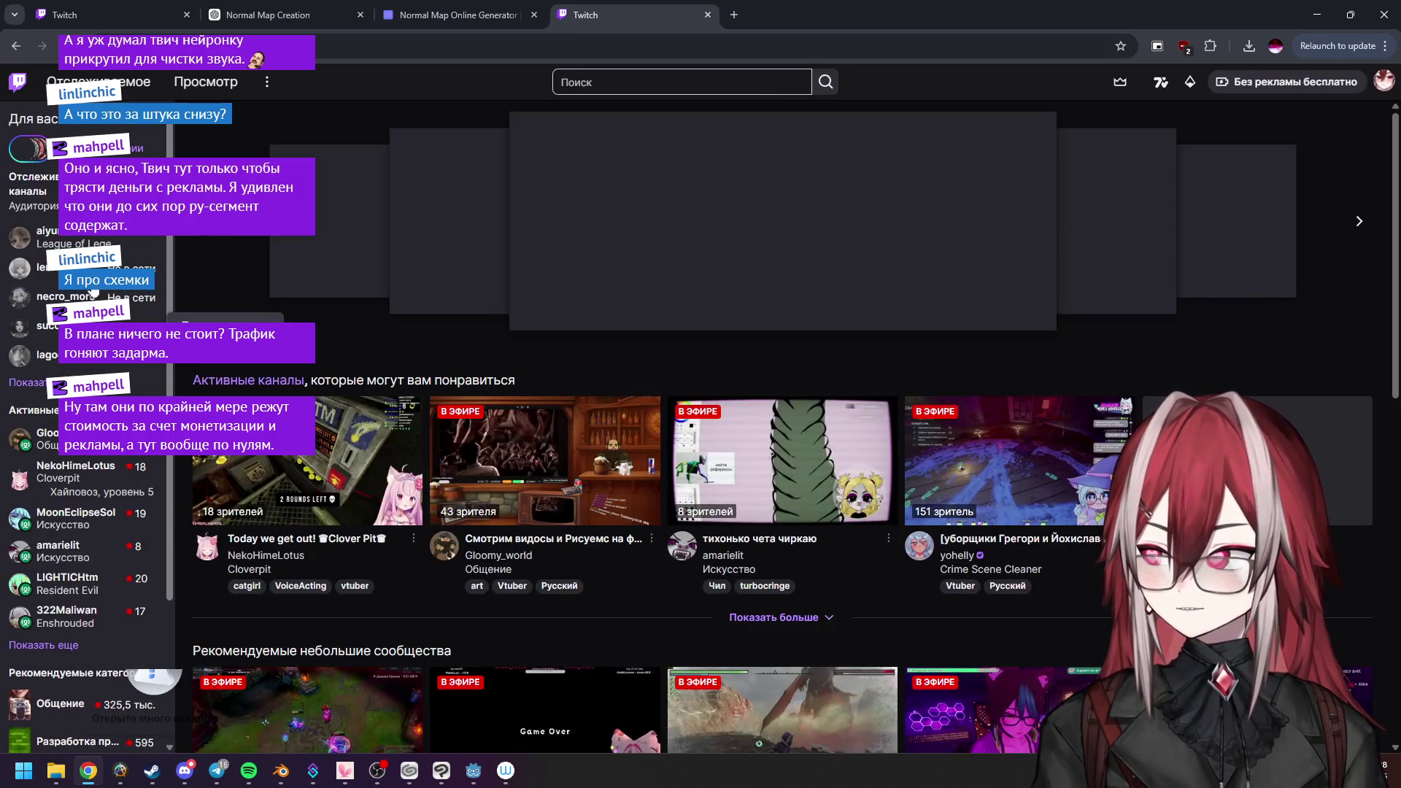
left_click(366, 440)
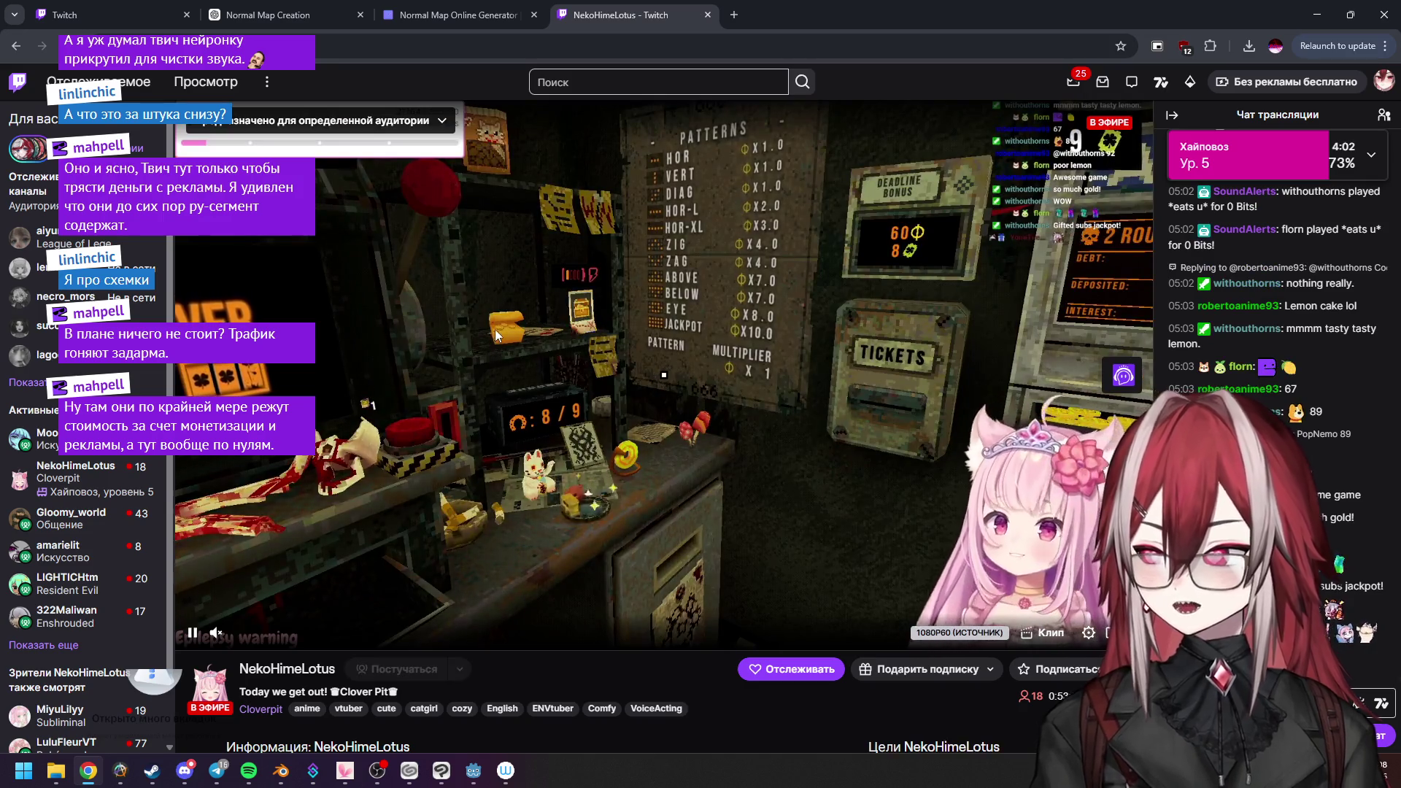
key("alt+Left")
left_click(372, 604)
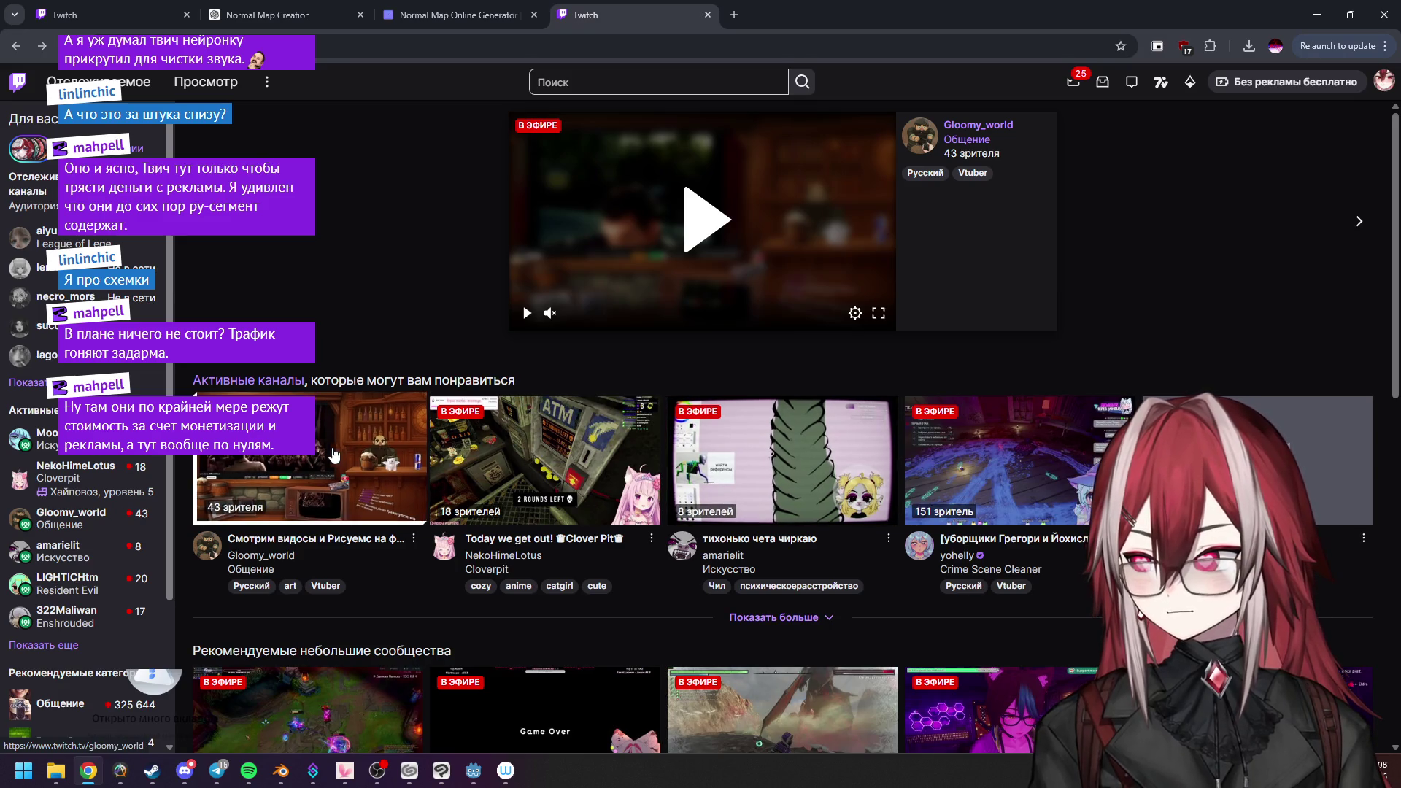
left_click(343, 455)
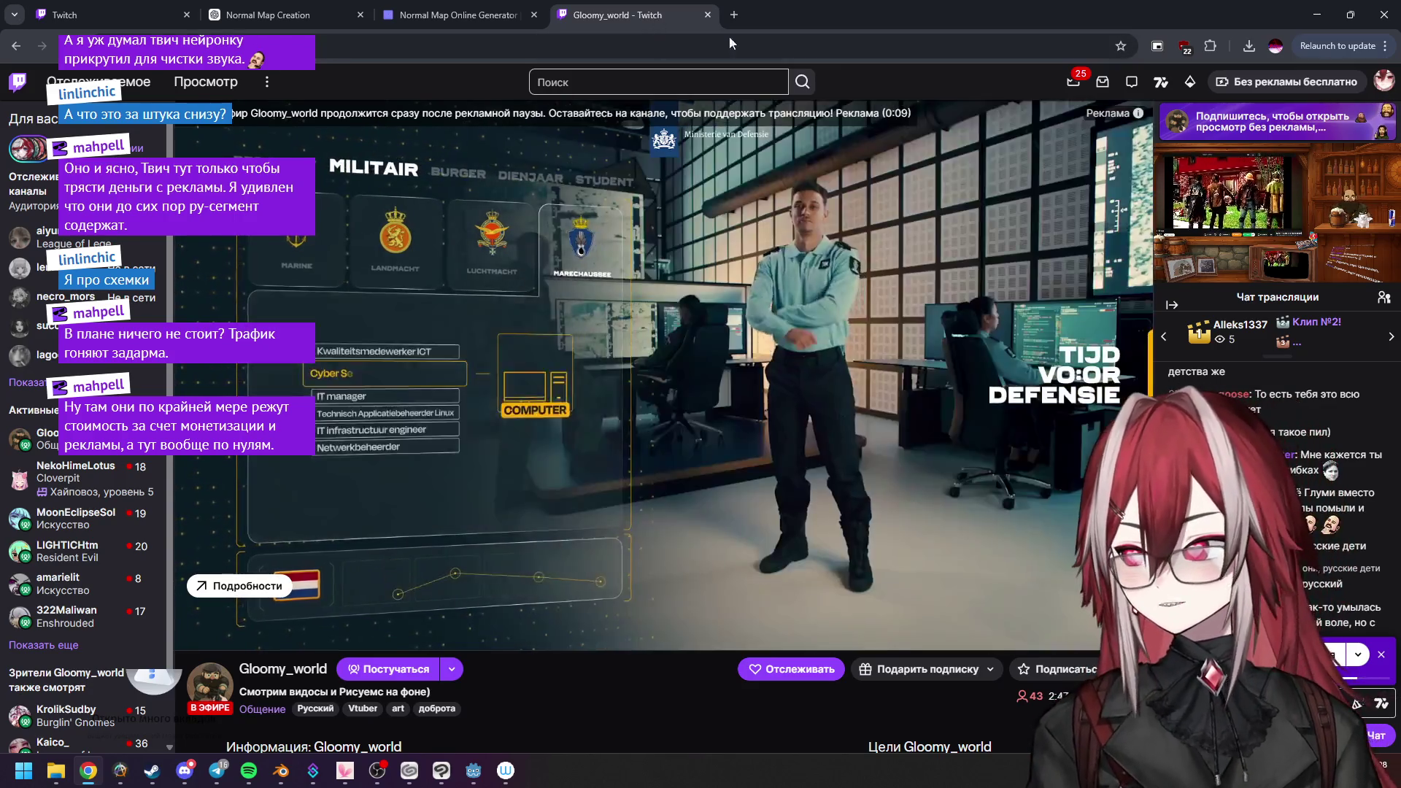
left_click(459, 14)
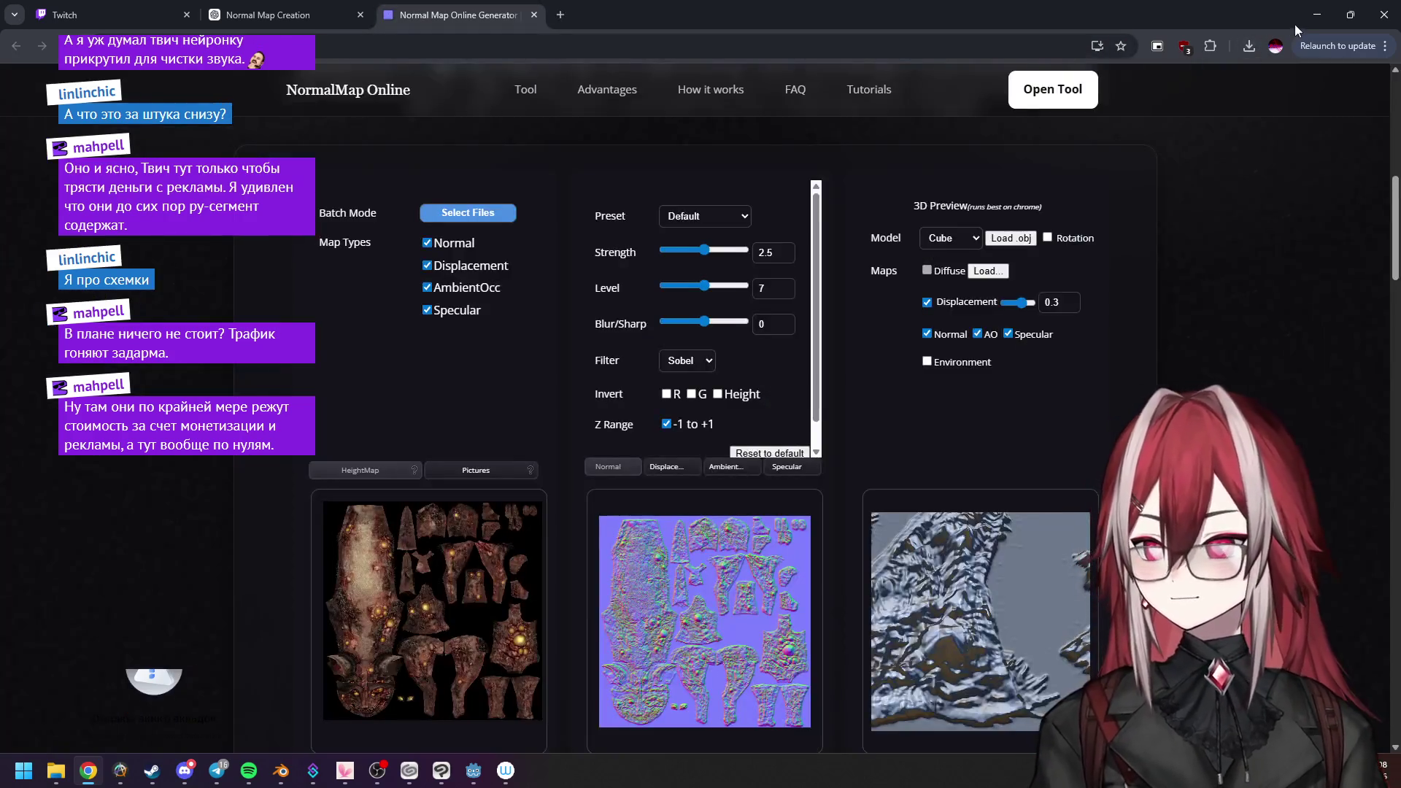
left_click(1316, 14)
scroll(759, 177, "up", 2)
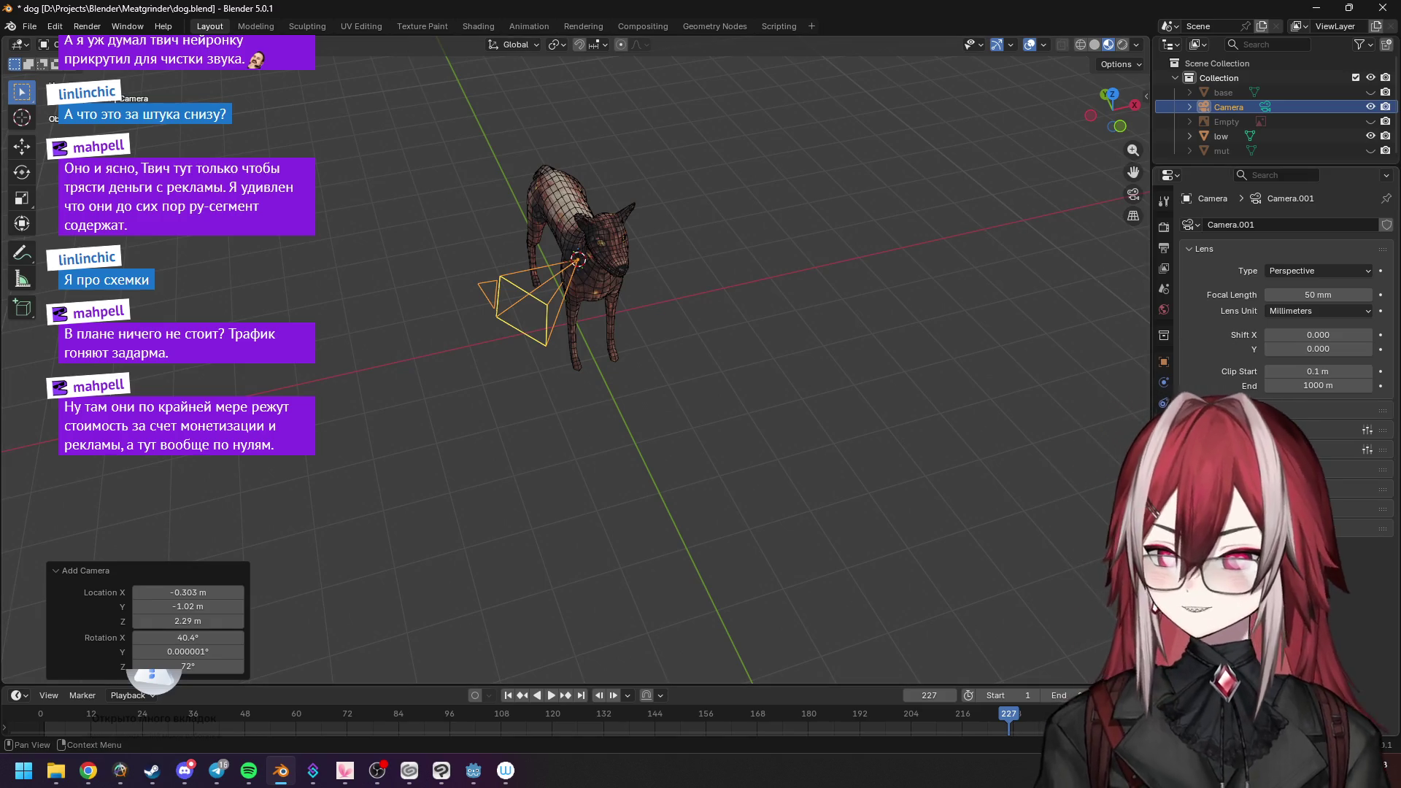
Zero the camera's X location and rotation in its Transform panel so it faces straight down.
left_click(1165, 227)
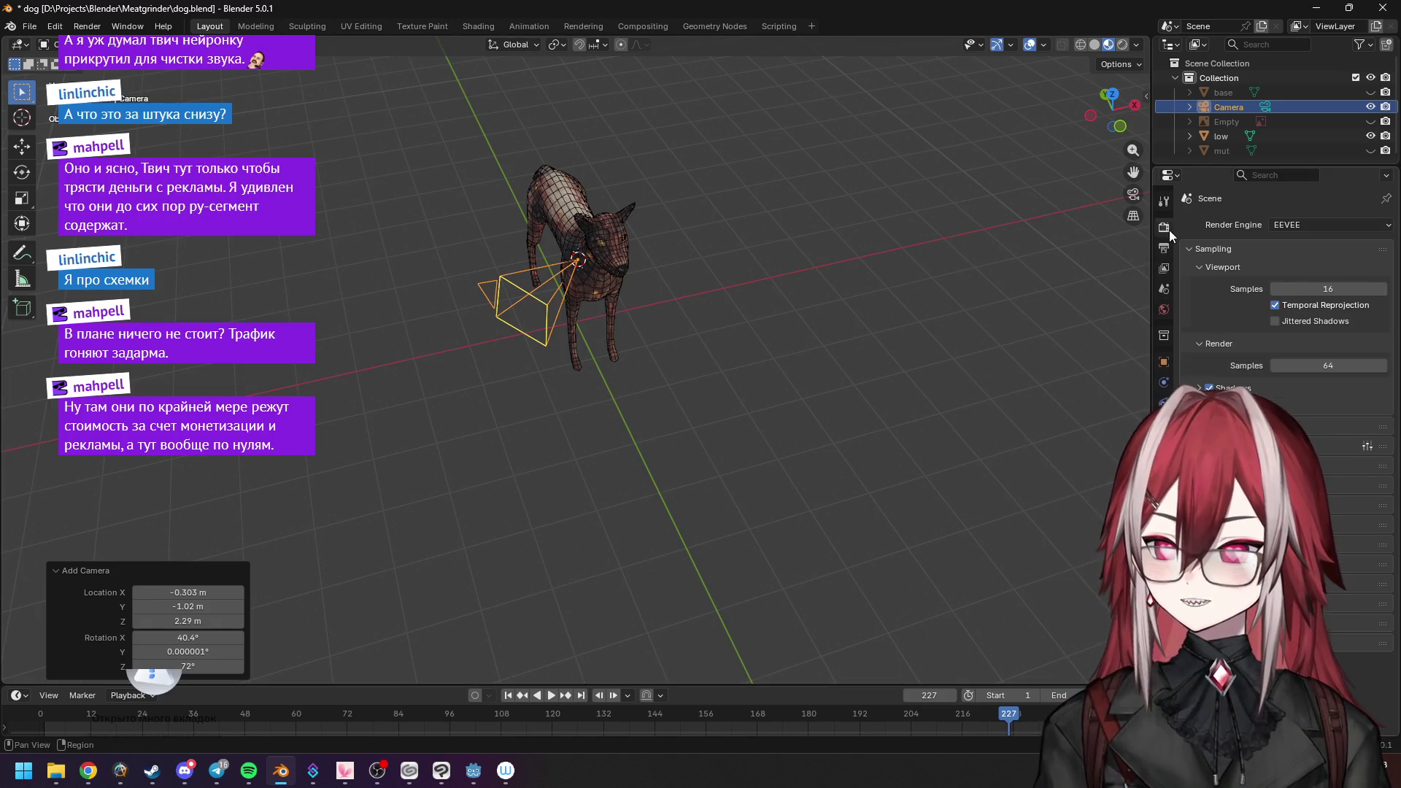
left_click(1163, 247)
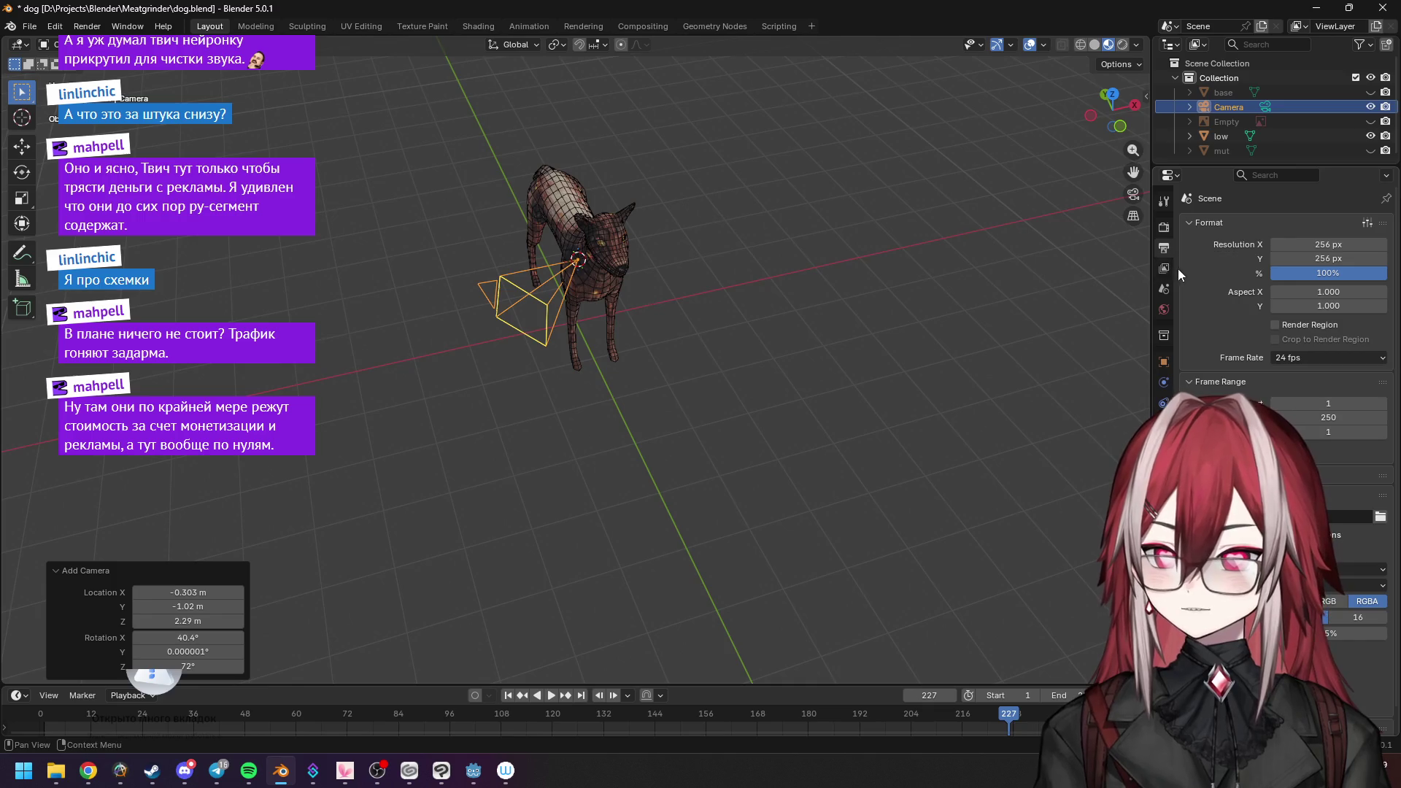
left_click(1164, 269)
left_click(1164, 362)
double_click(1309, 271)
type("0")
key("Return")
type("0")
double_click(1308, 299)
type("0")
double_click(1309, 319)
type("0")
key("Tab")
type("0")
key("Return")
From the top view, fine-tune the camera's position and height above the dog, checking through it.
middle_click_drag(725, 332, 814, 344)
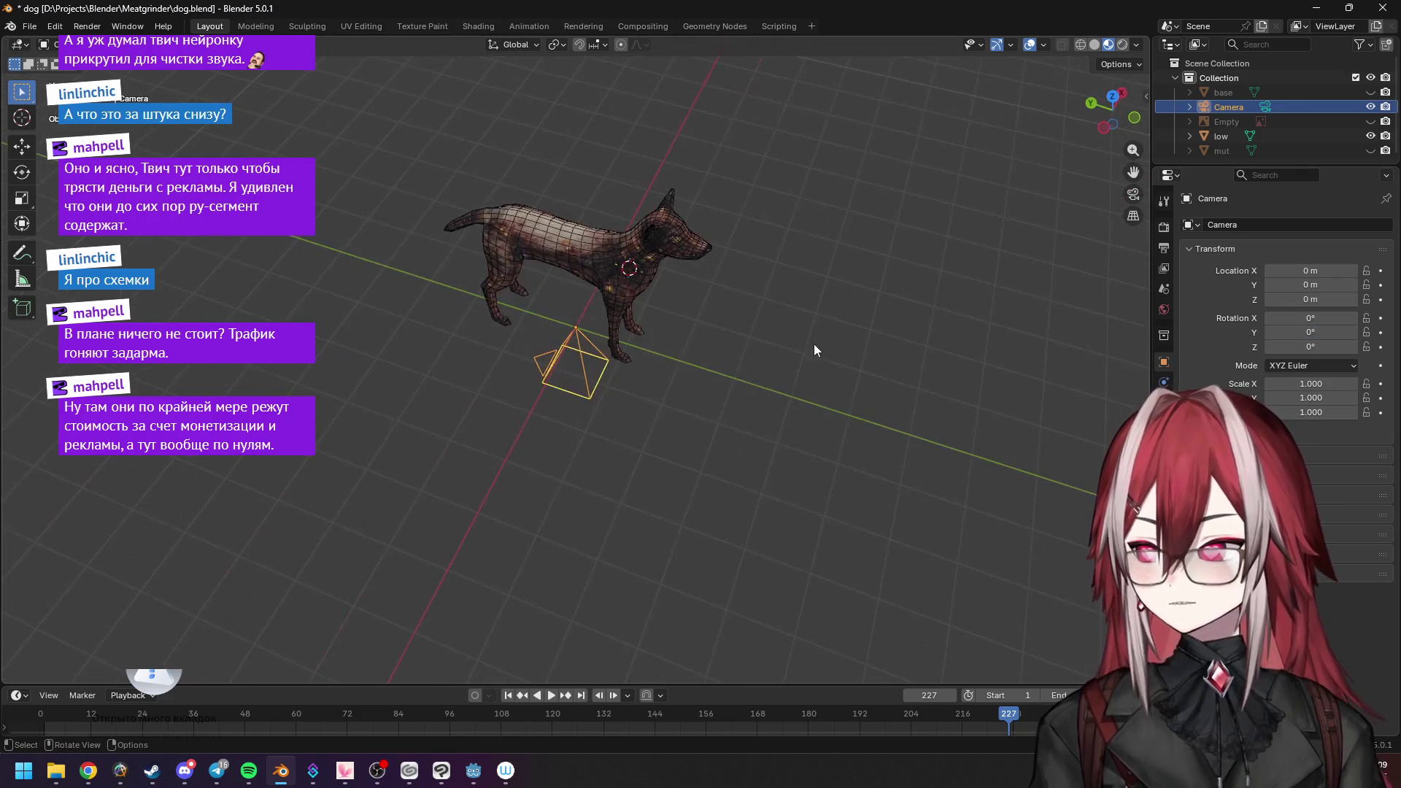
key("KP_7")
mouse_move(1309, 270)
left_mouse_down()
mouse_move(1317, 285)
mouse_move(1297, 299)
left_mouse_up()
mouse_move(766, 329)
middle_mouse_down()
mouse_move(826, 314)
mouse_move(786, 302)
middle_mouse_up()
scroll(786, 303, "down", 3)
scroll(777, 274, "up", 2)
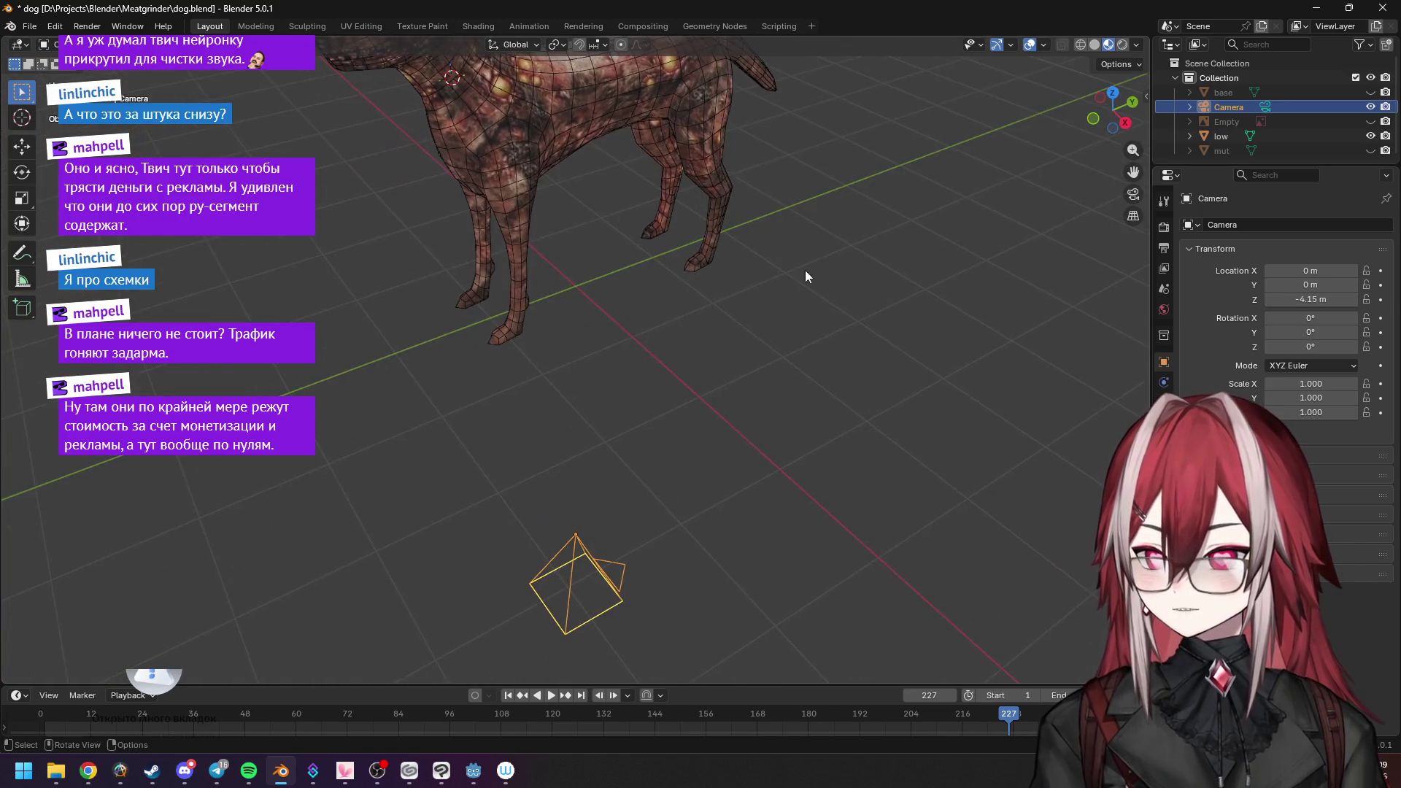
key("ctrl+z")
key("KP_0")
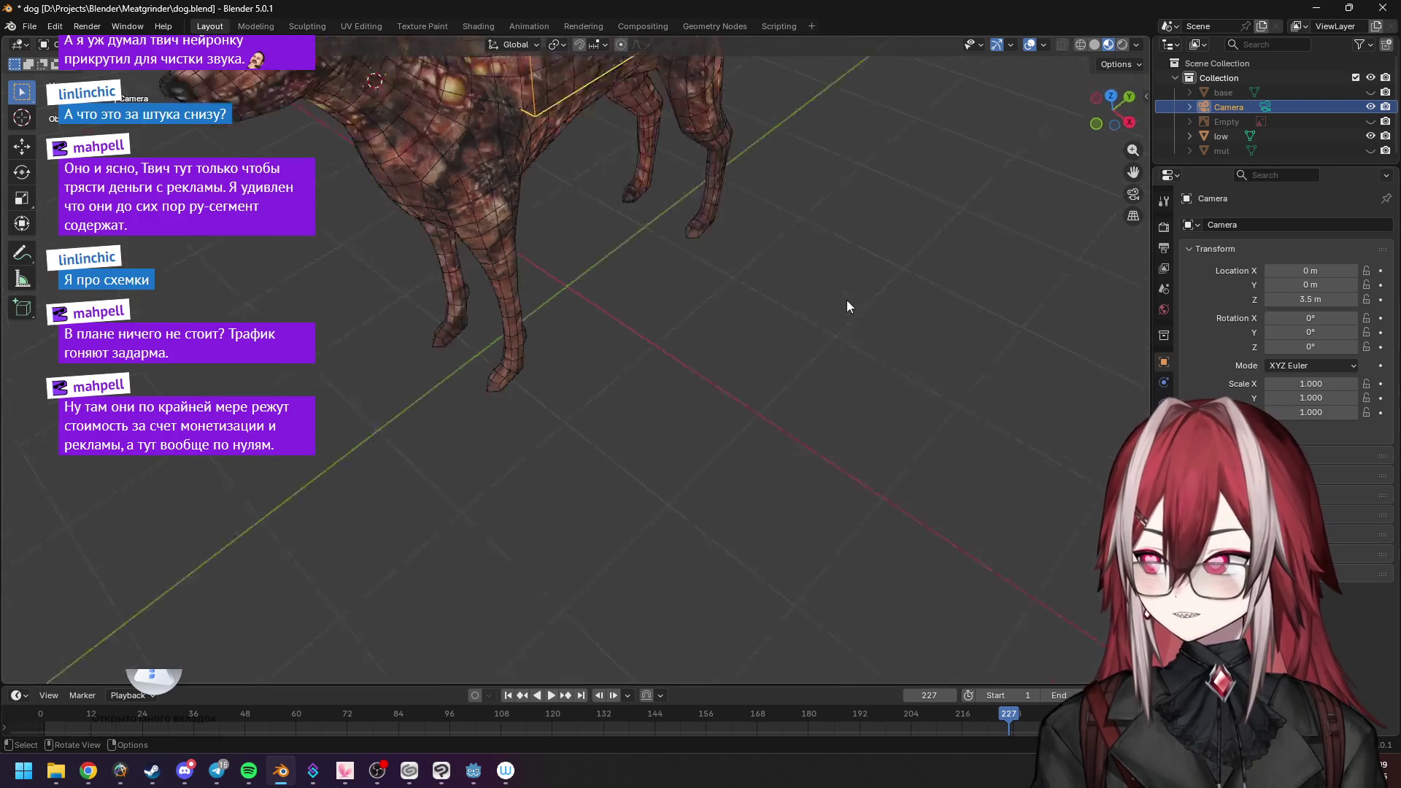
left_click_drag(1310, 299, 1310, 299)
Orbit and pull back until the whole dog and the camera above it are in view.
middle_click_drag(901, 180, 708, 176)
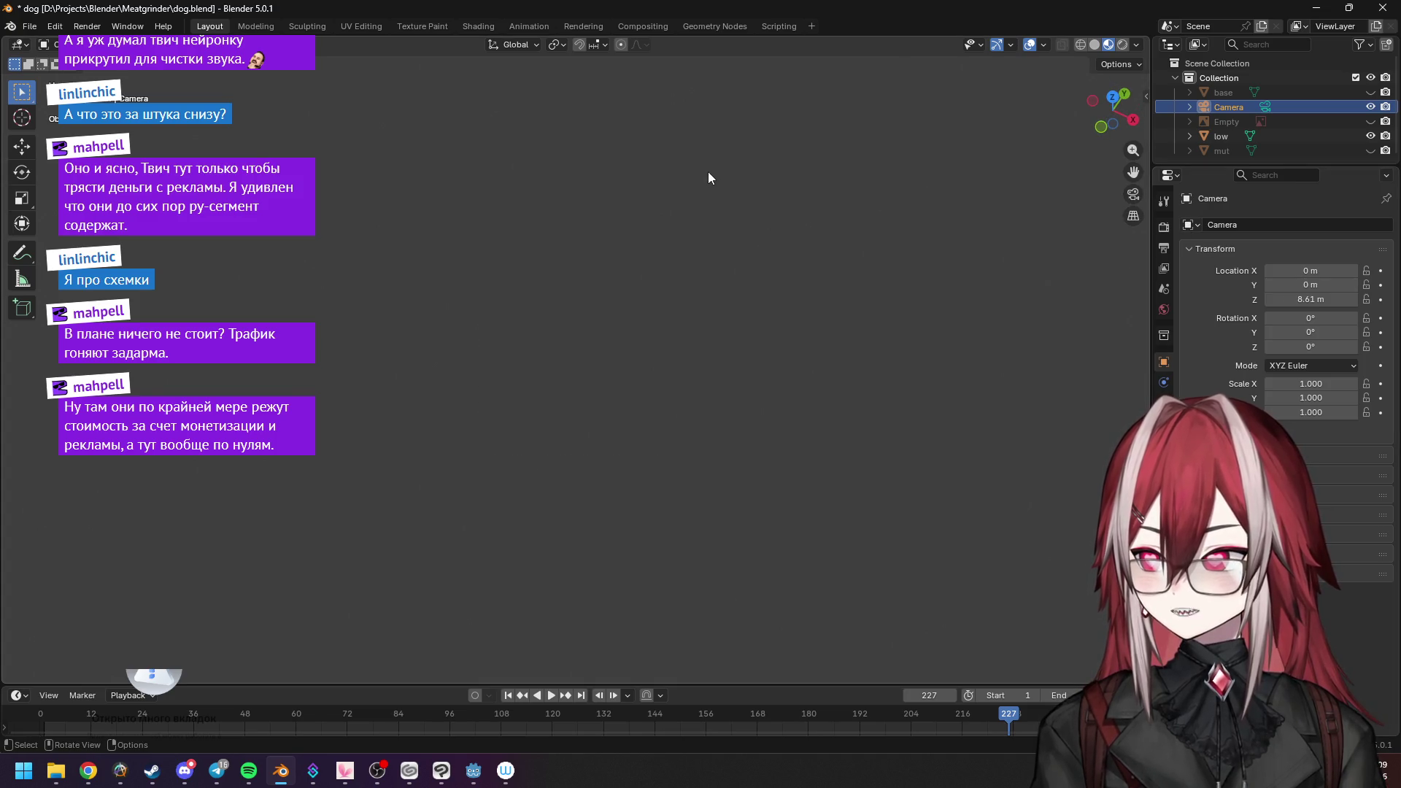
key("KP_0")
key("KP_0")
key("KP_0")
key("KP_0")
middle_click_drag(1010, 89, 914, 191)
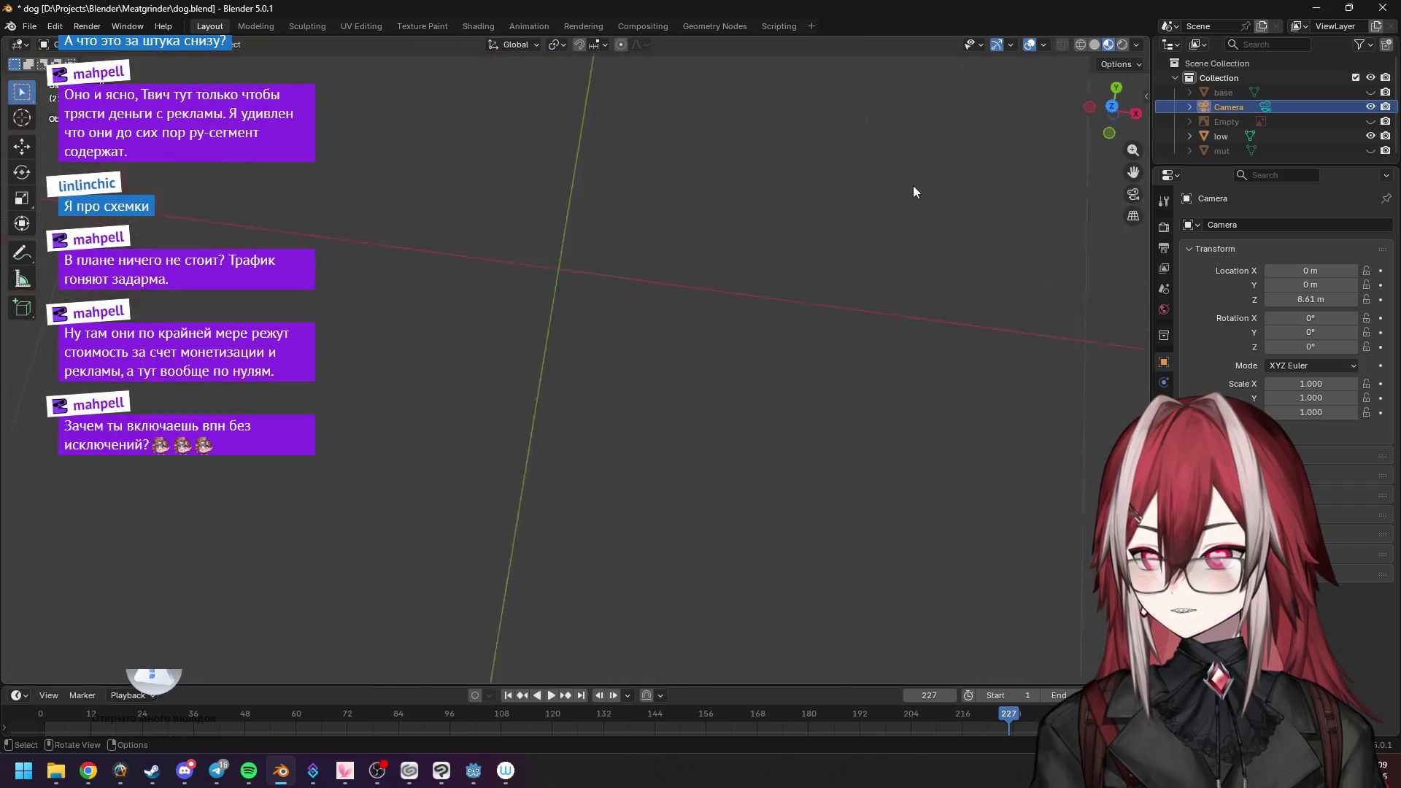
scroll(868, 237, "down", 5)
mouse_move(867, 237)
middle_mouse_down()
mouse_move(765, 213)
mouse_move(712, 308)
mouse_move(750, 277)
middle_mouse_up()
scroll(765, 214, "up", 2)
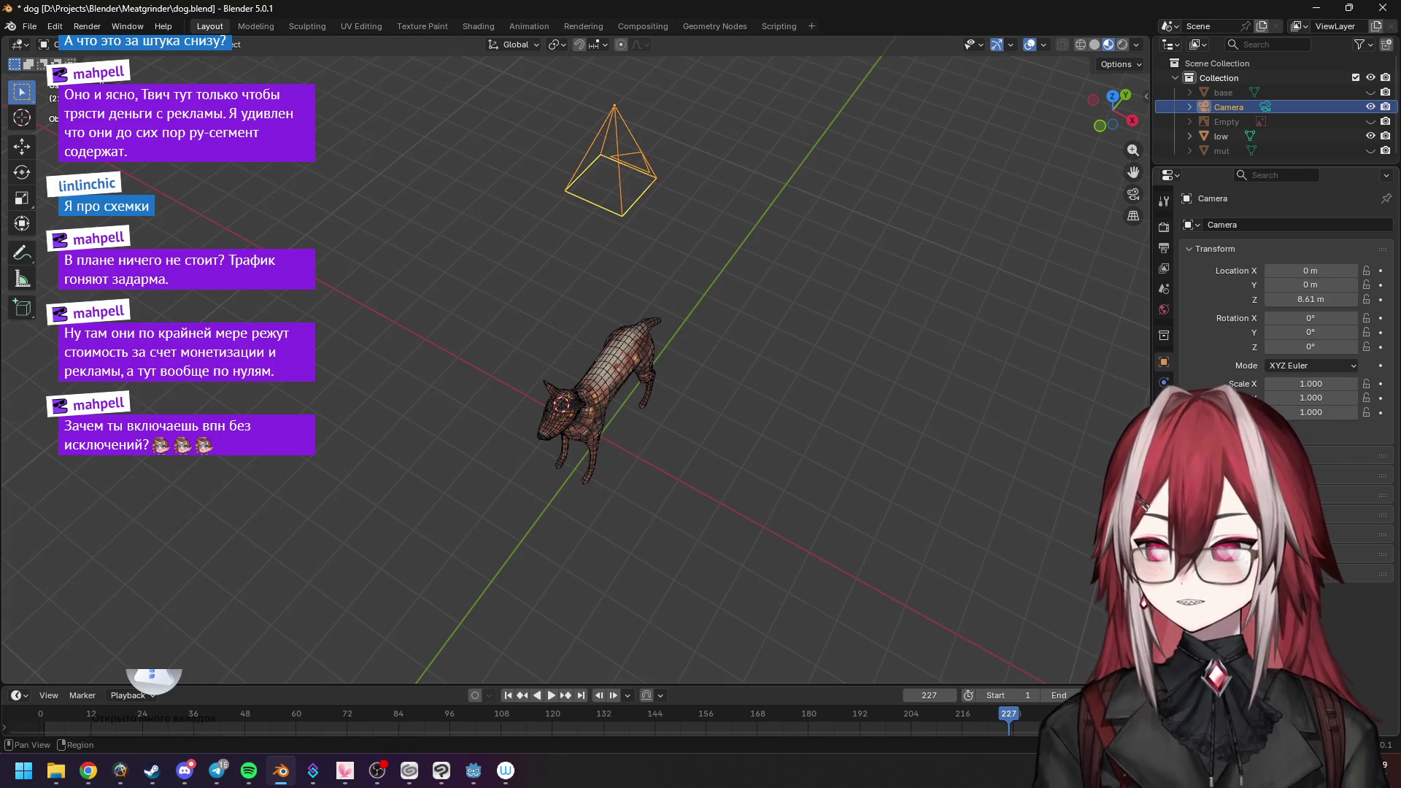
Show the camera's Lens panel and briefly look through the scene camera.
left_click(1164, 424)
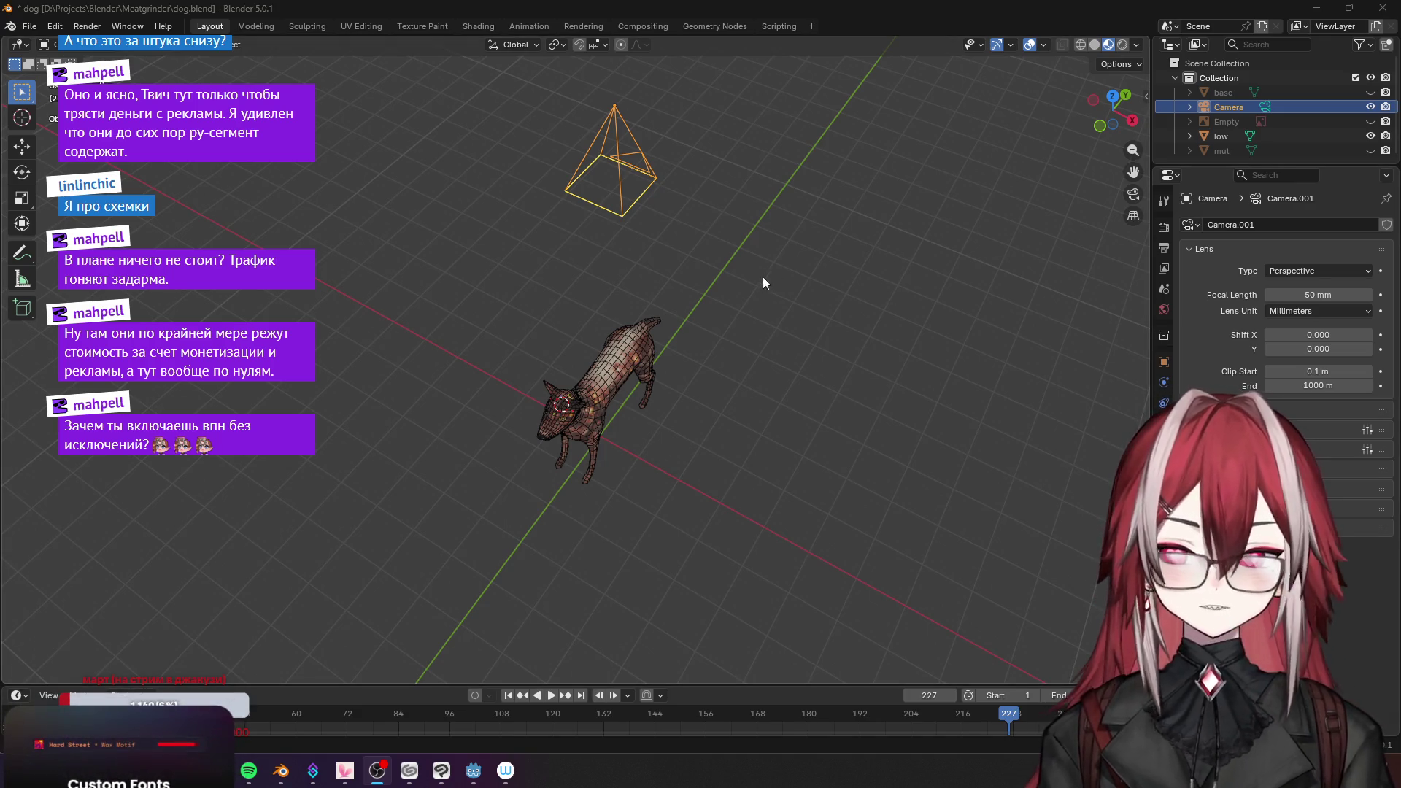
key("KP_0")
key("KP_0")
key("KP_0")
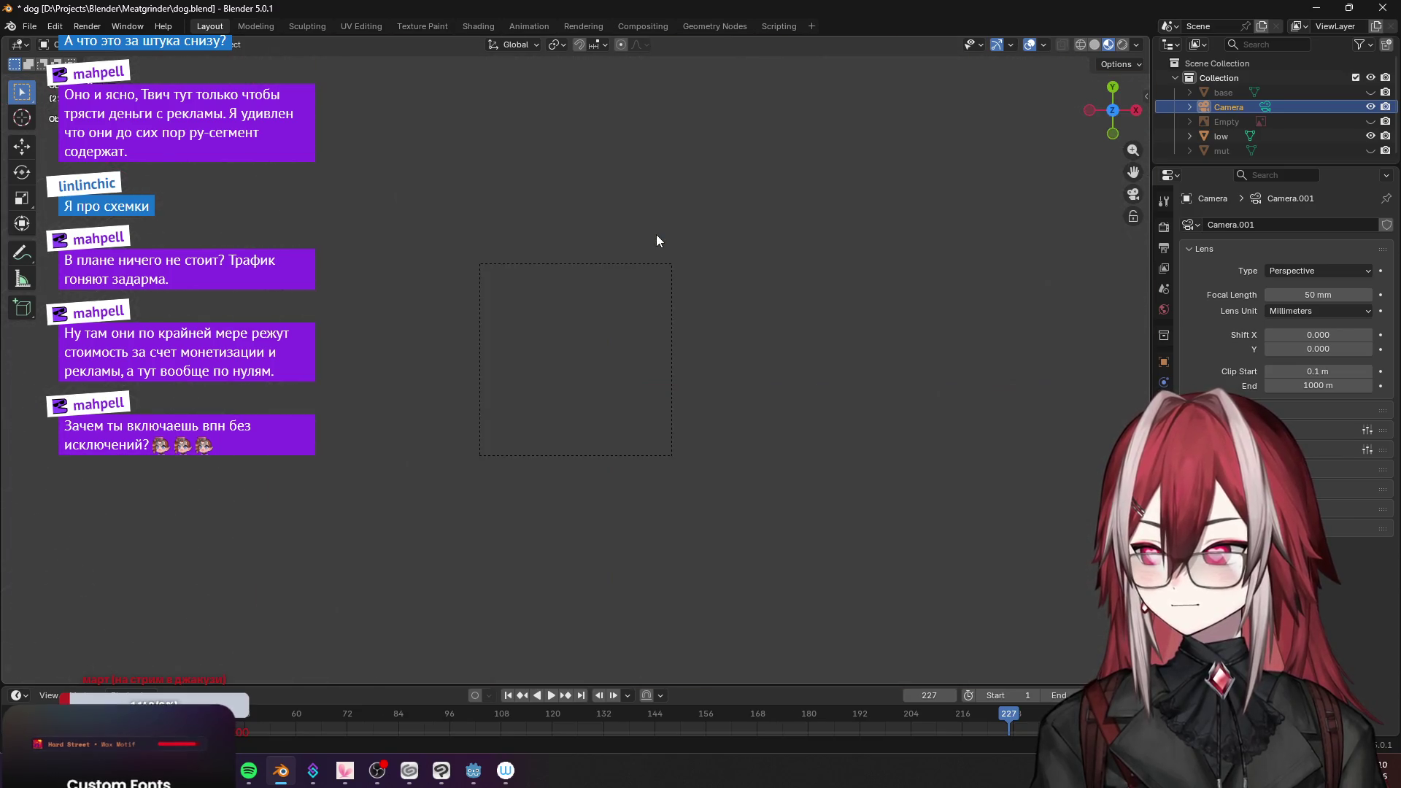
scroll(656, 240, "up", 5)
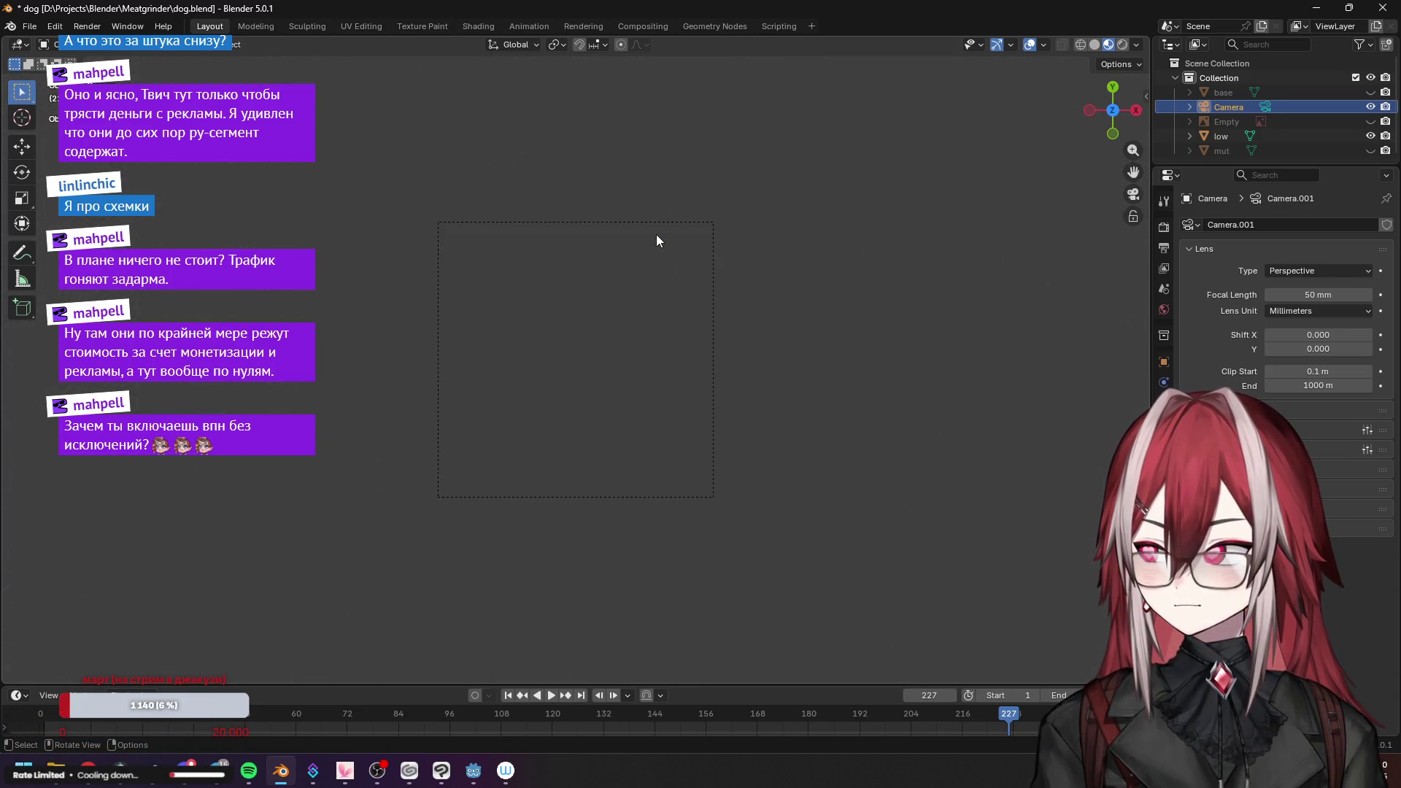
key("KP_0")
left_click(641, 254)
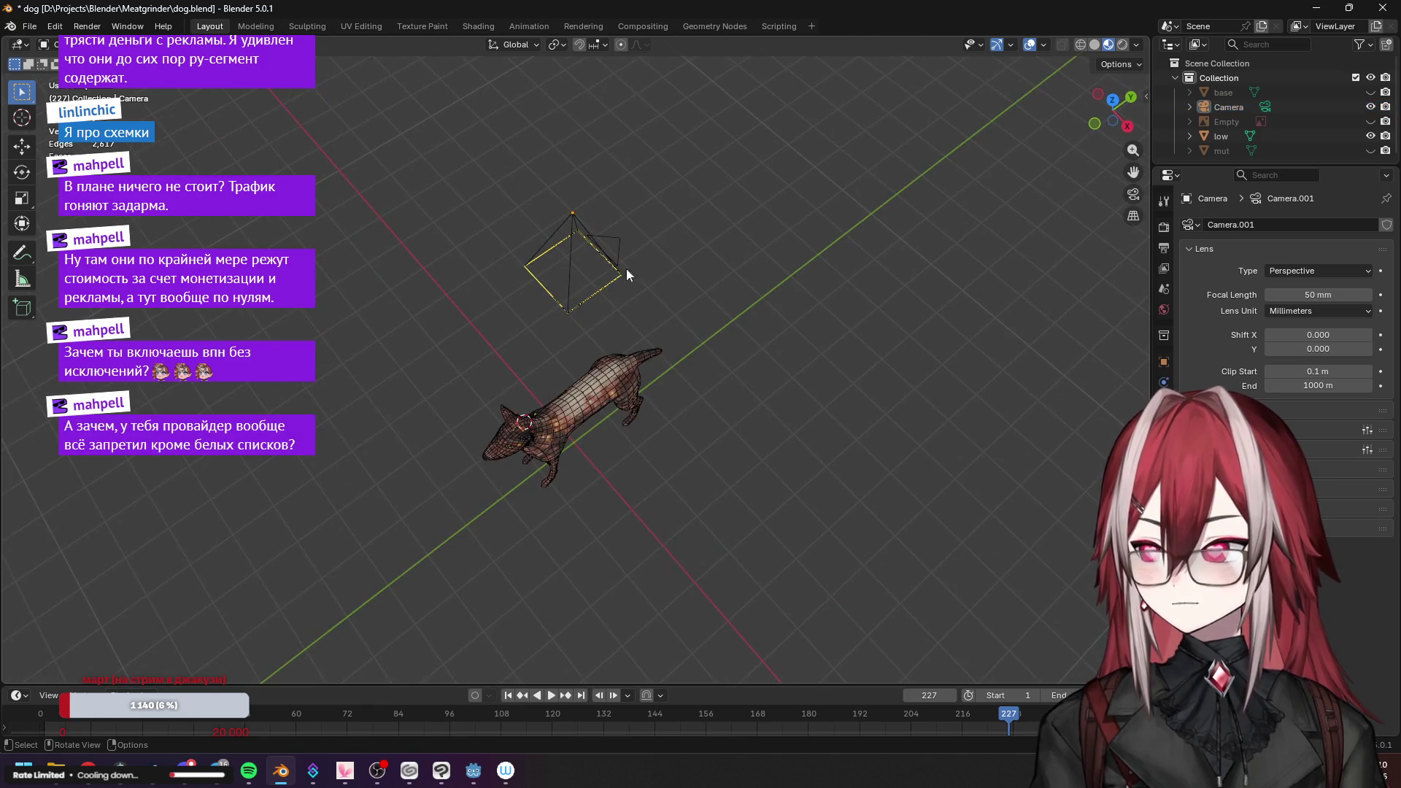
key("ctrl+KP_0")
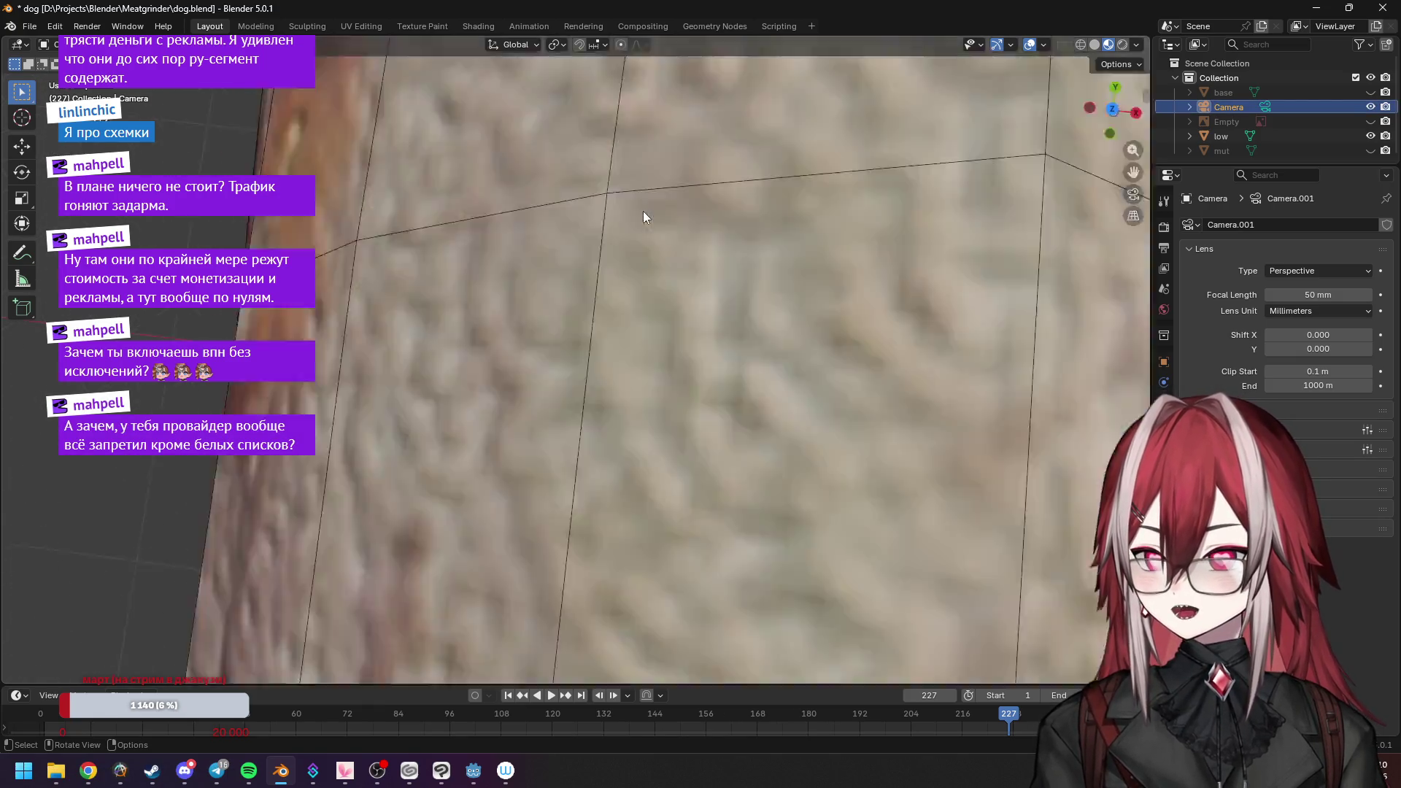
key("KP_0")
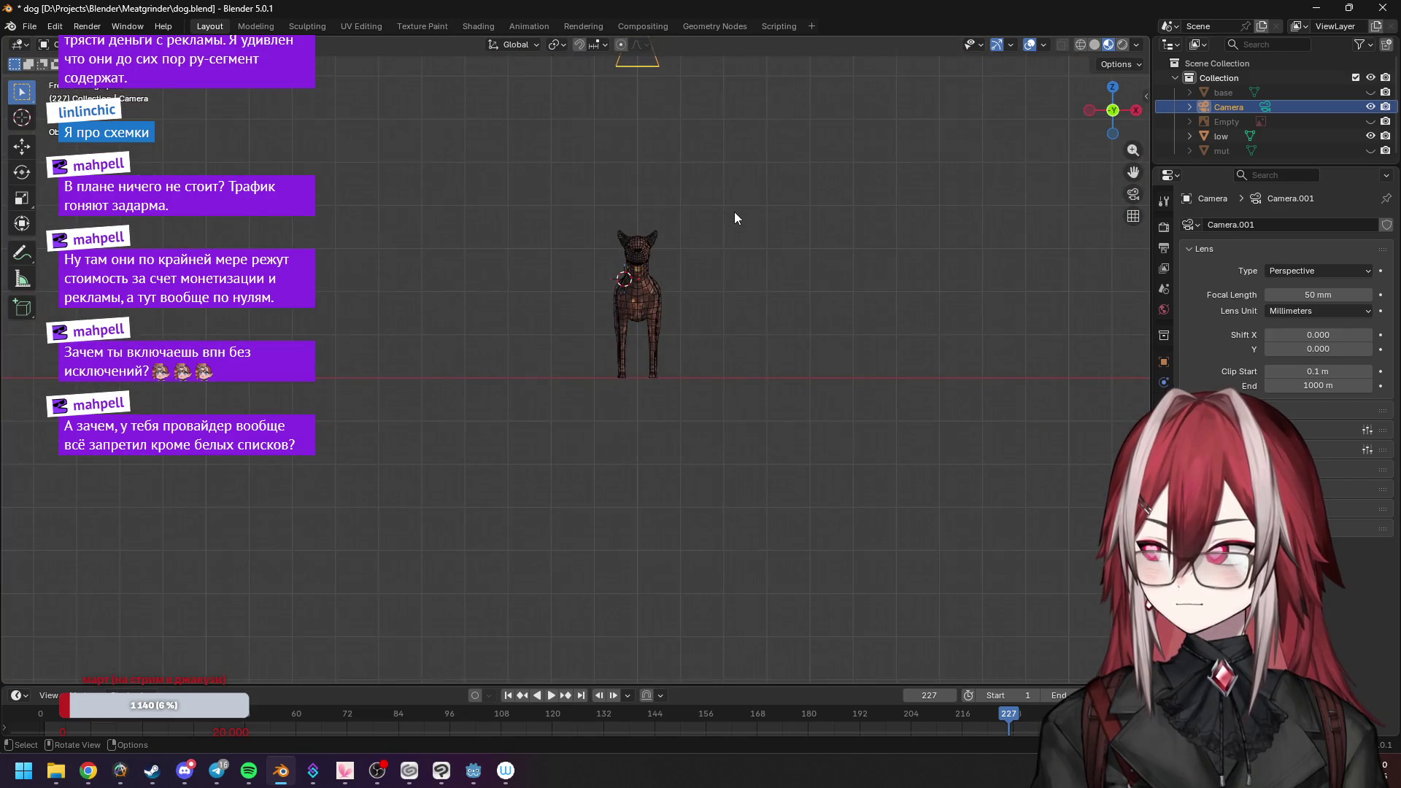
scroll(734, 211, "up", 3)
key("KP_0")
key("KP_0")
key("KP_0")
key("KP_0")
scroll(735, 211, "up", 5)
key("KP_0")
key("KP_0")
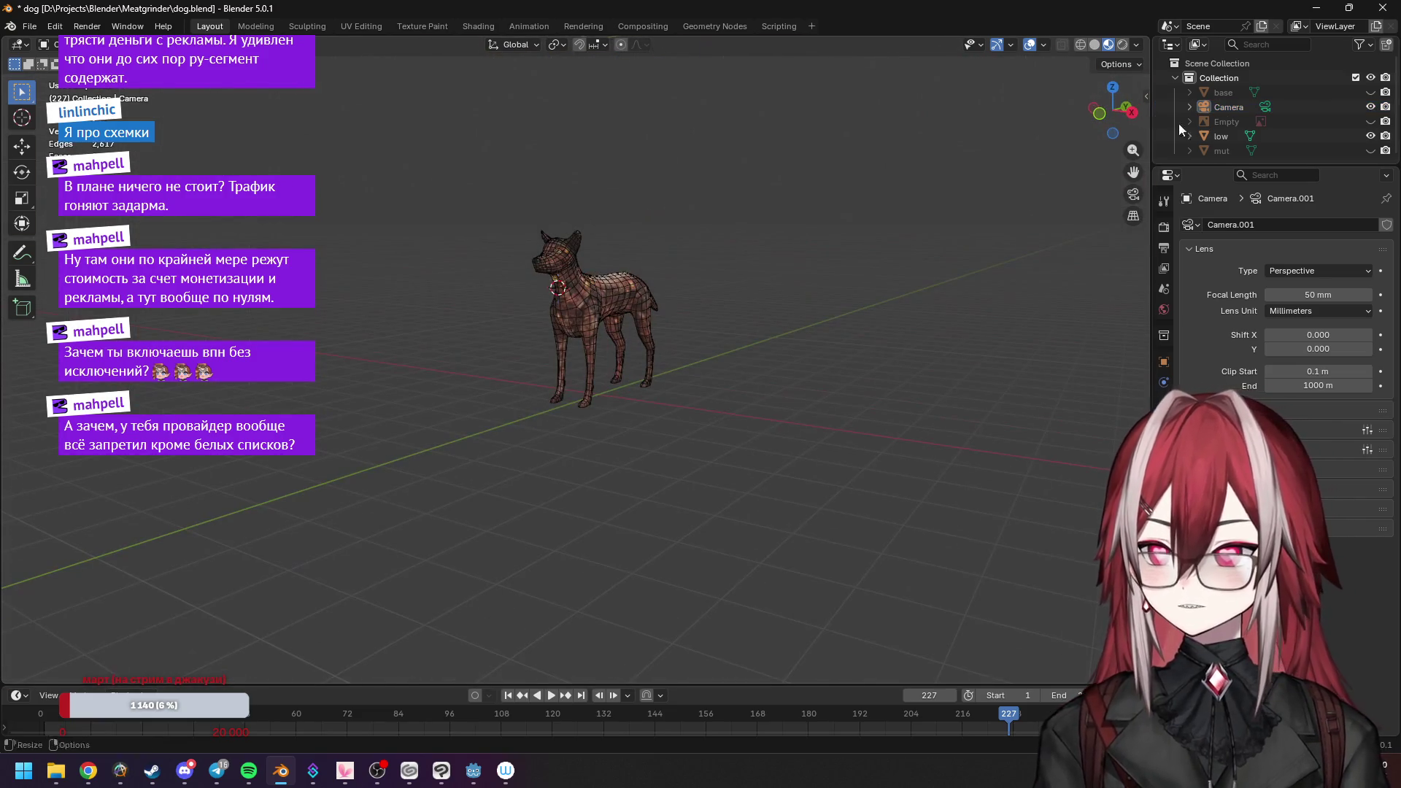
left_click(1235, 132)
key("KP_0")
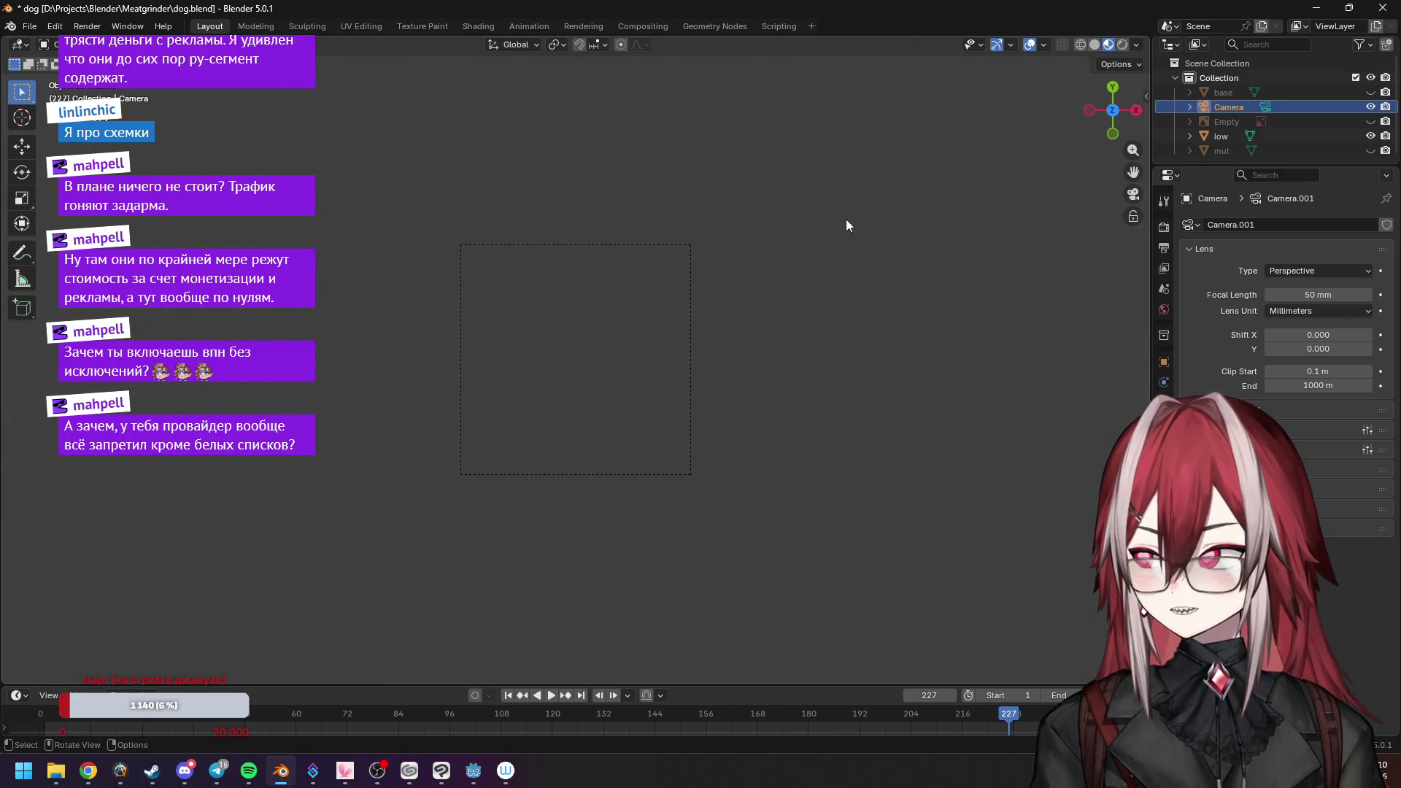
key("KP_0")
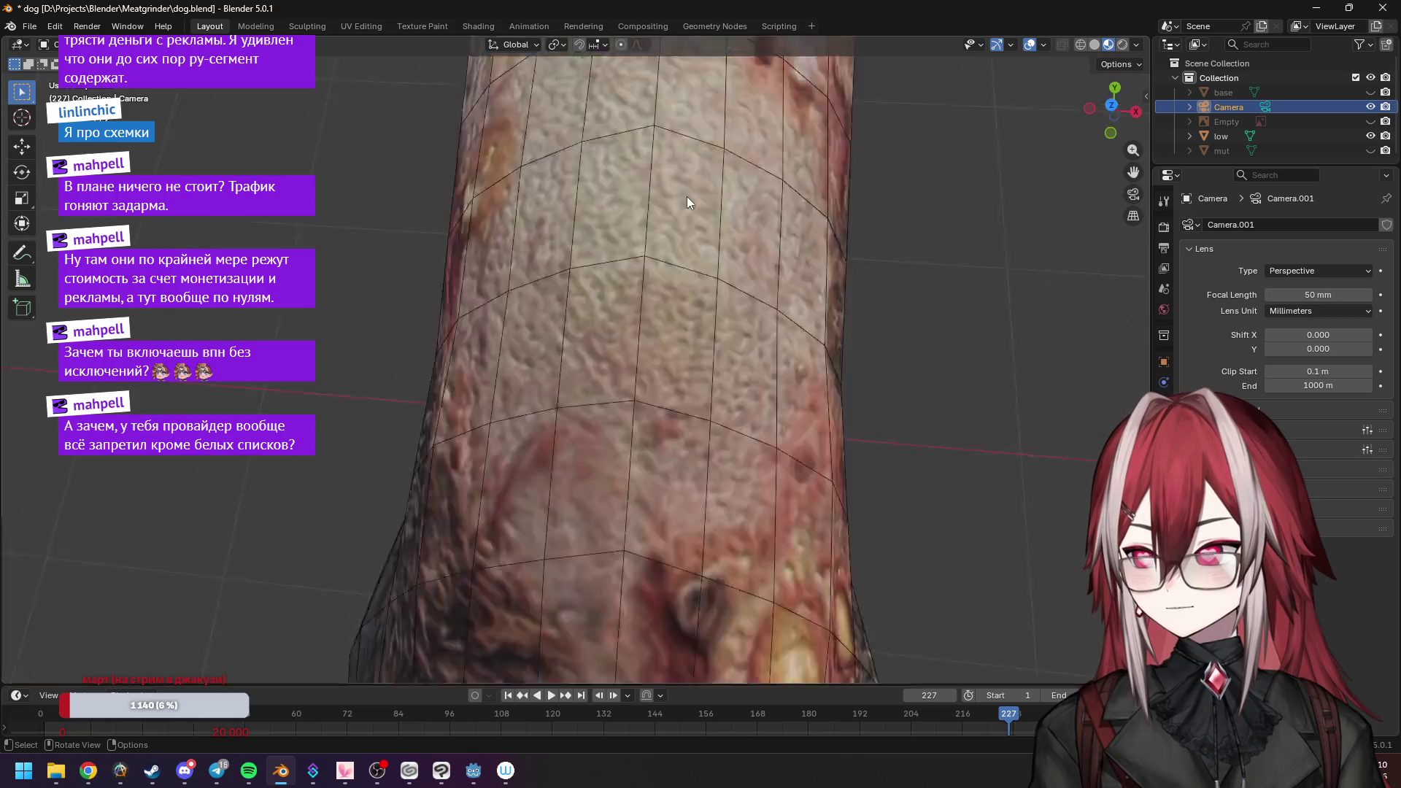
scroll(688, 208, "down", 3)
left_click(1299, 270)
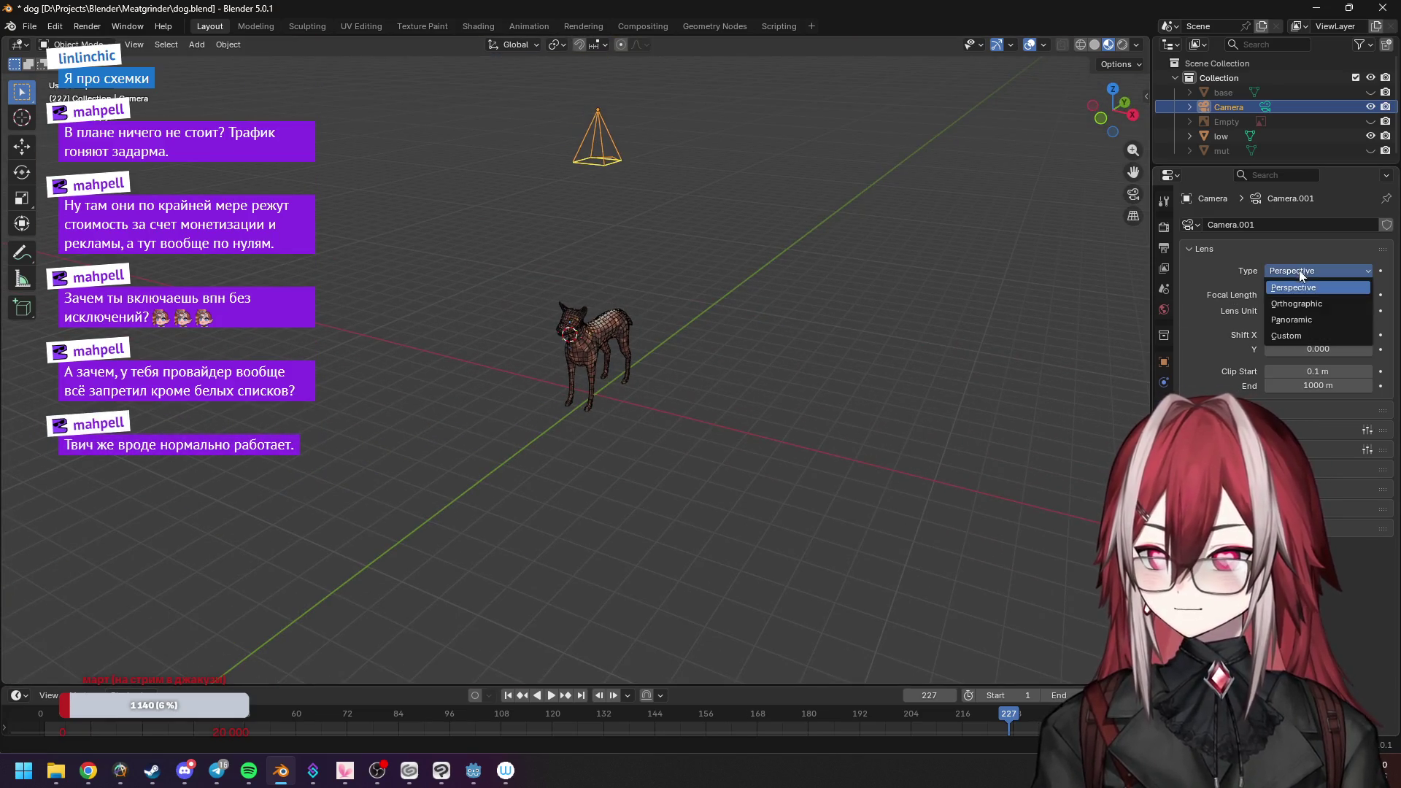
left_click(1300, 305)
left_click(1301, 275)
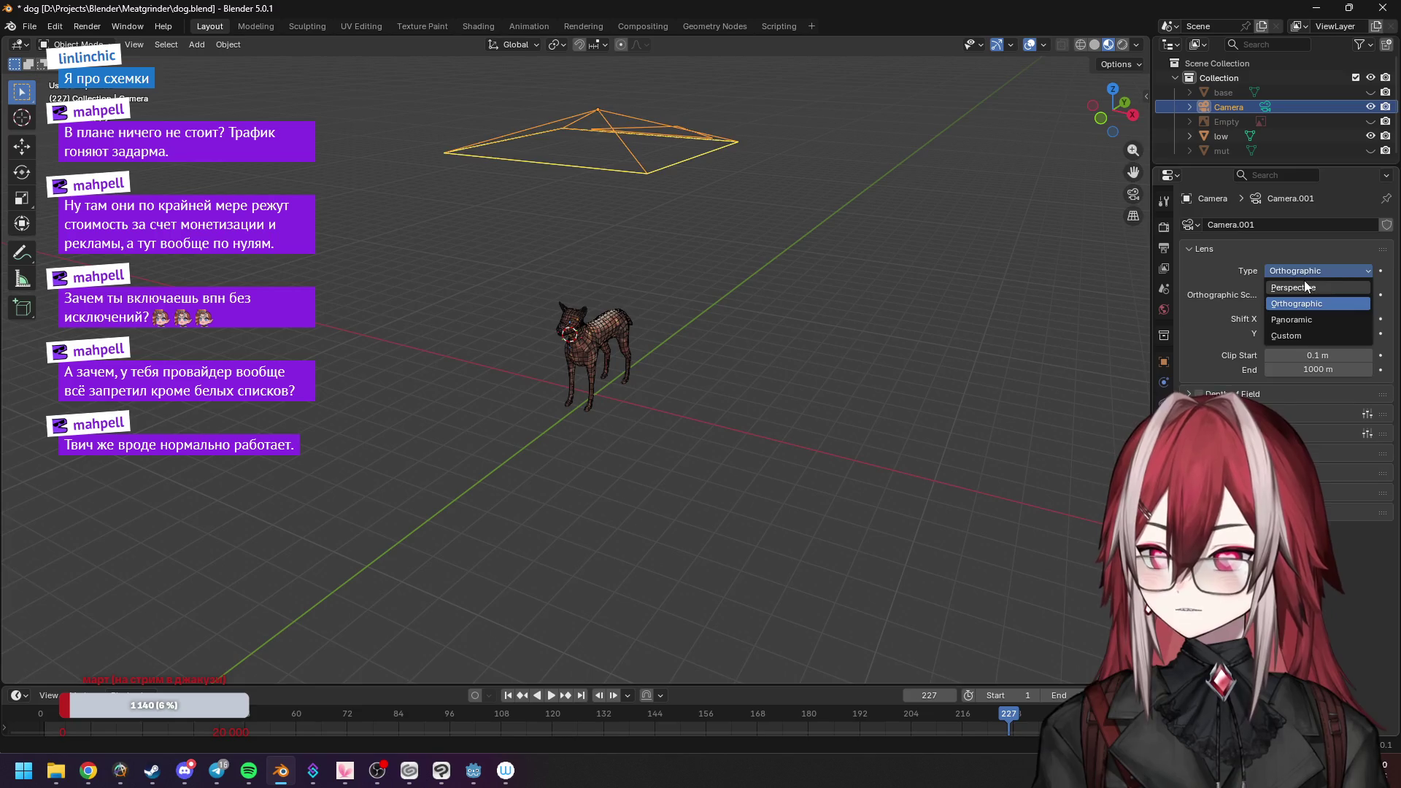
left_click(1302, 286)
key("KP_0")
key("KP_0")
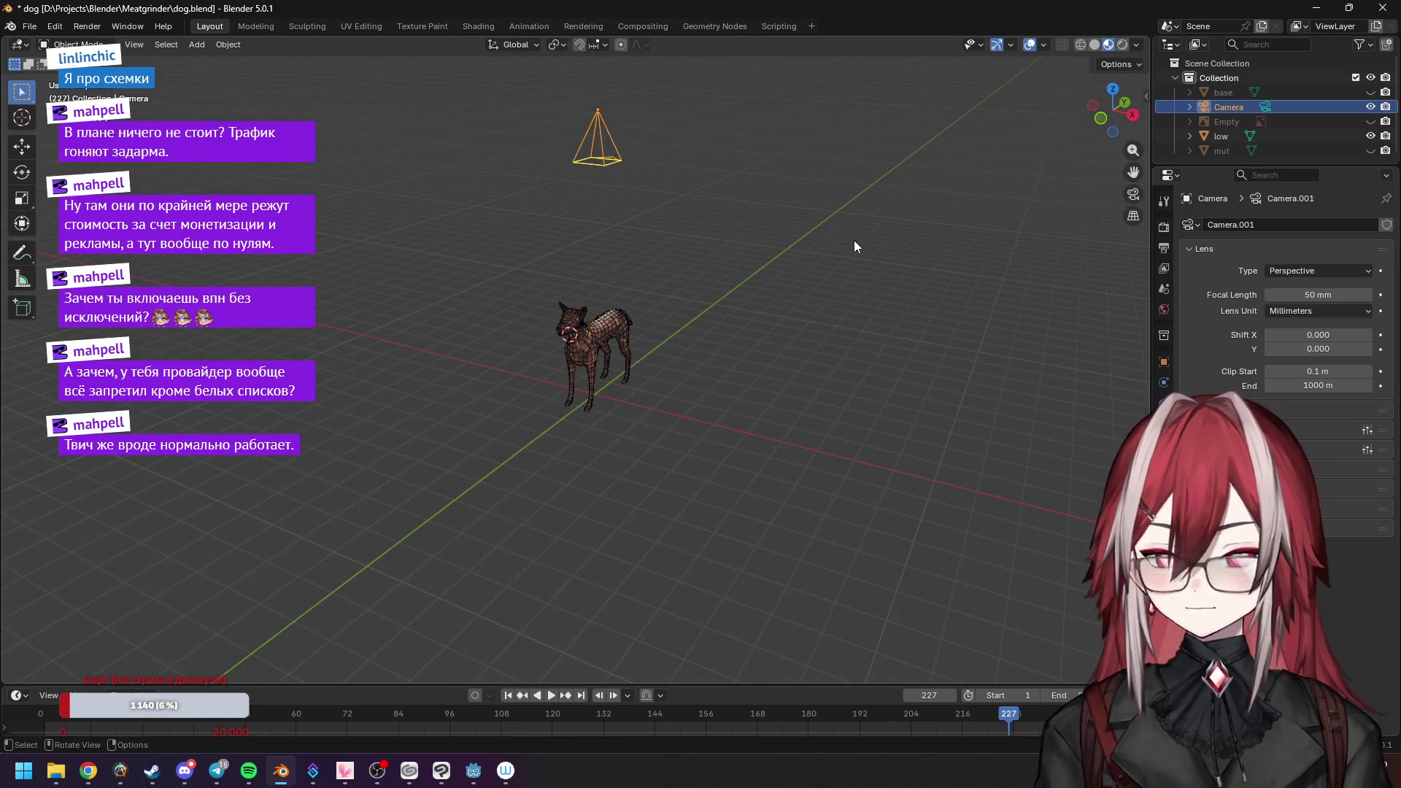
middle_click_drag(743, 245, 666, 229)
left_click(648, 244)
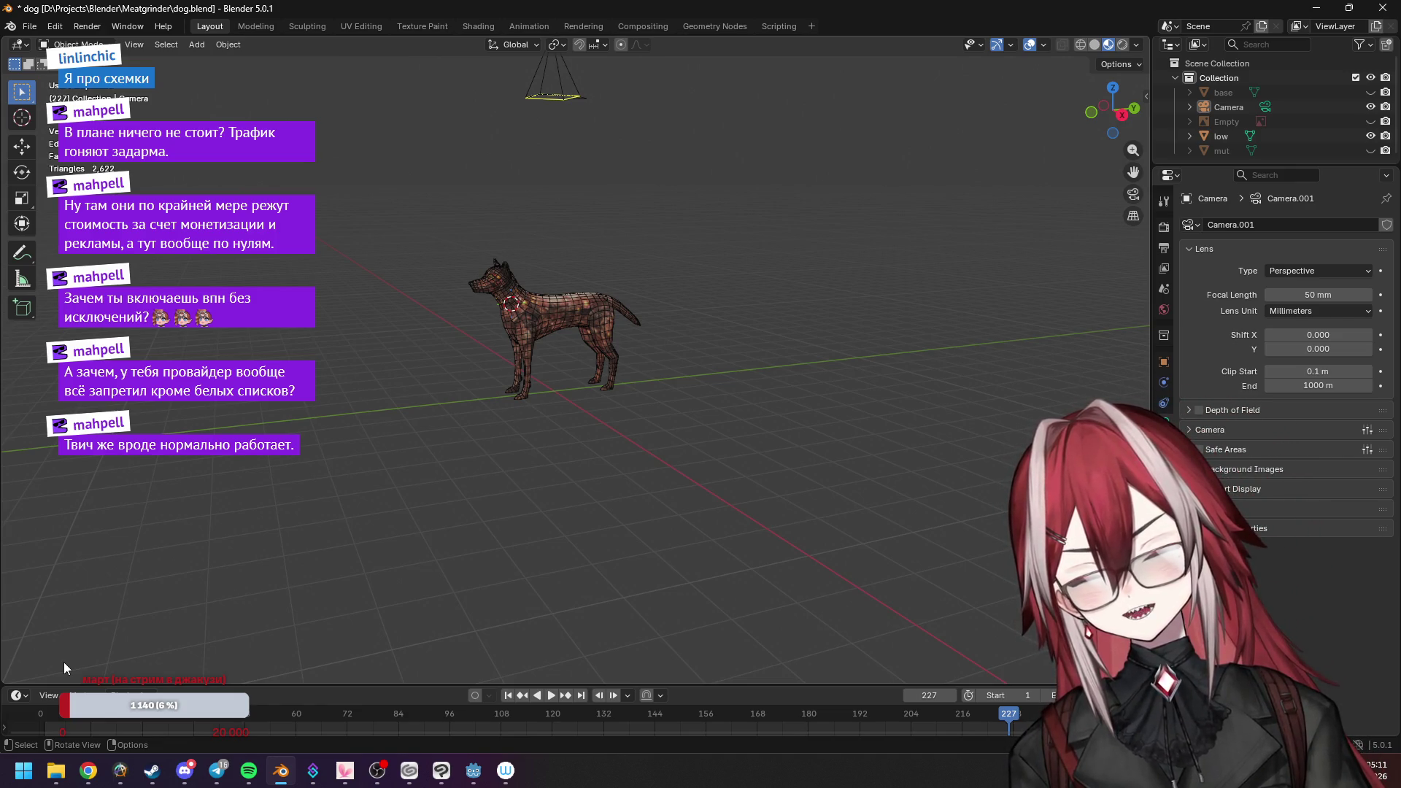
left_click(120, 770)
Search 'blender object as camera', read the Reddit thread, then return to Blender and select the camera.
left_click(88, 771)
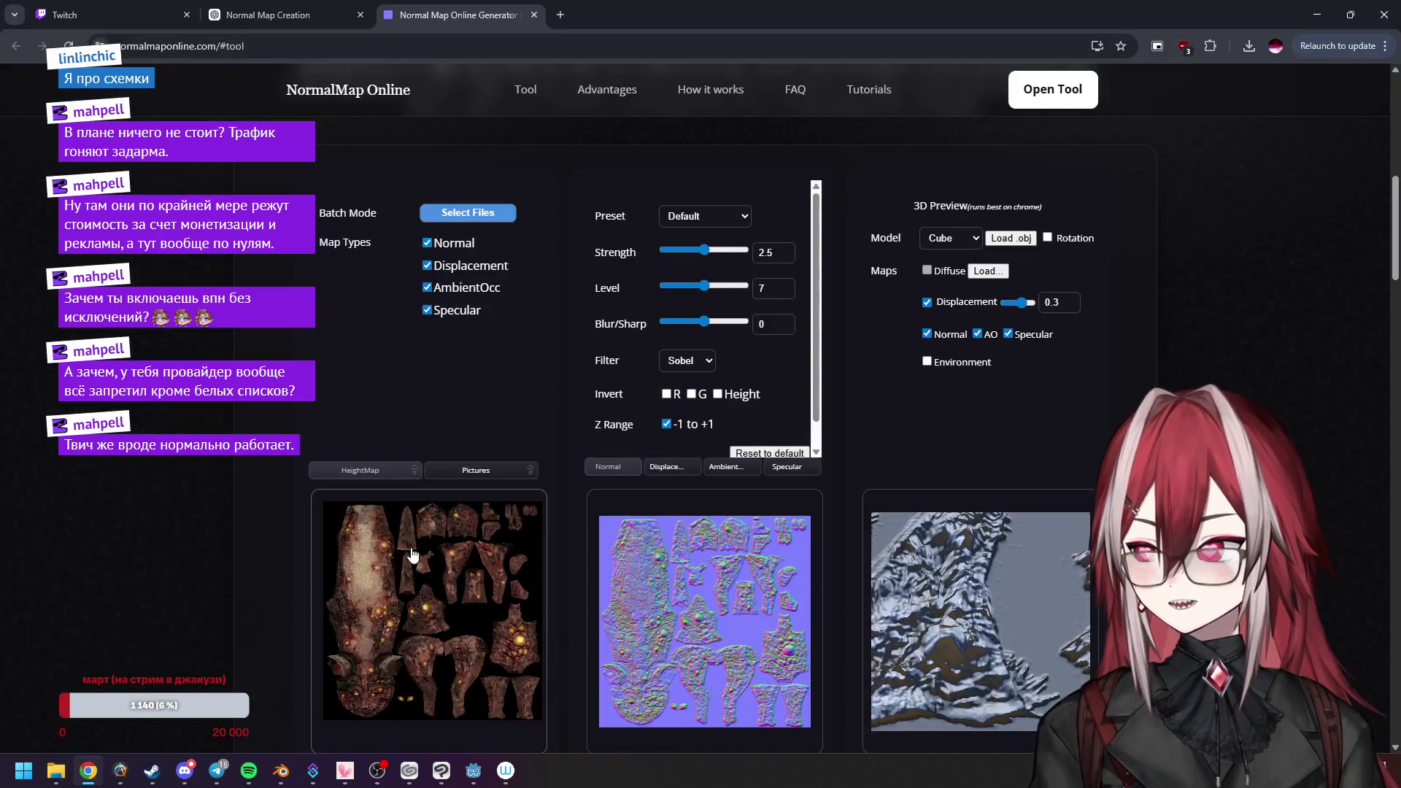
left_click(559, 14)
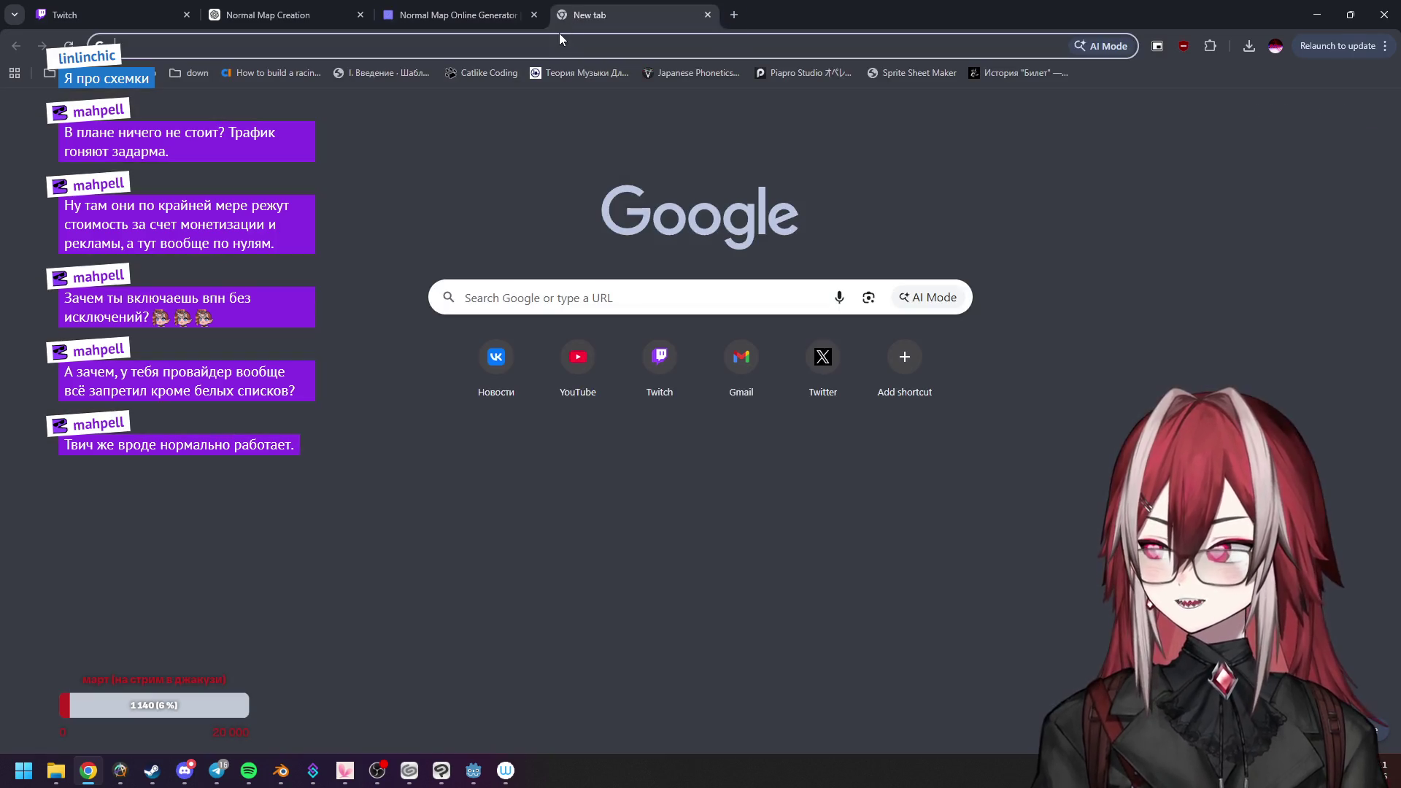
left_click(570, 40)
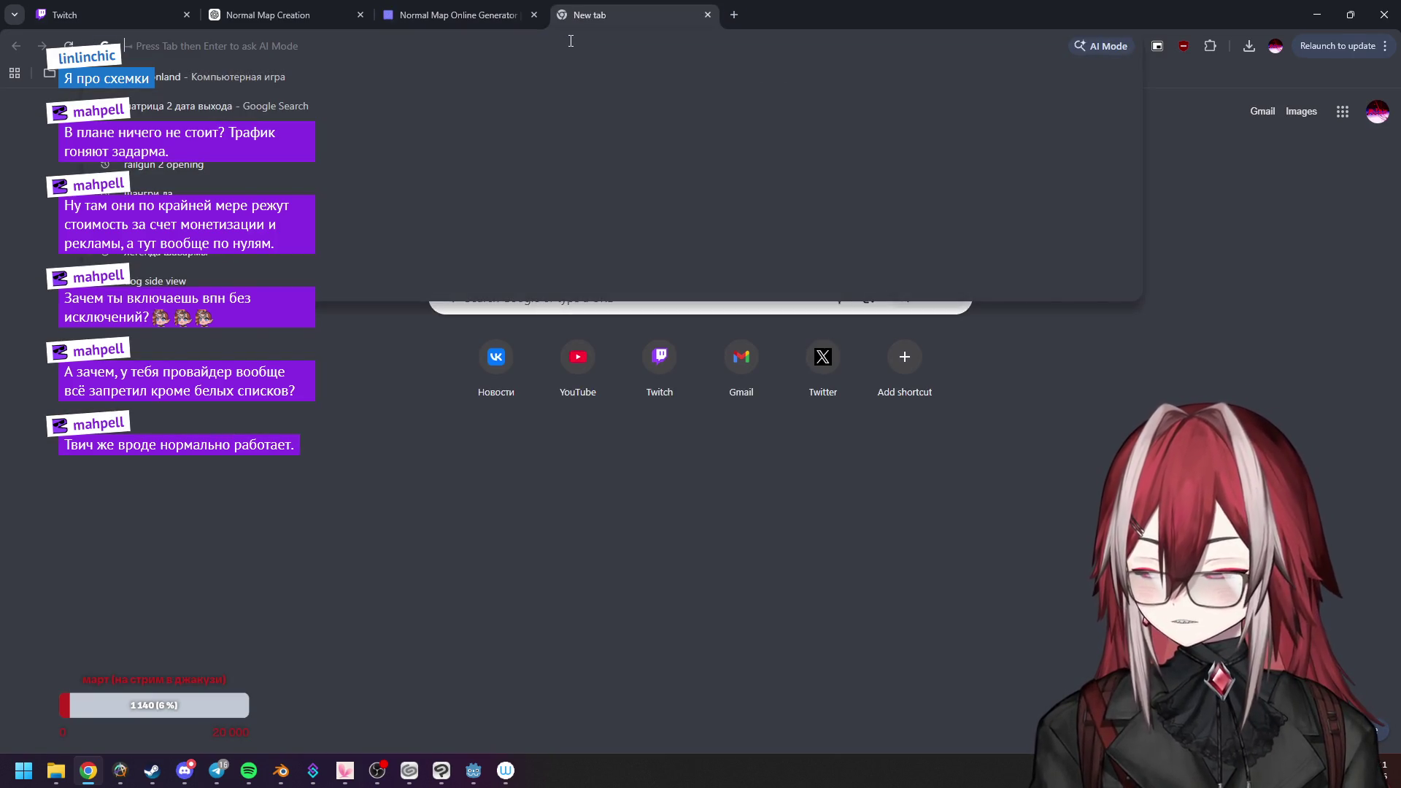
type("blen")
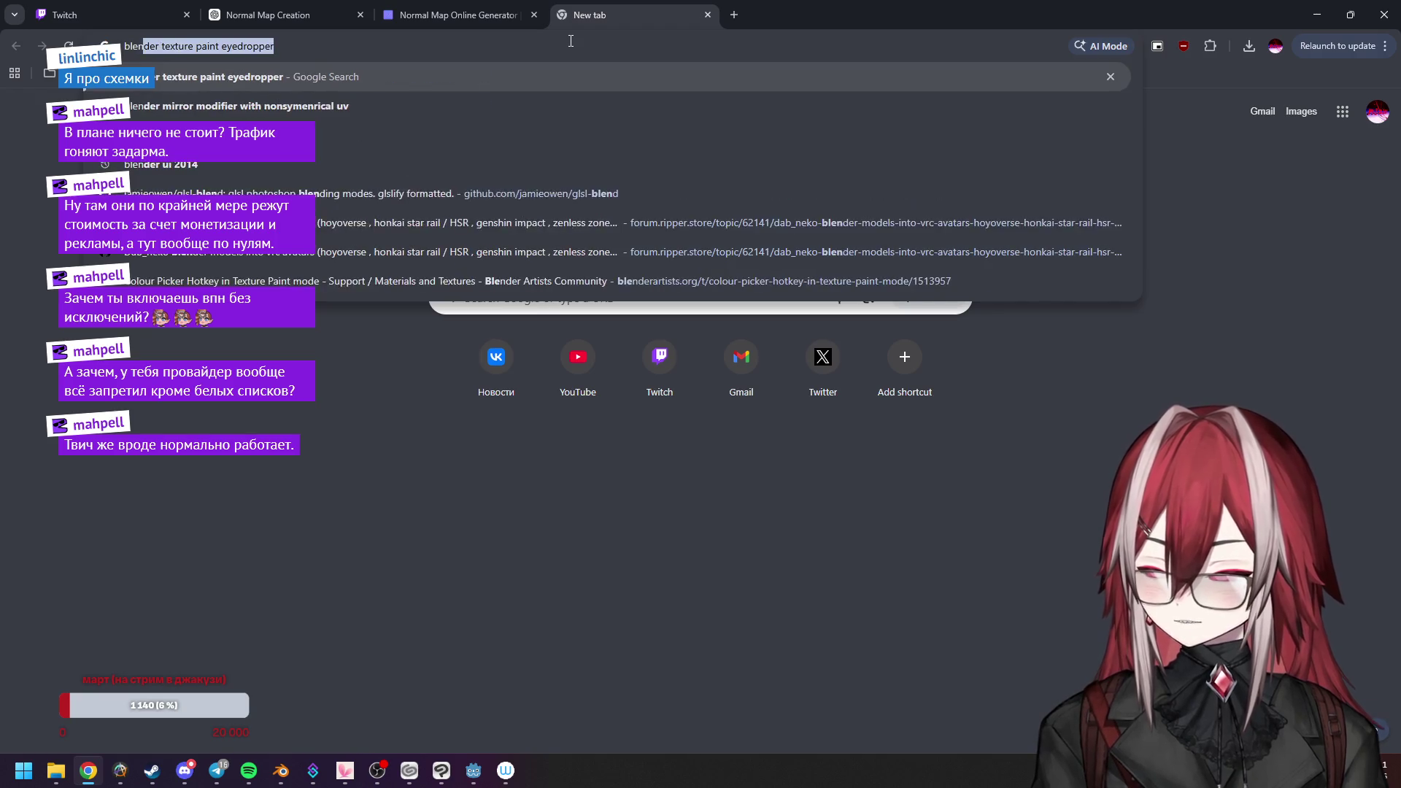
type("der ib")
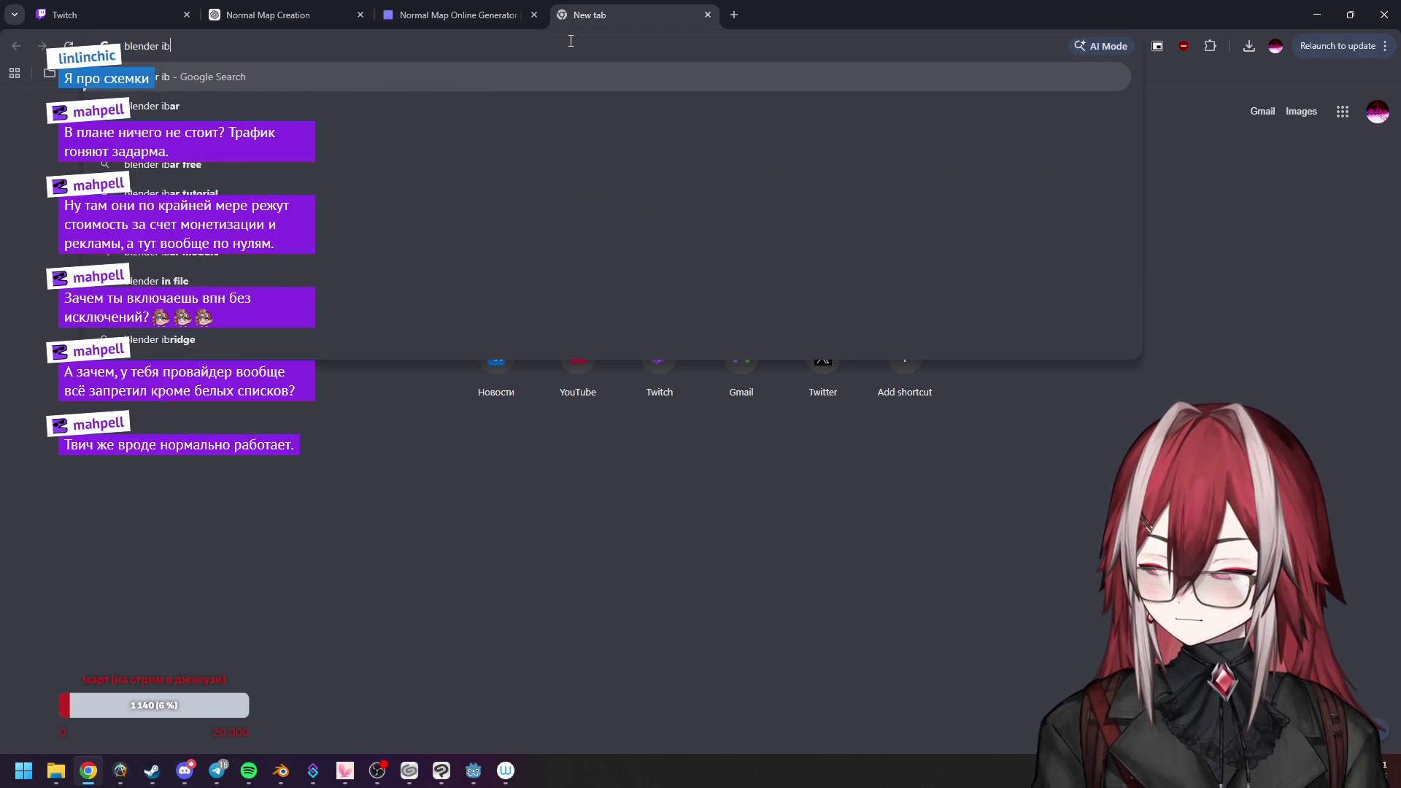
type("ject as")
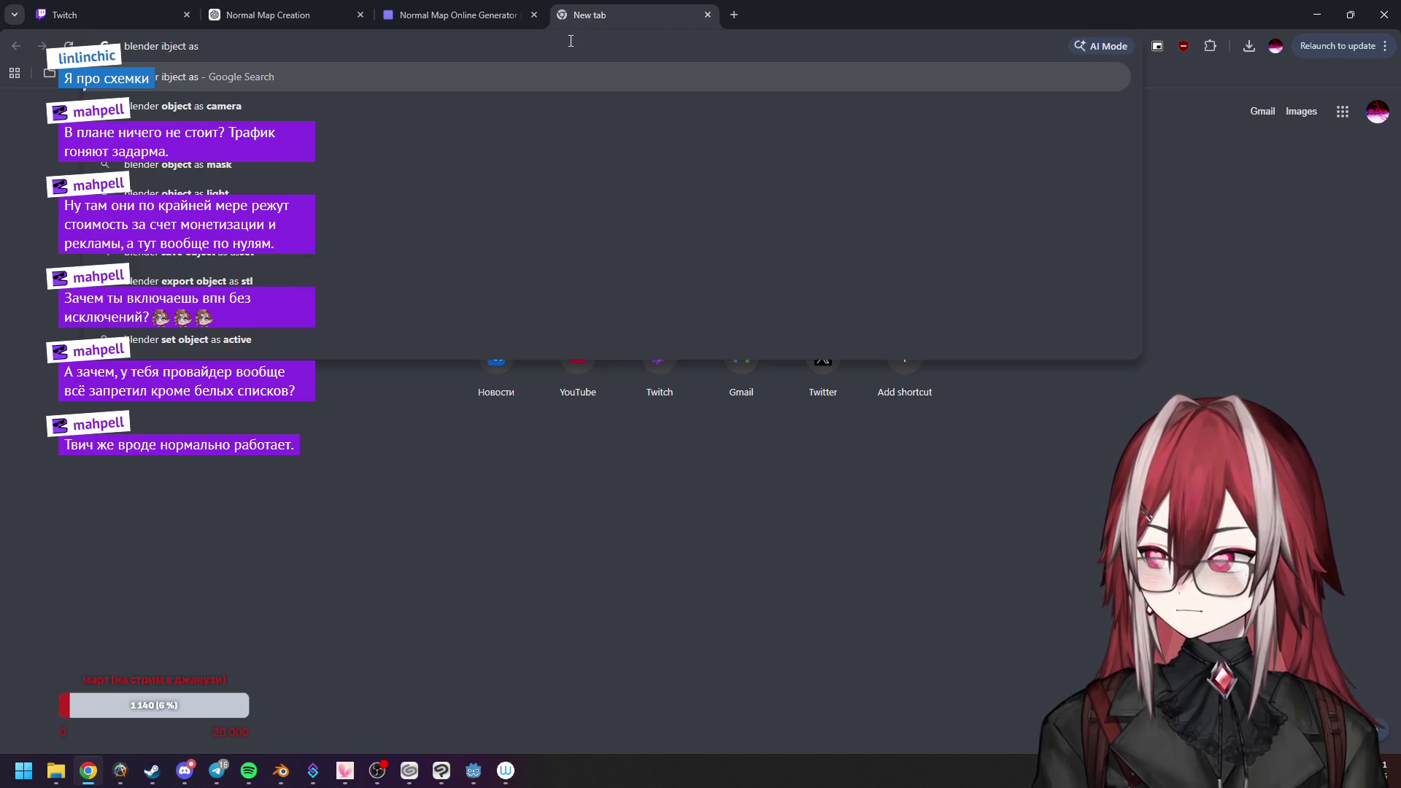
left_click(503, 105)
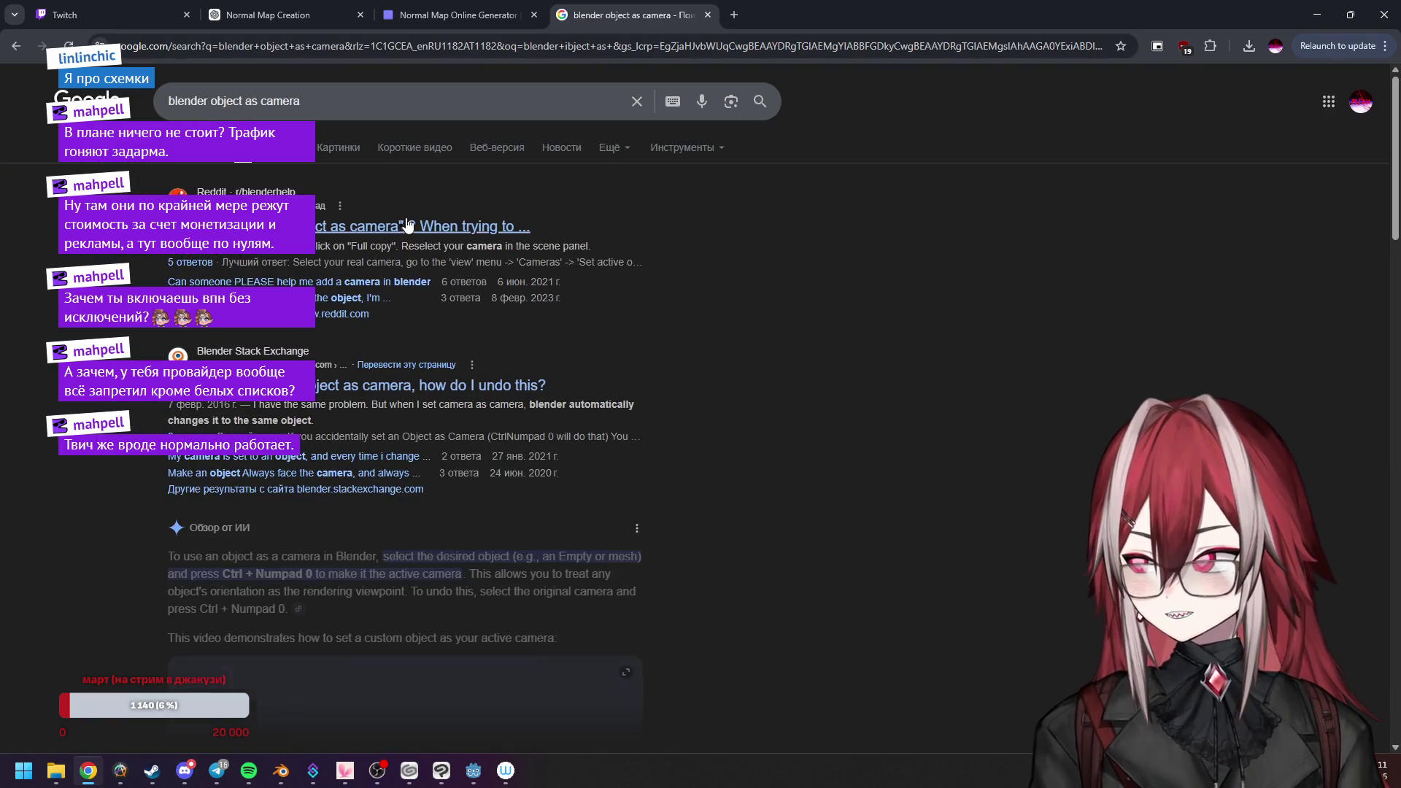
left_click(410, 225)
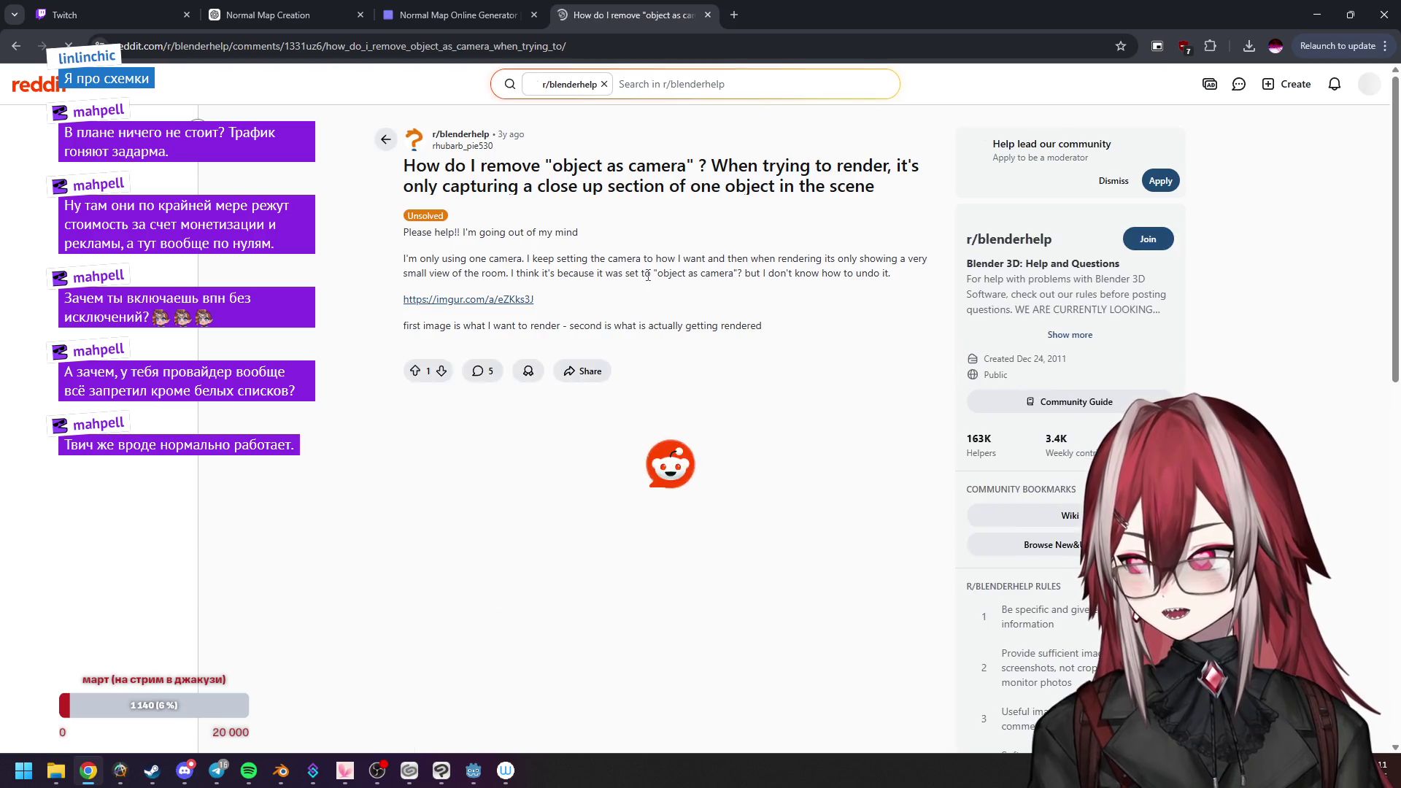
scroll(647, 274, "down", 3)
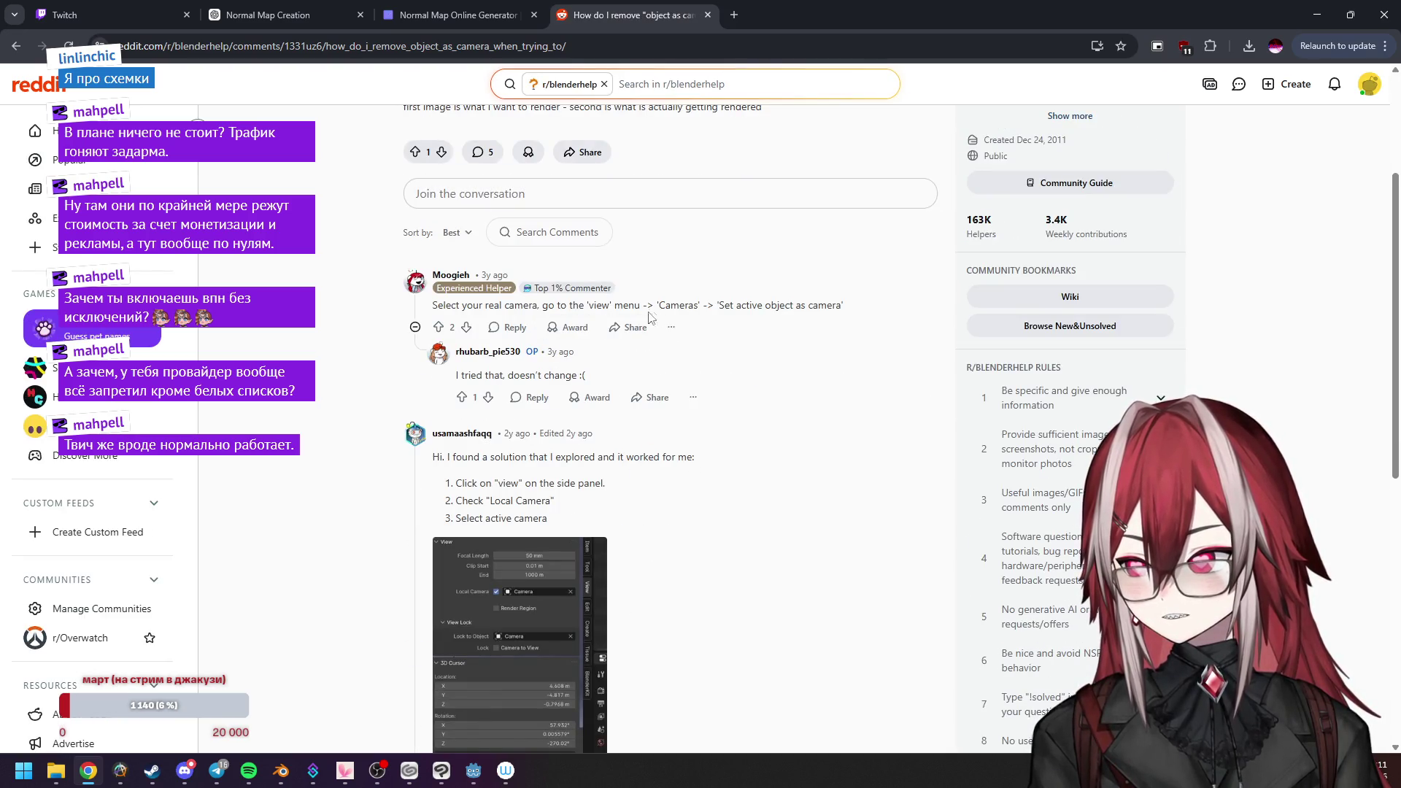
scroll(718, 311, "down", 1)
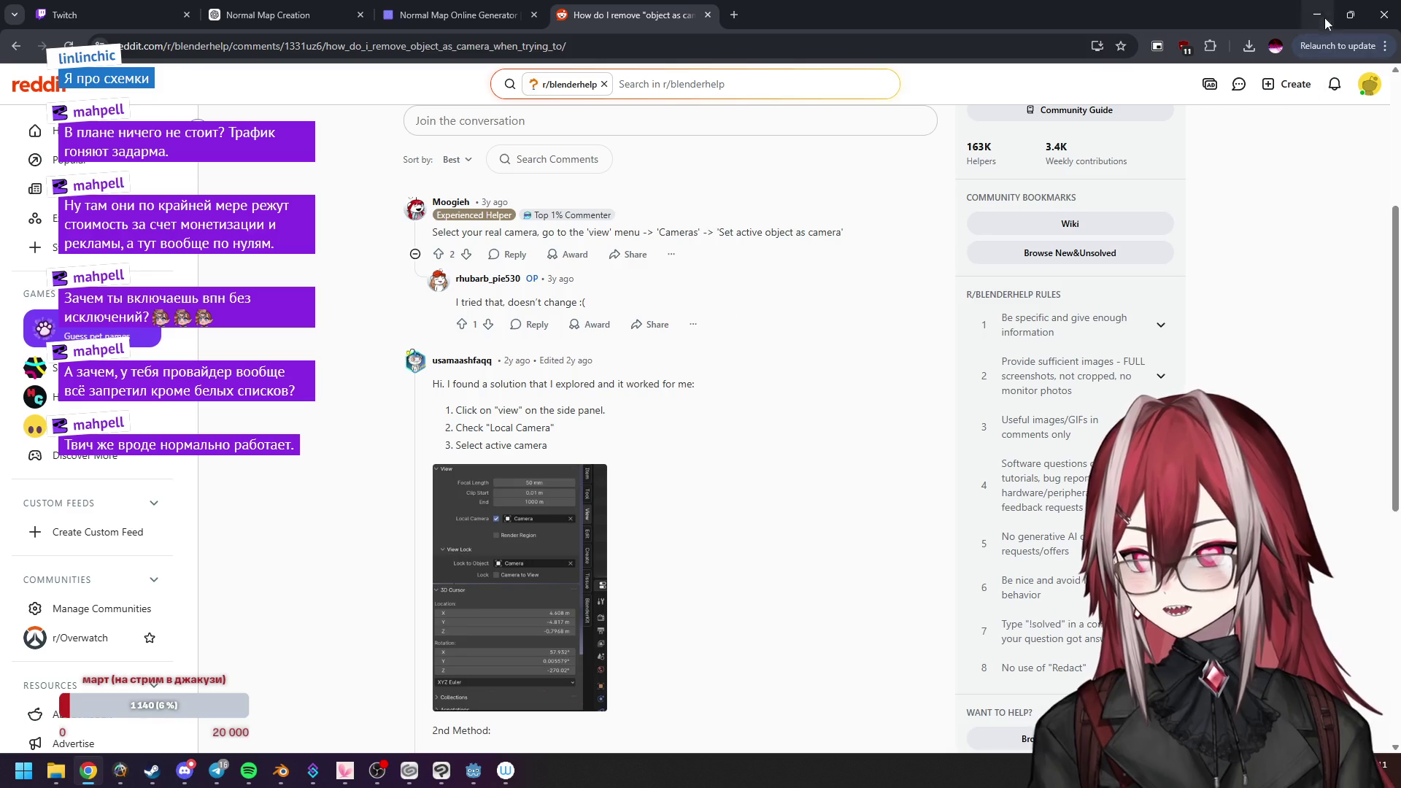
key("alt+Tab")
left_click(1222, 105)
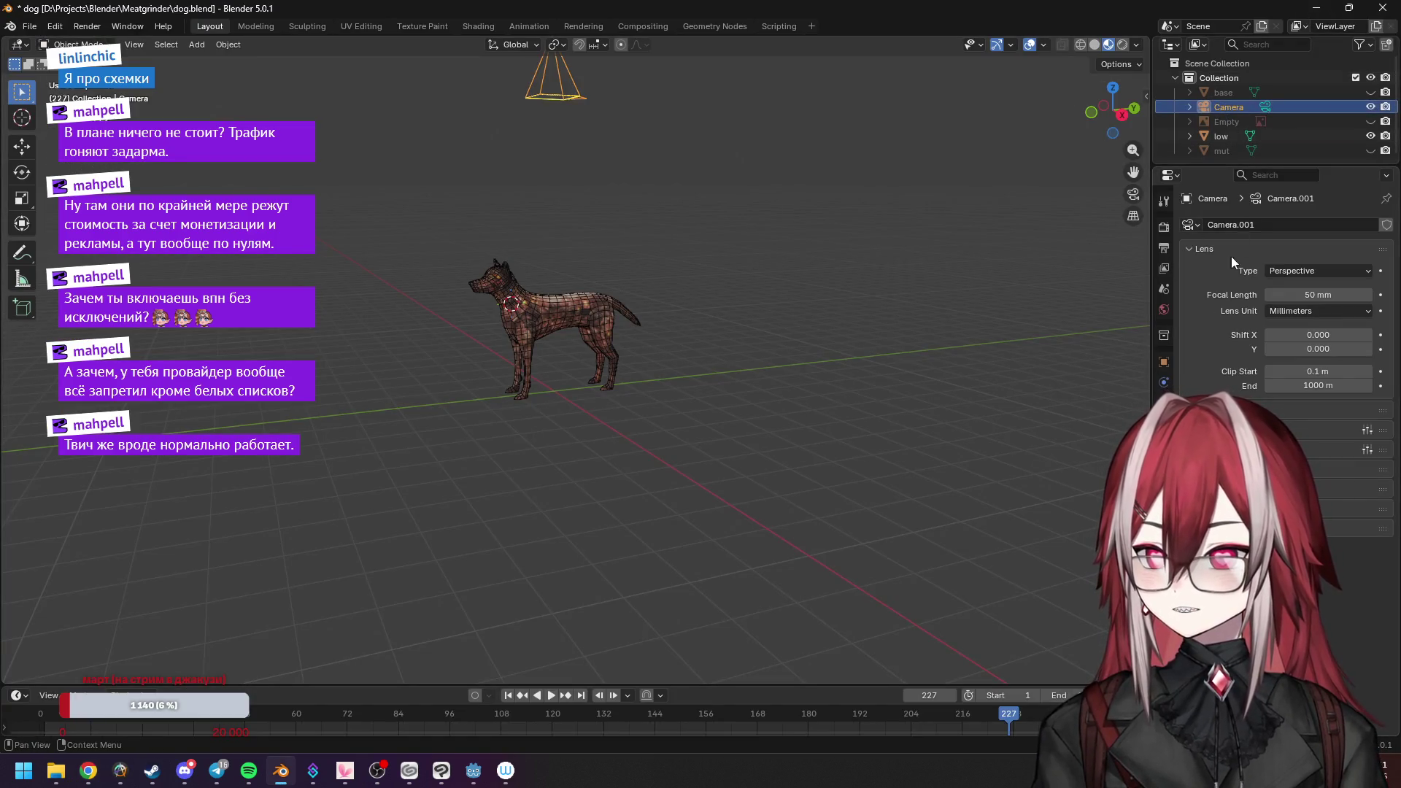
Consult the Reddit thread, show the N sidebar's View settings and toggle camera view.
key("alt+Tab")
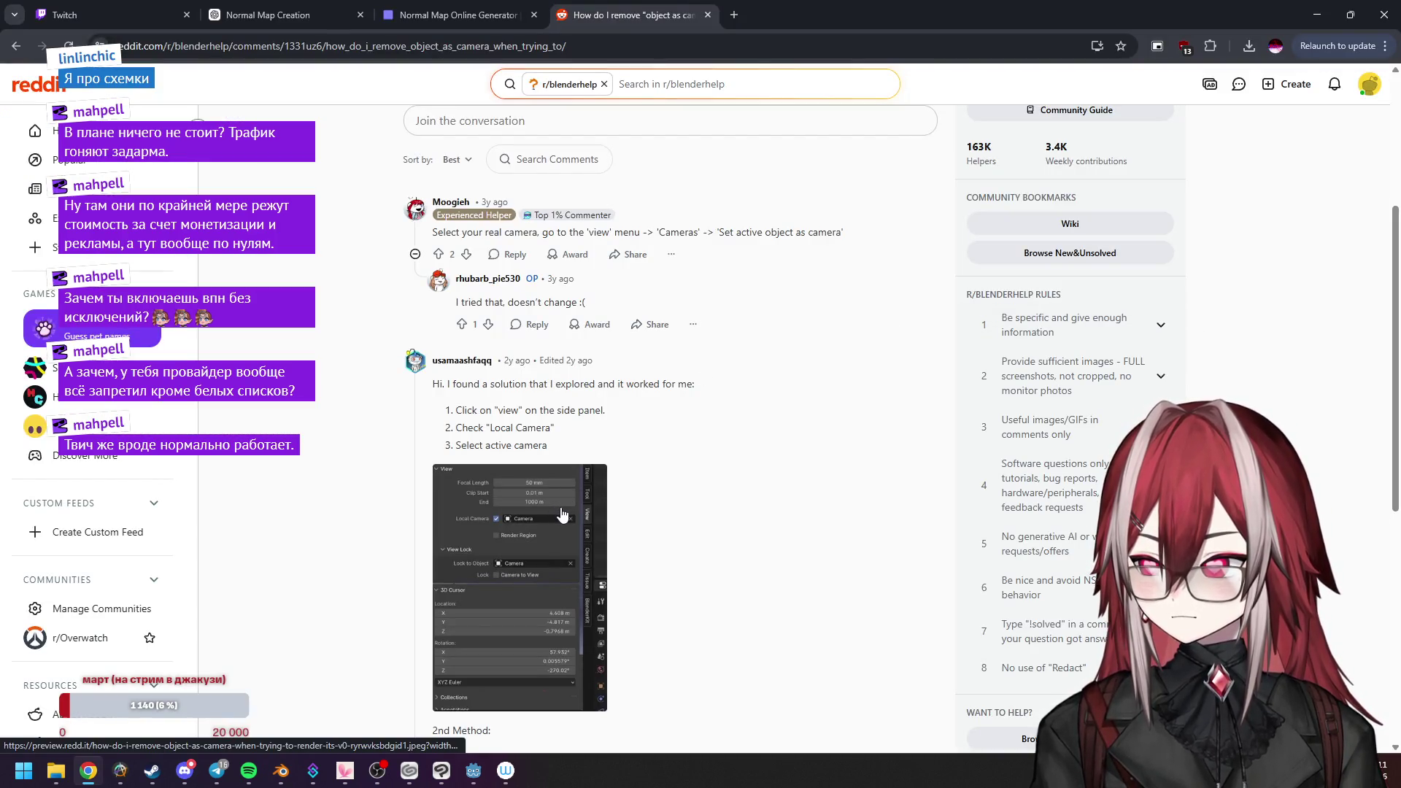
key("alt+Tab")
key("n")
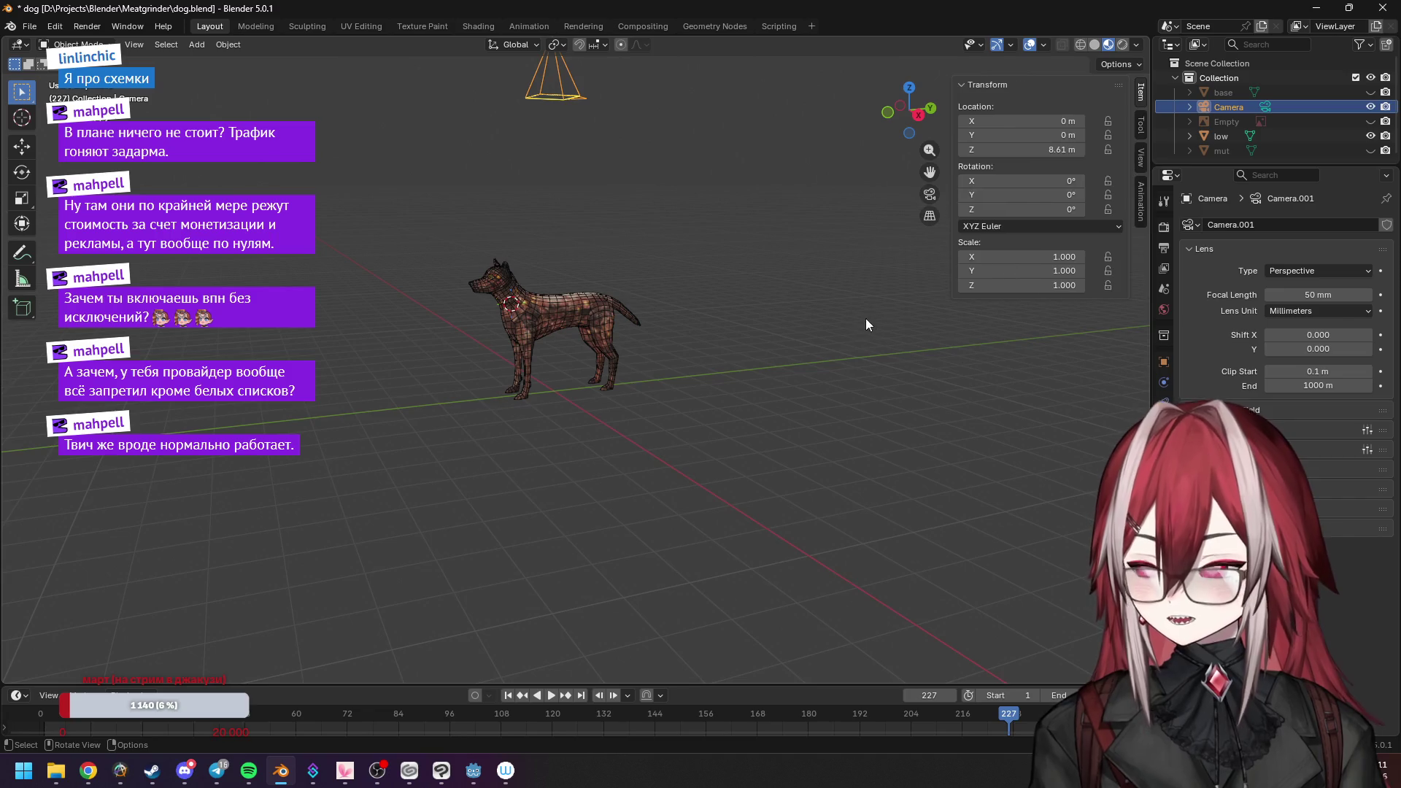
left_click(1141, 160)
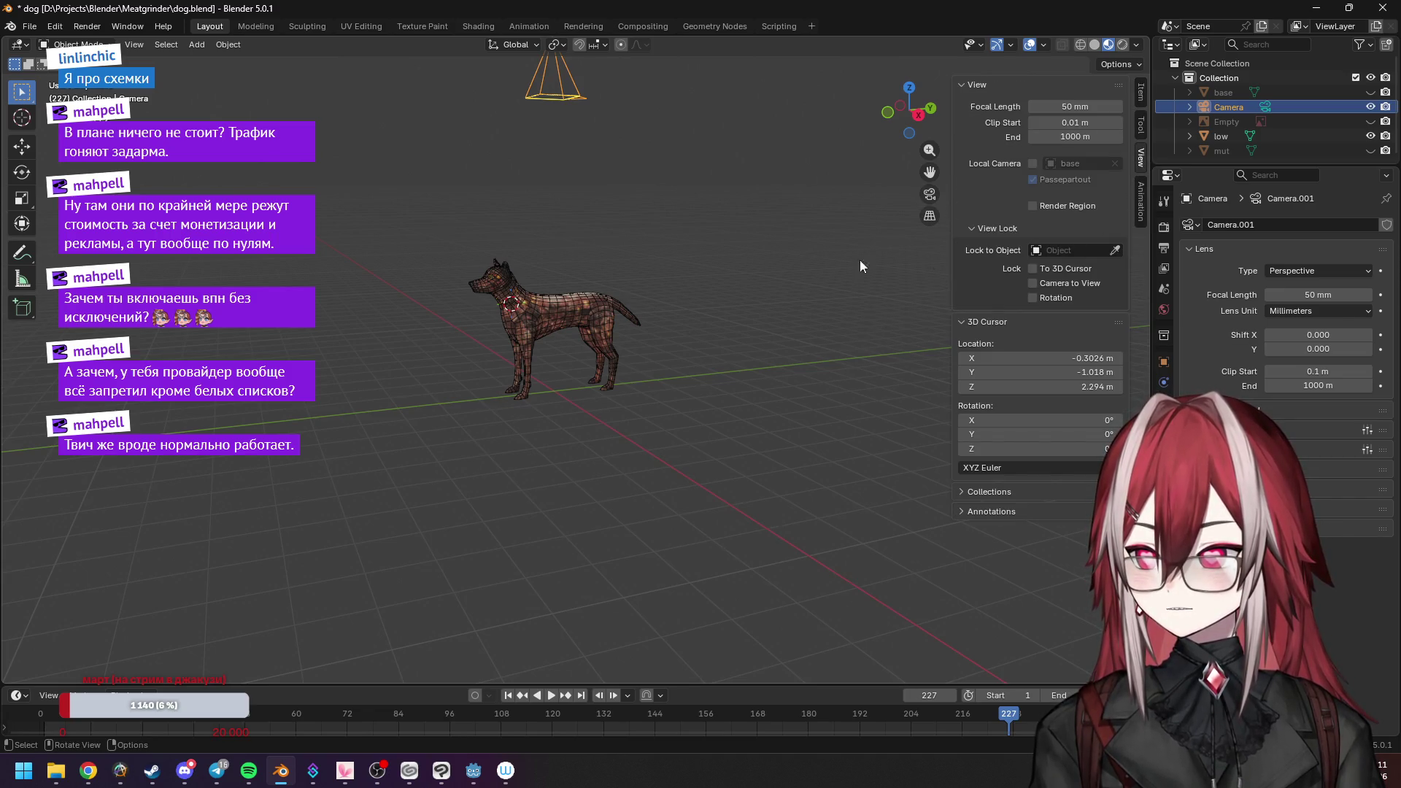
key("KP_0")
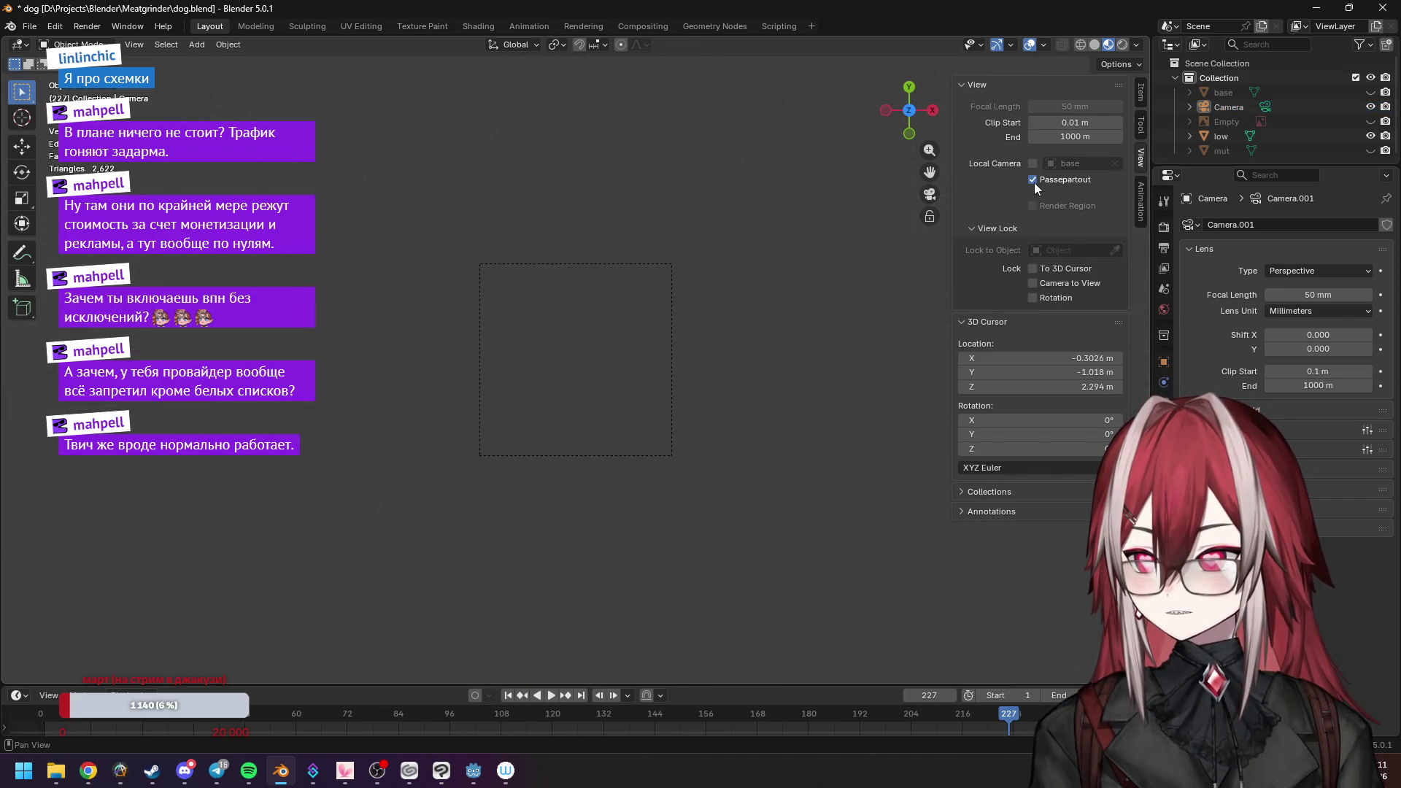
key("KP_0")
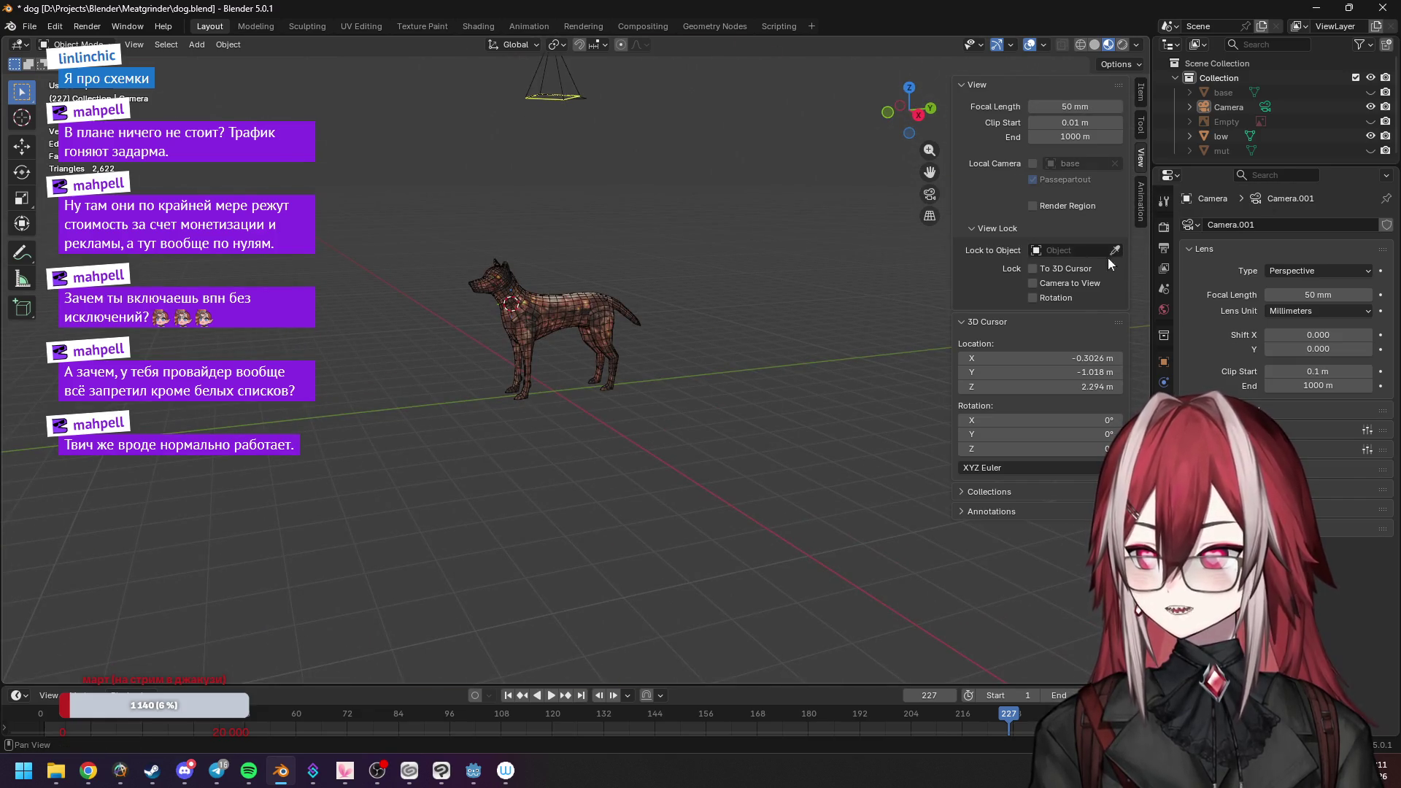
Enable Local Camera set to the object Camera, view the dog through it, and hide the sidebar.
key("alt+Tab")
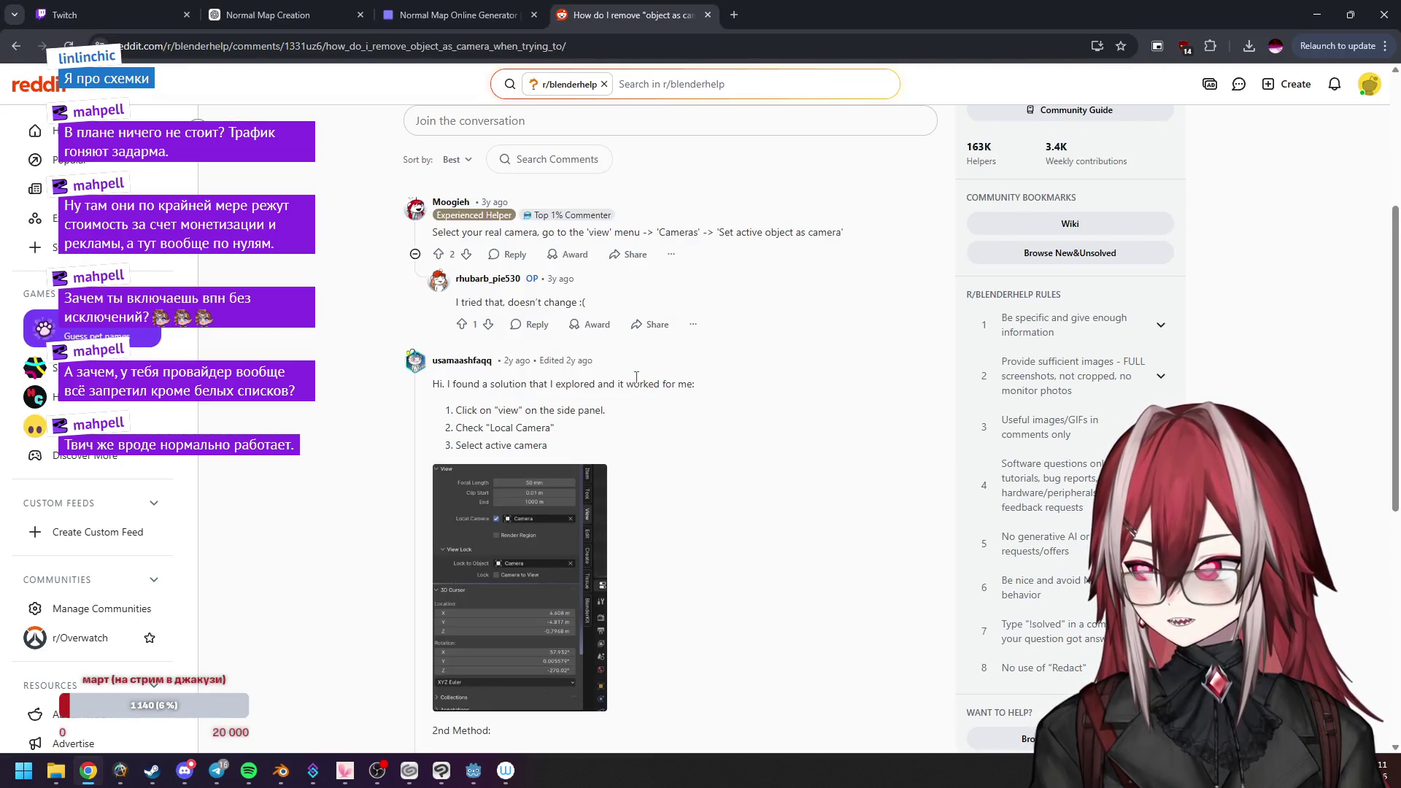
scroll(635, 377, "down", 2)
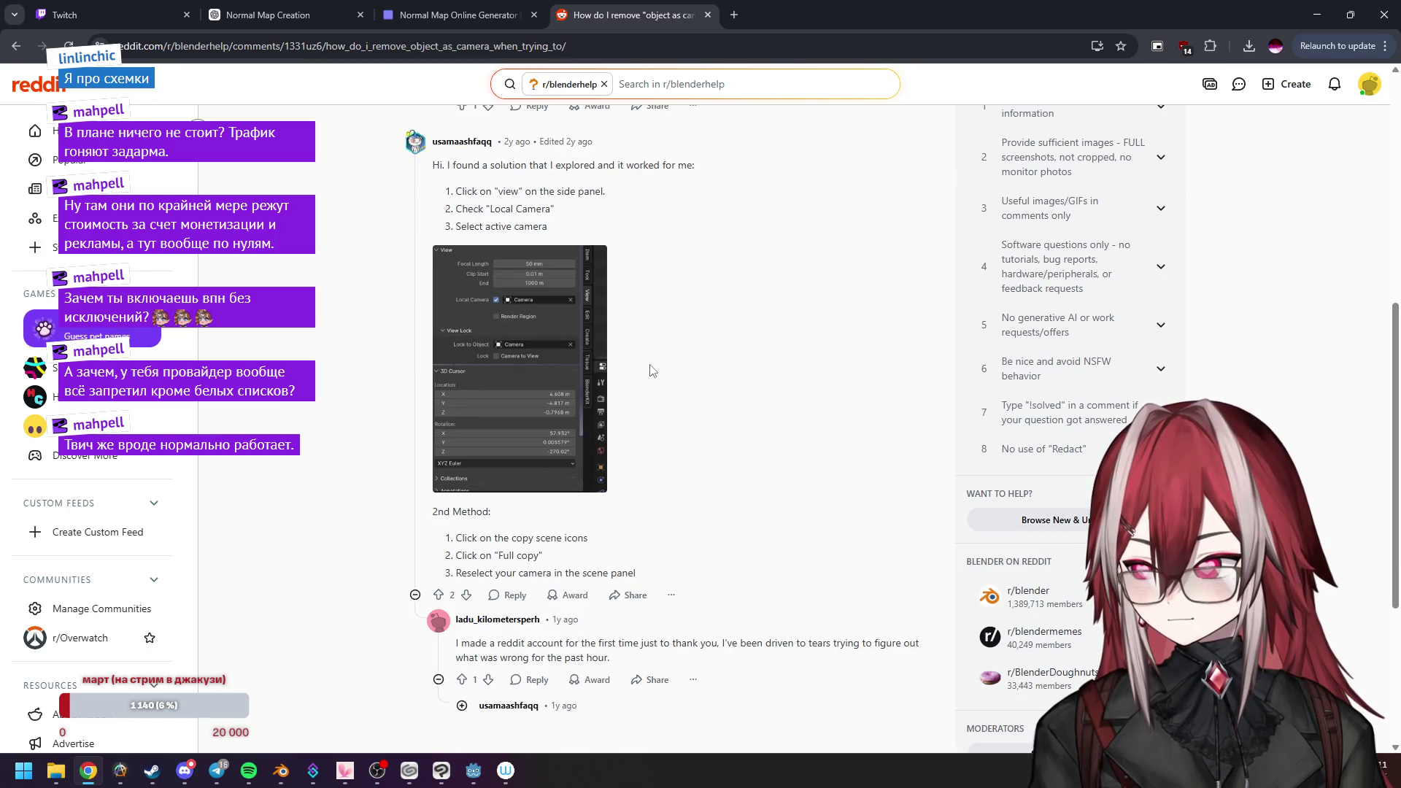
scroll(649, 370, "up", 3)
key("alt+Tab")
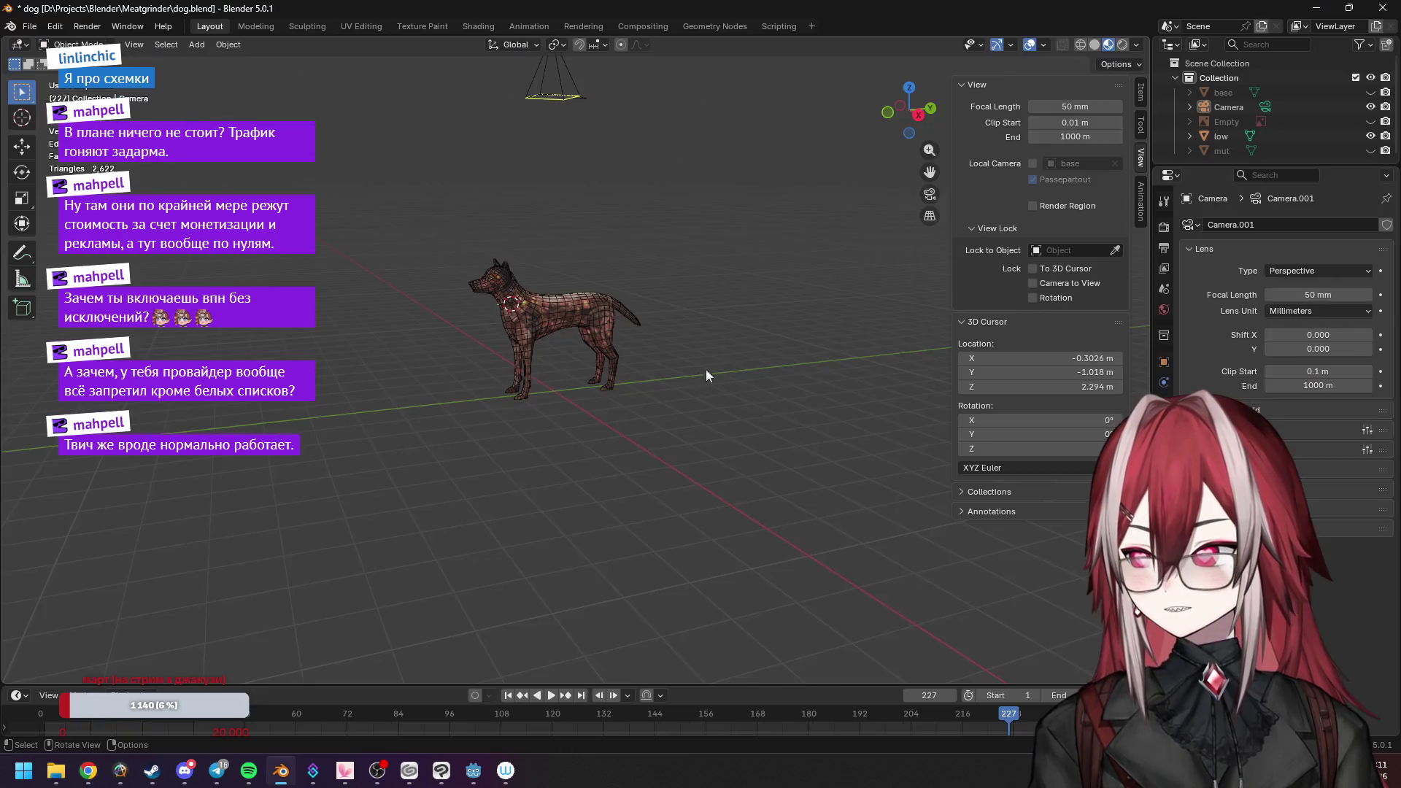
left_click(1072, 164)
left_click(1083, 203)
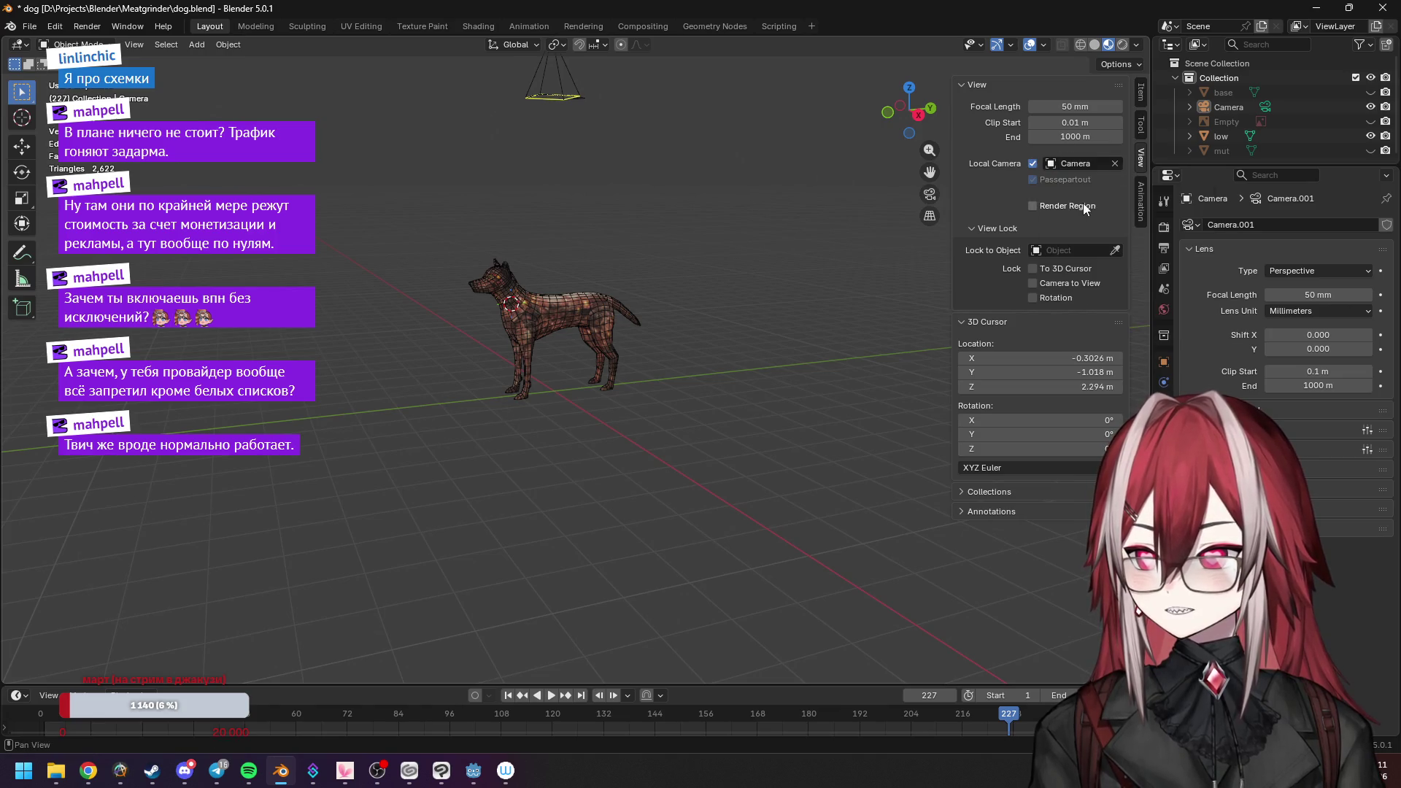
key("KP_0")
scroll(734, 296, "up", 2)
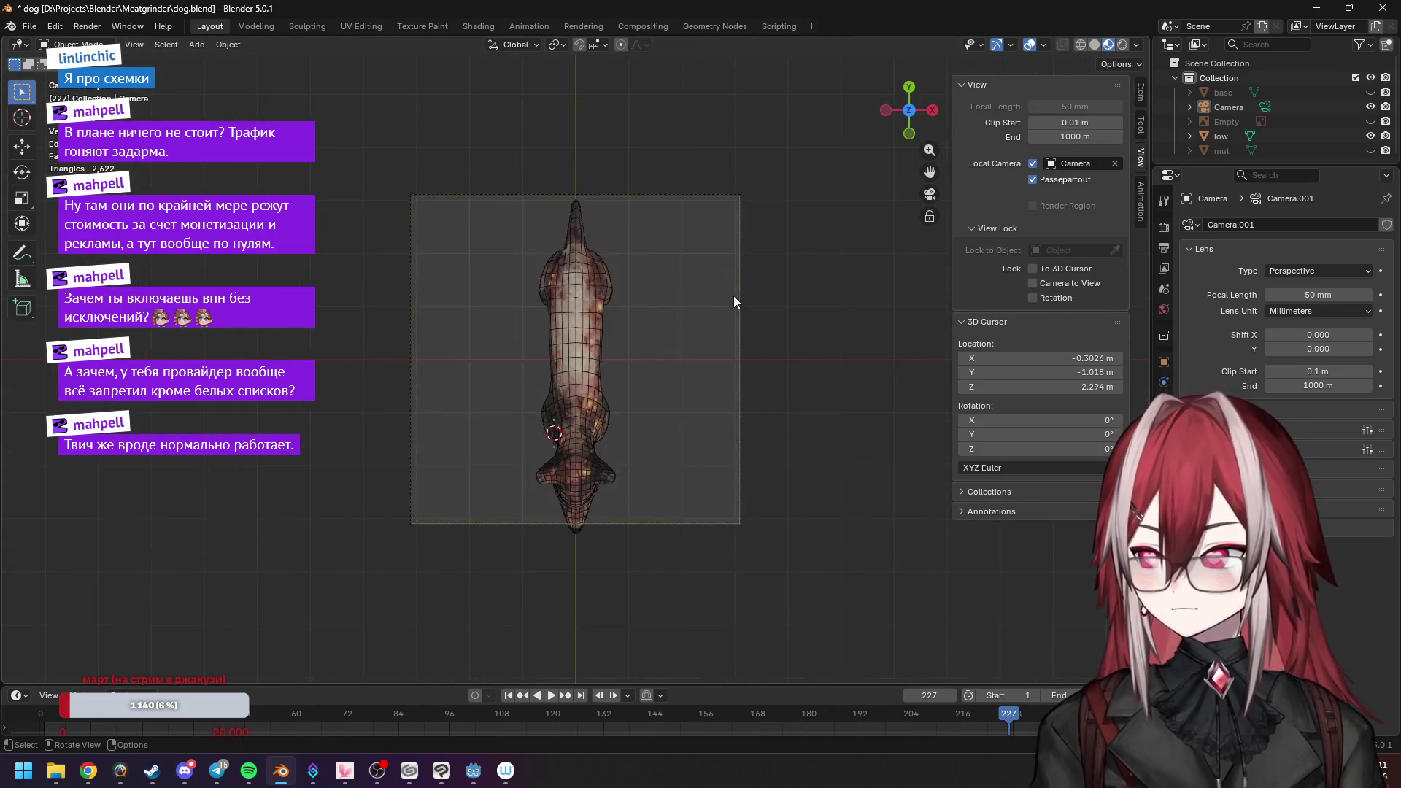
scroll(734, 295, "up", 3)
scroll(732, 297, "down", 1)
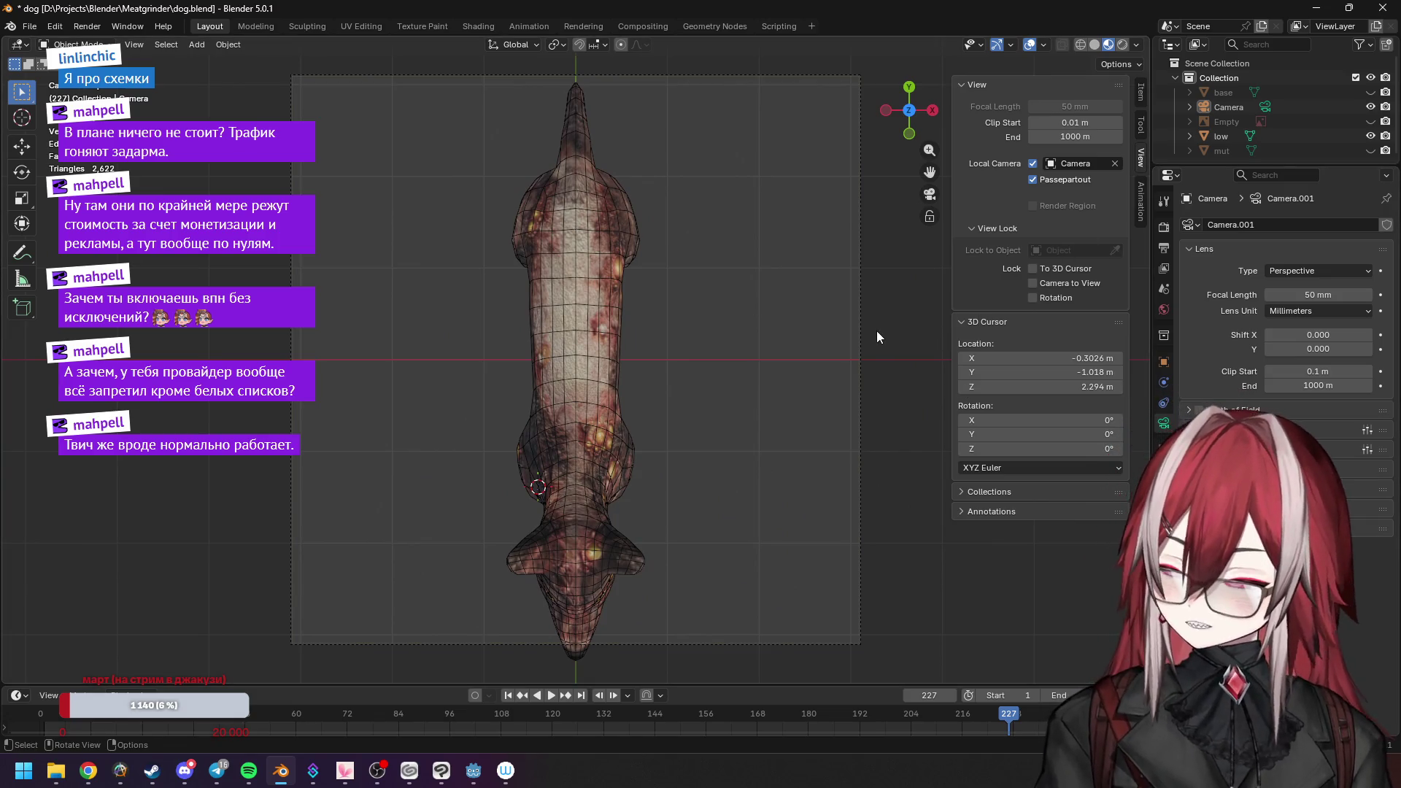
key("n")
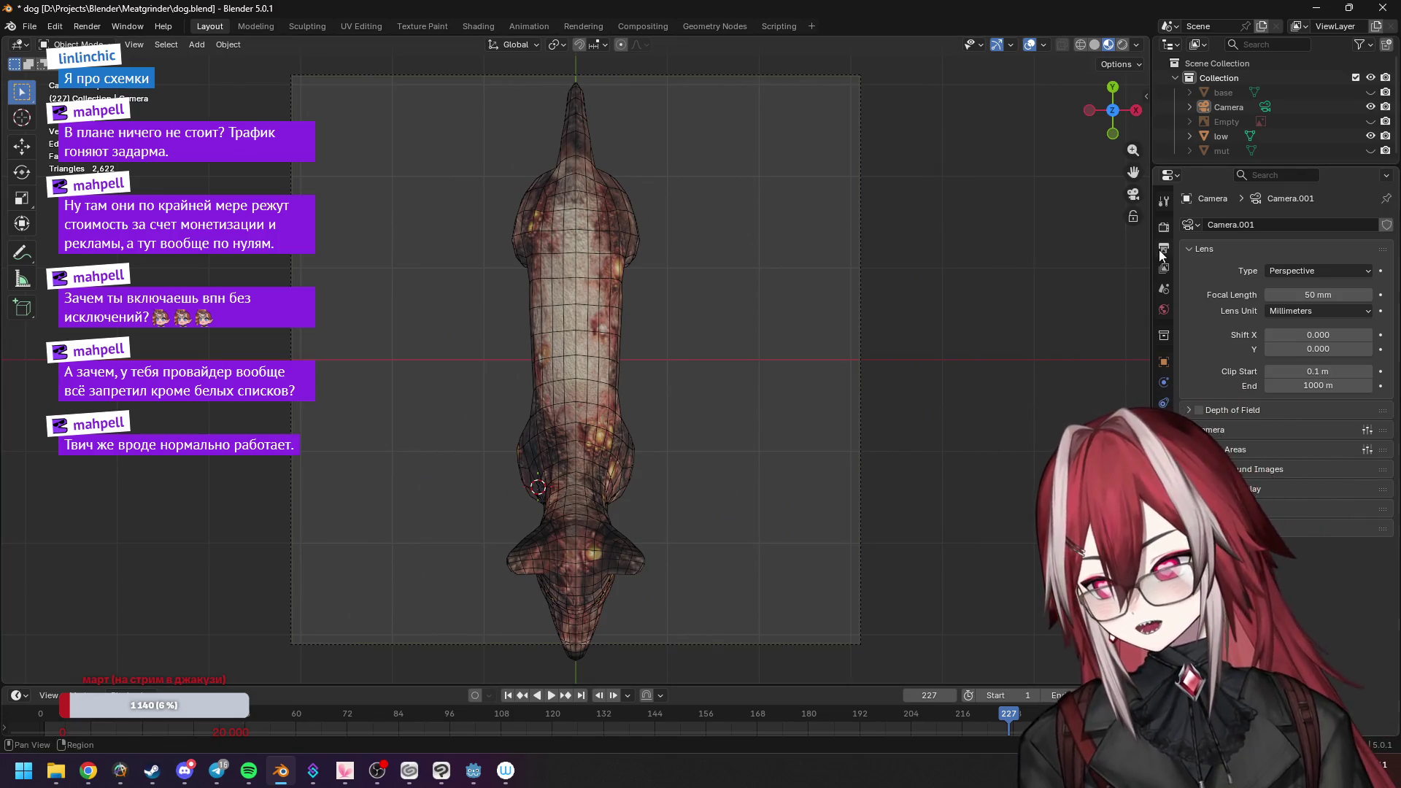
Set the camera's Location Z to 10 m in its Transform panel.
left_click(1163, 251)
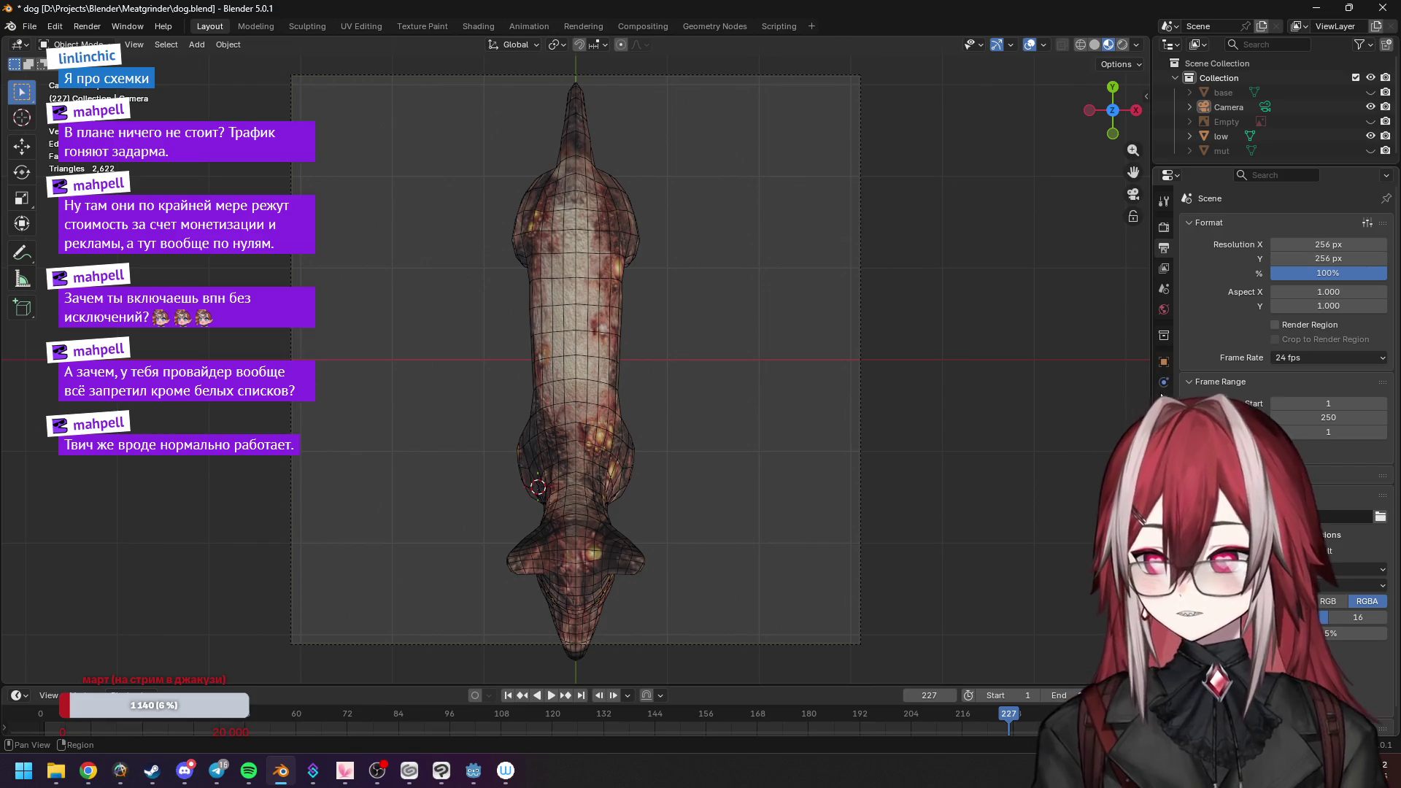
left_click(1162, 361)
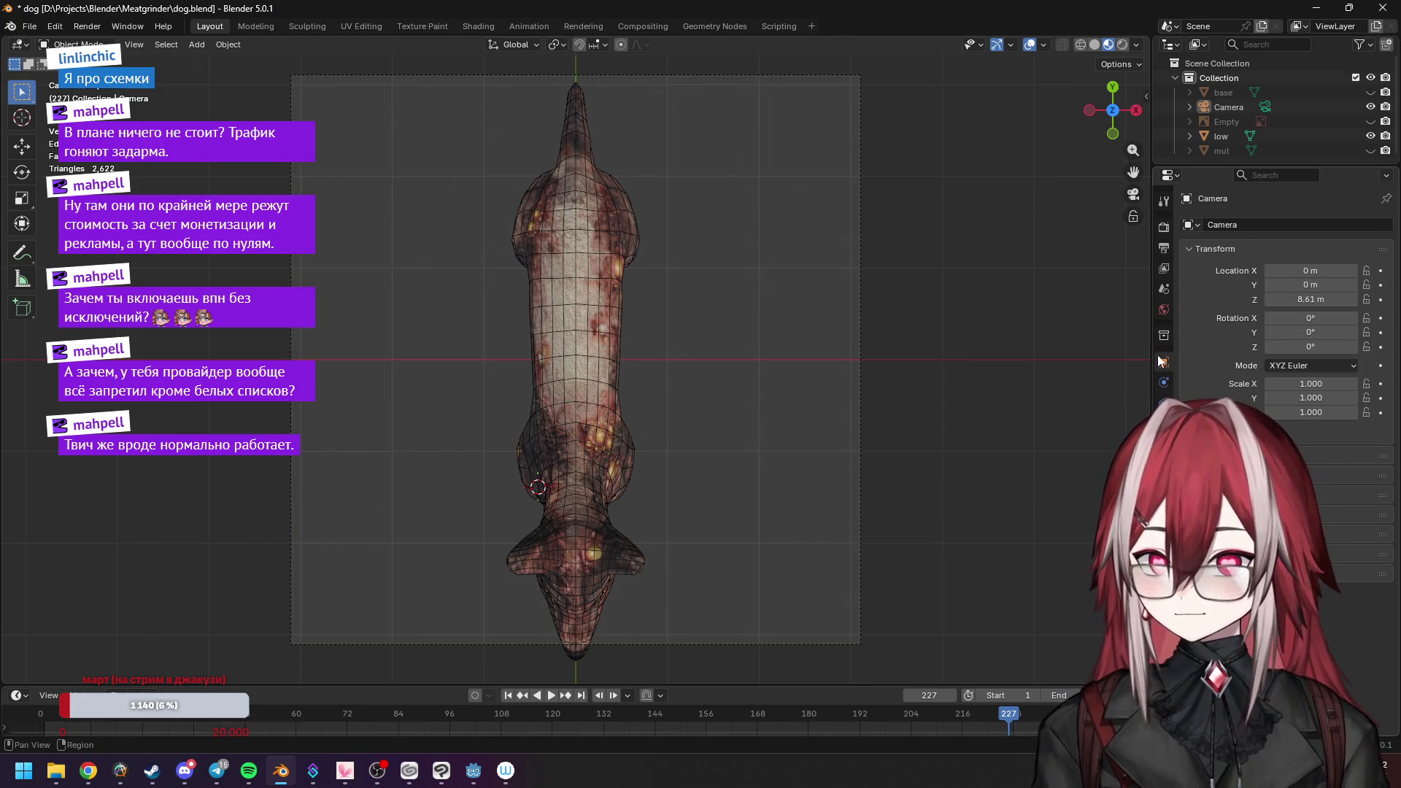
double_click(1310, 299)
type("10")
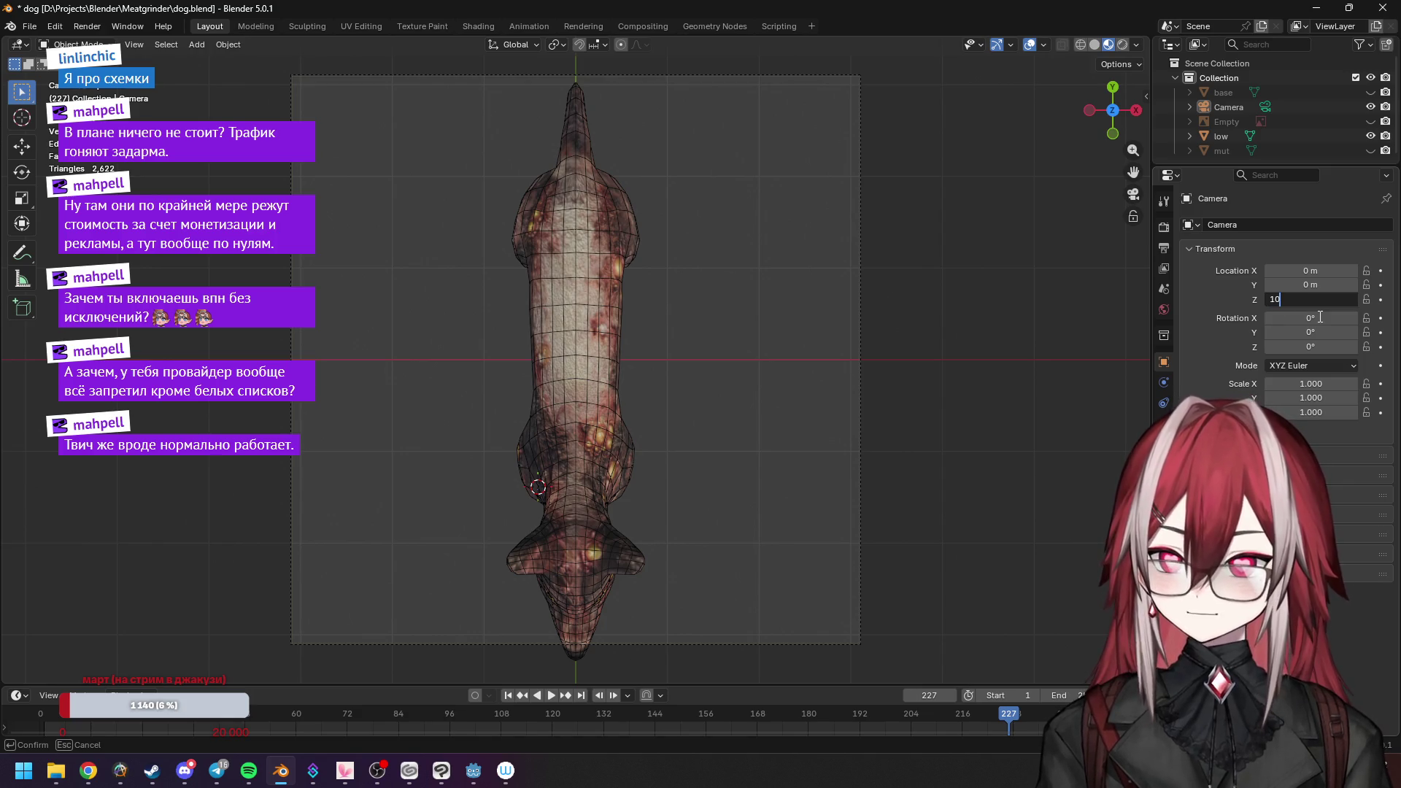
key("Return")
Make the camera Orthographic with an Orthographic Scale of 6.
left_click(1163, 403)
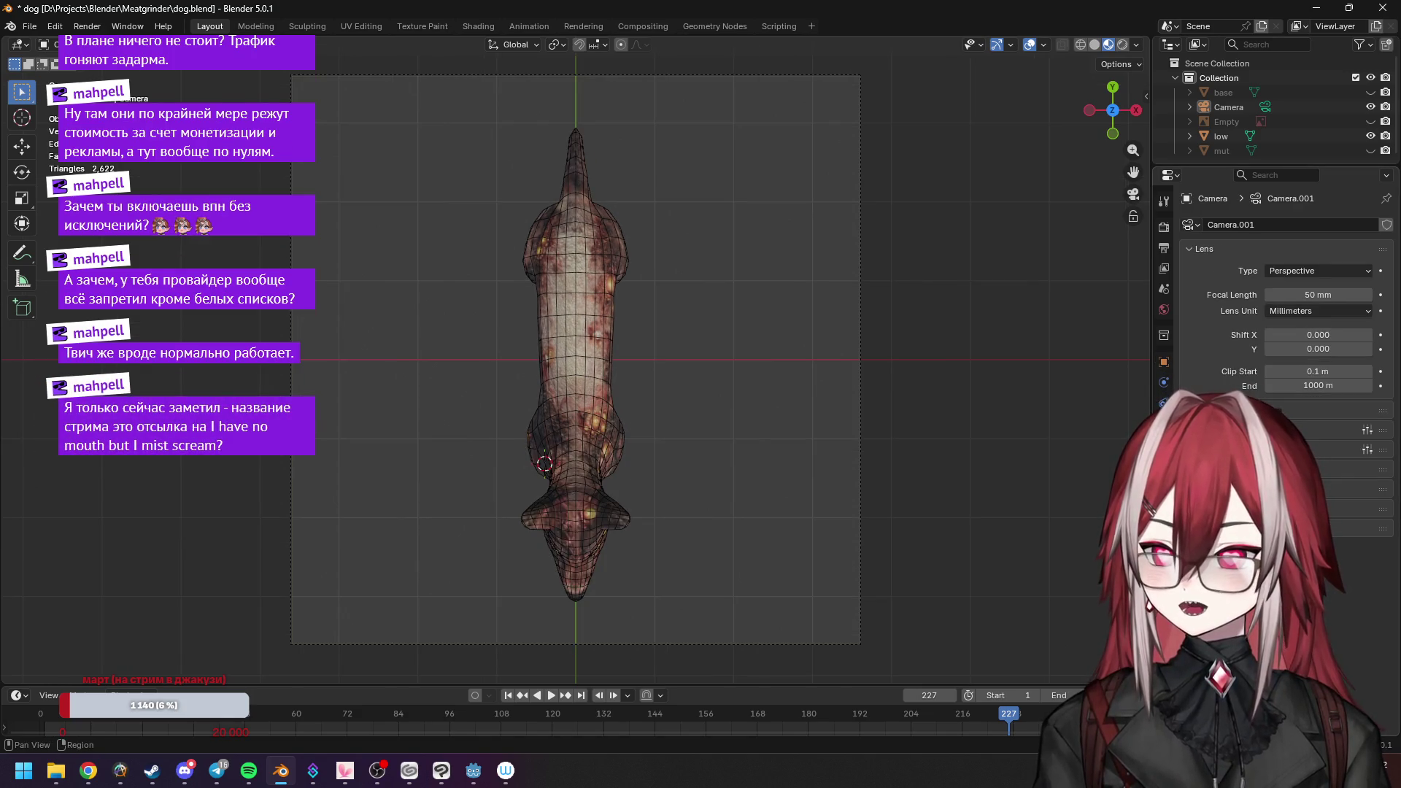
left_click(1308, 271)
left_click(1304, 303)
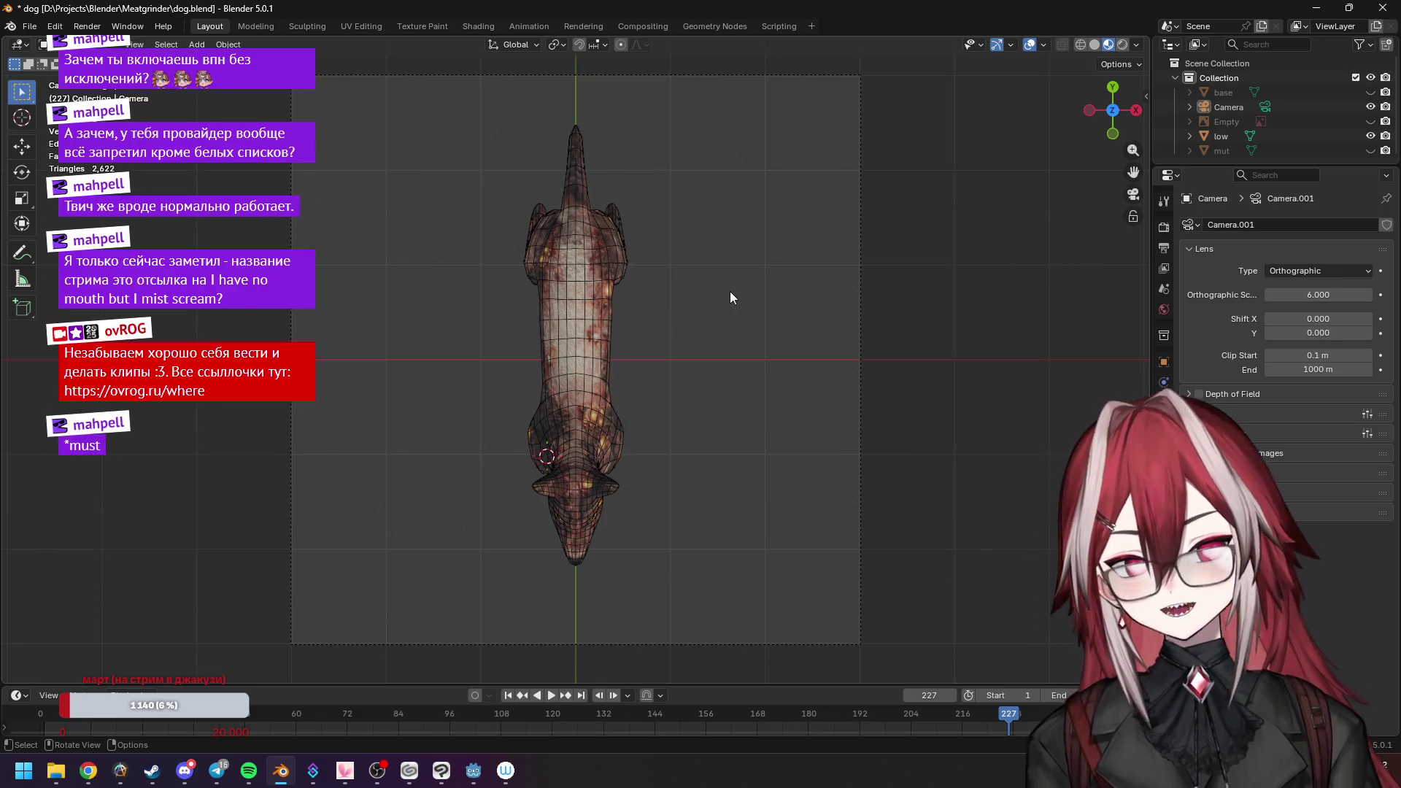
mouse_move(1305, 300)
left_mouse_down()
mouse_move(1346, 300)
mouse_move(1321, 295)
left_mouse_up()
left_click(1321, 295)
type("3")
key("BackSpace")
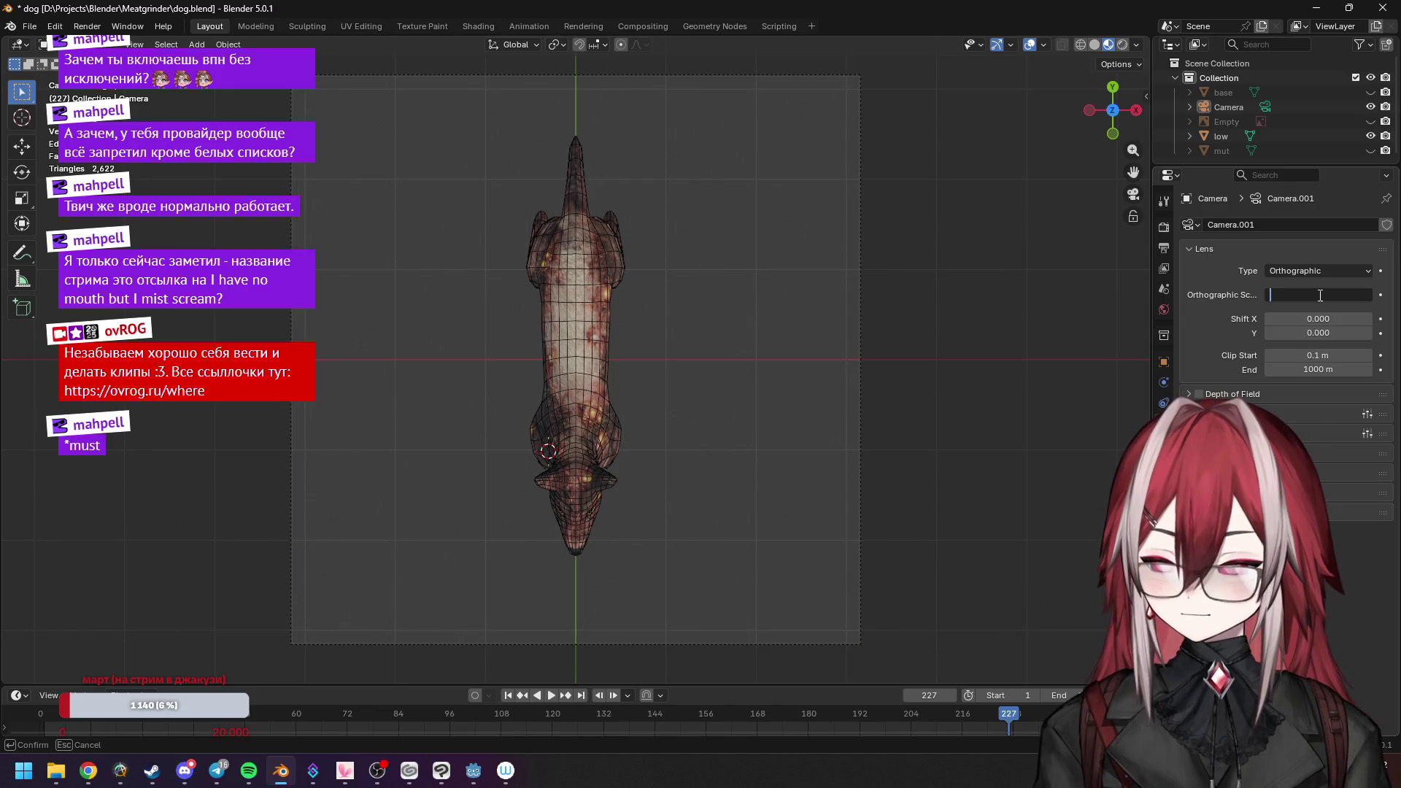
type("6.000")
key("Return")
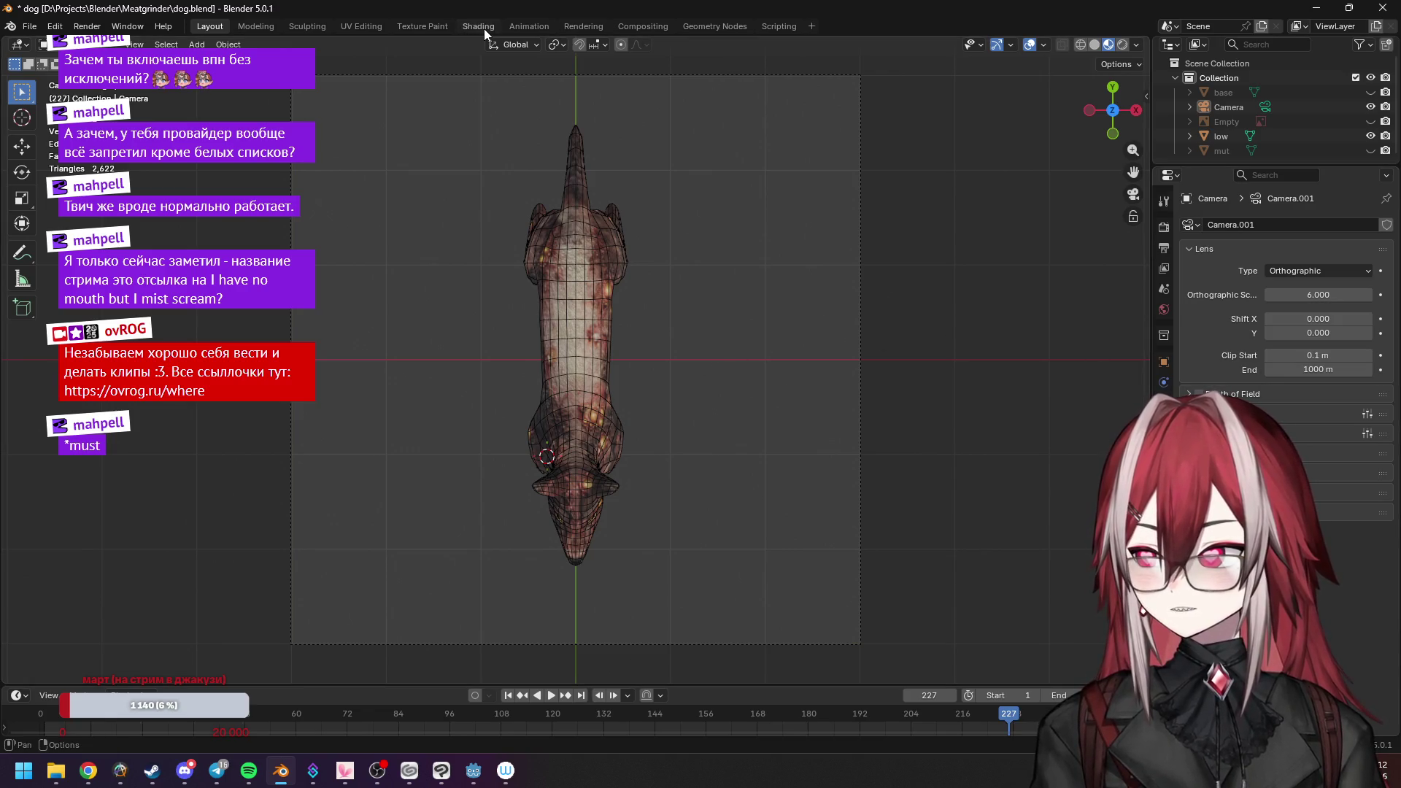
Preview rendered shading and check the camera view in the Shading workspace, then back in Layout.
left_click(1121, 46)
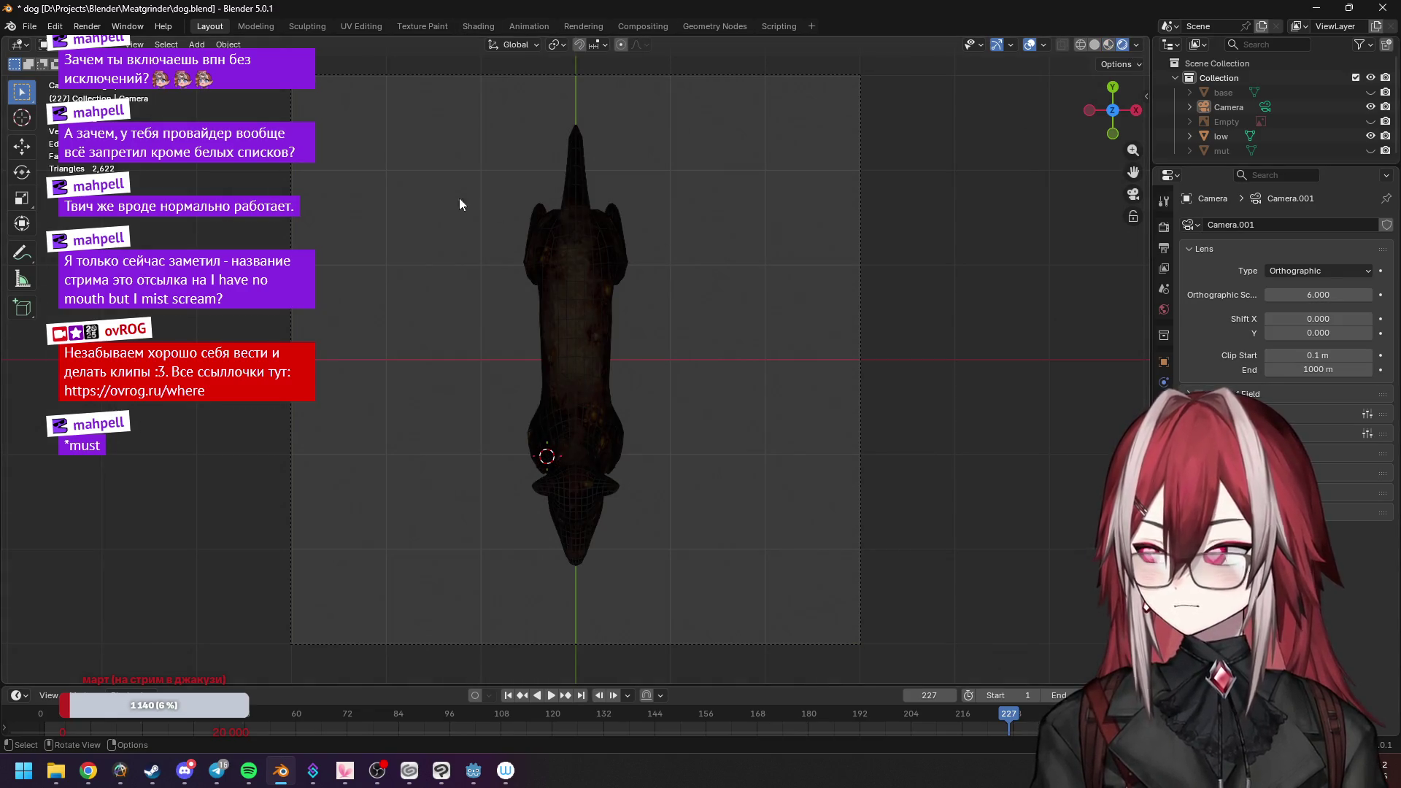
left_click(478, 27)
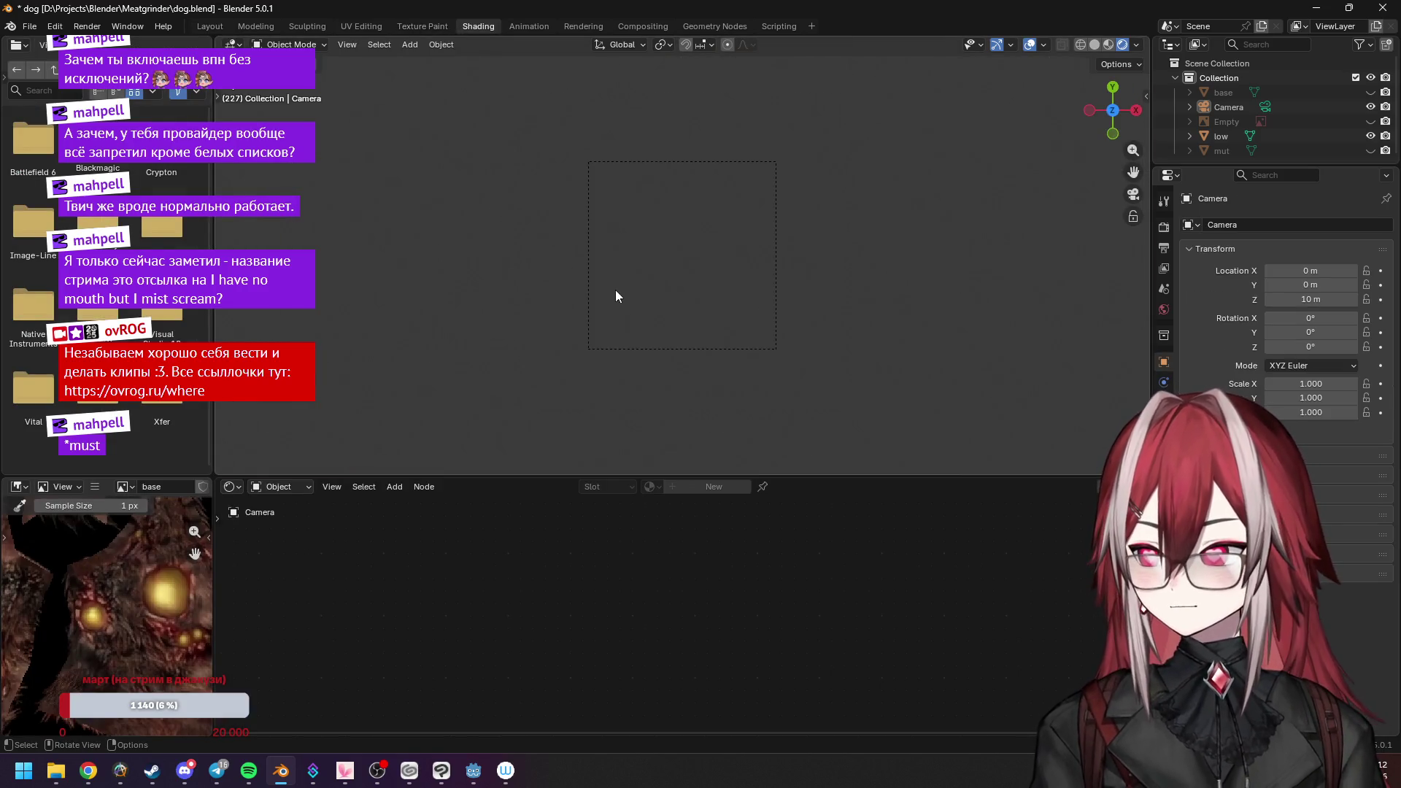
key("KP_0")
key("KP_0")
key("KP_0")
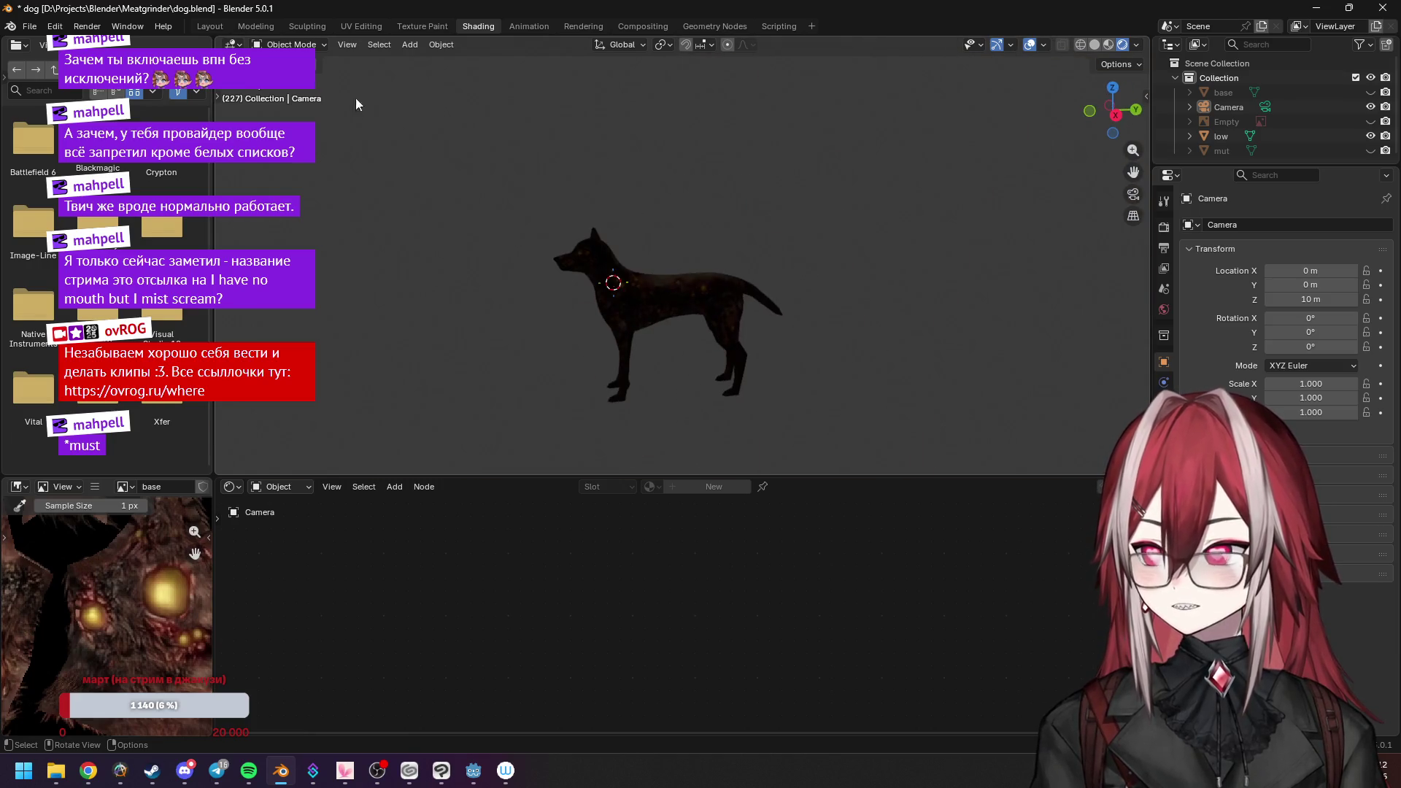
left_click(210, 26)
mouse_move(553, 131)
middle_mouse_down()
mouse_move(808, 244)
mouse_move(1139, 260)
middle_mouse_up()
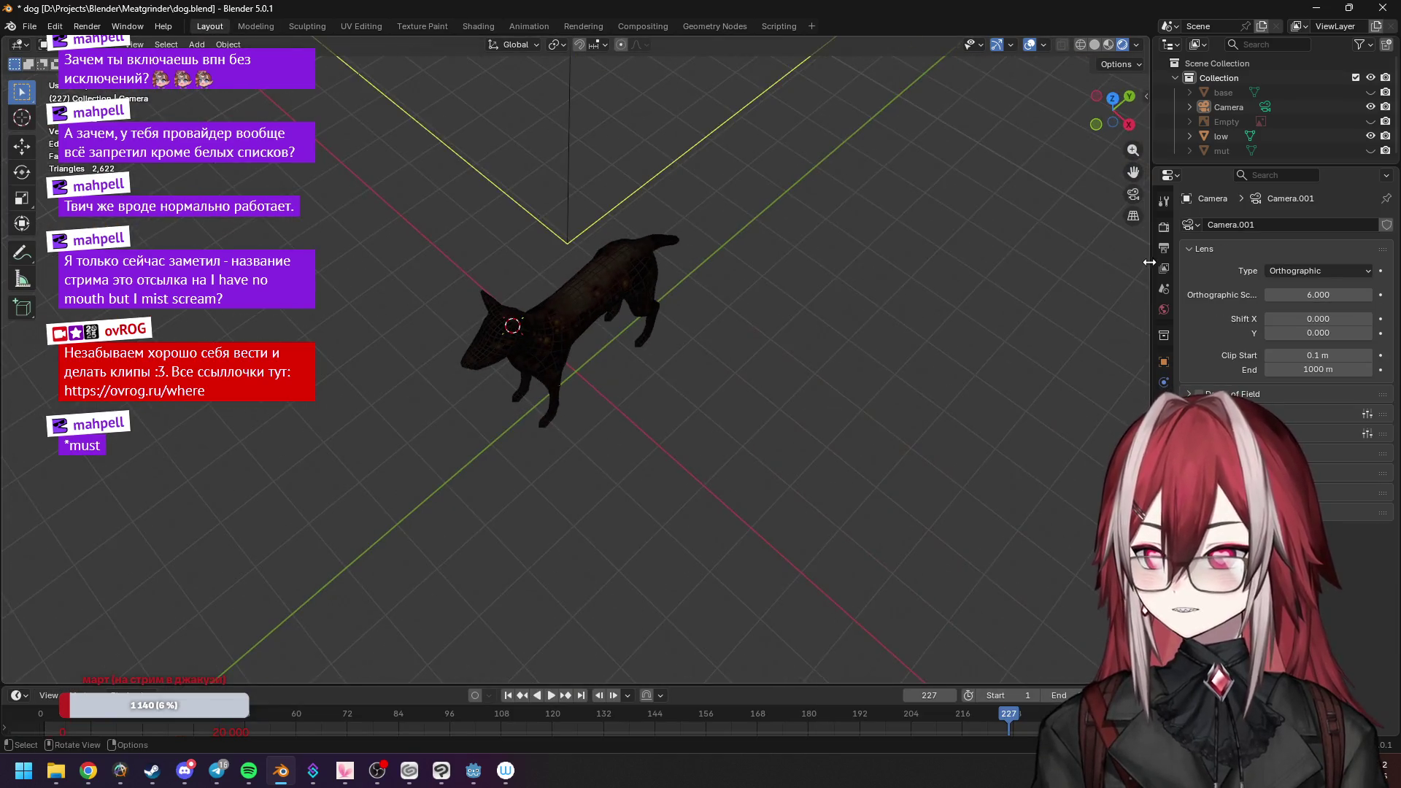
Make Camera the scene's active render camera in Scene properties and check the view through it.
left_click(1165, 246)
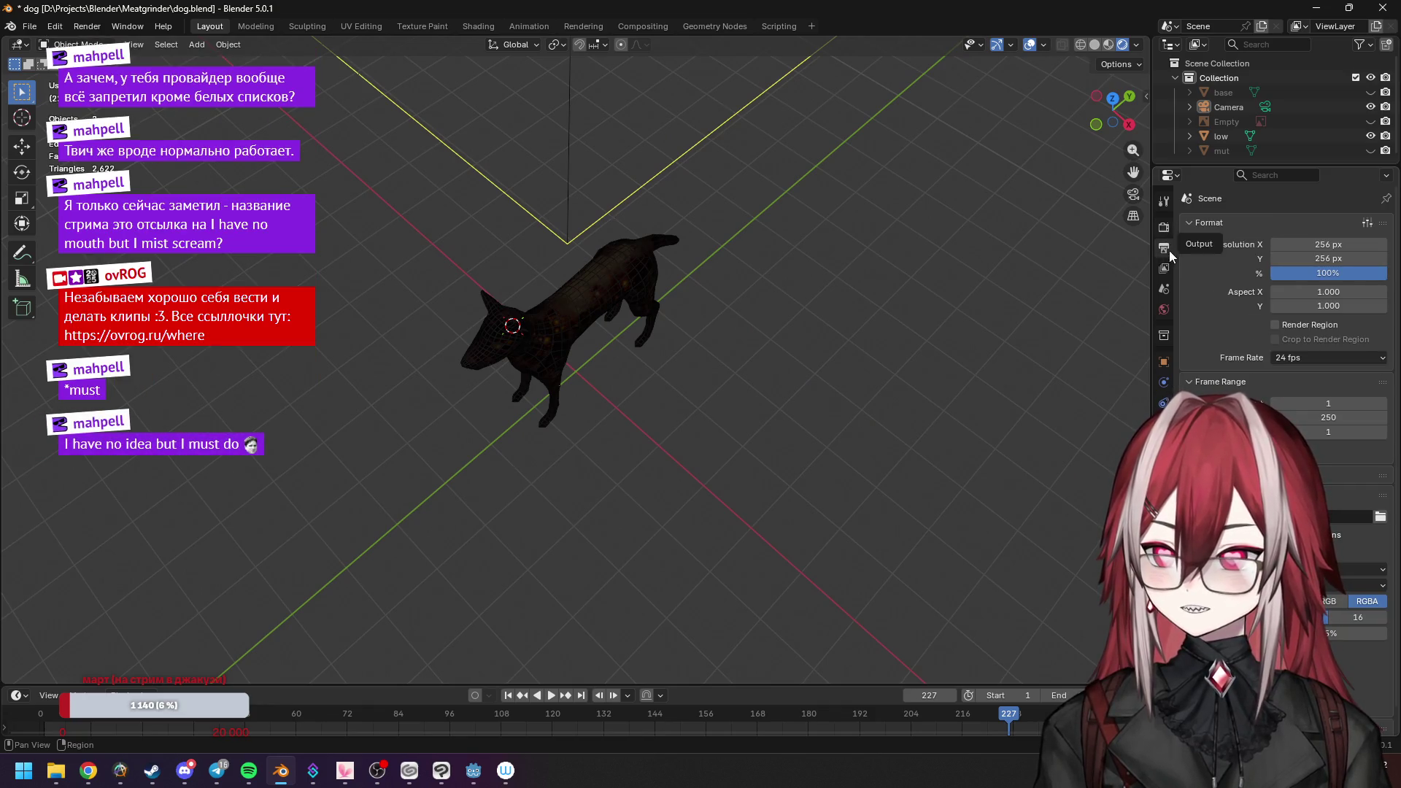
left_click(1164, 288)
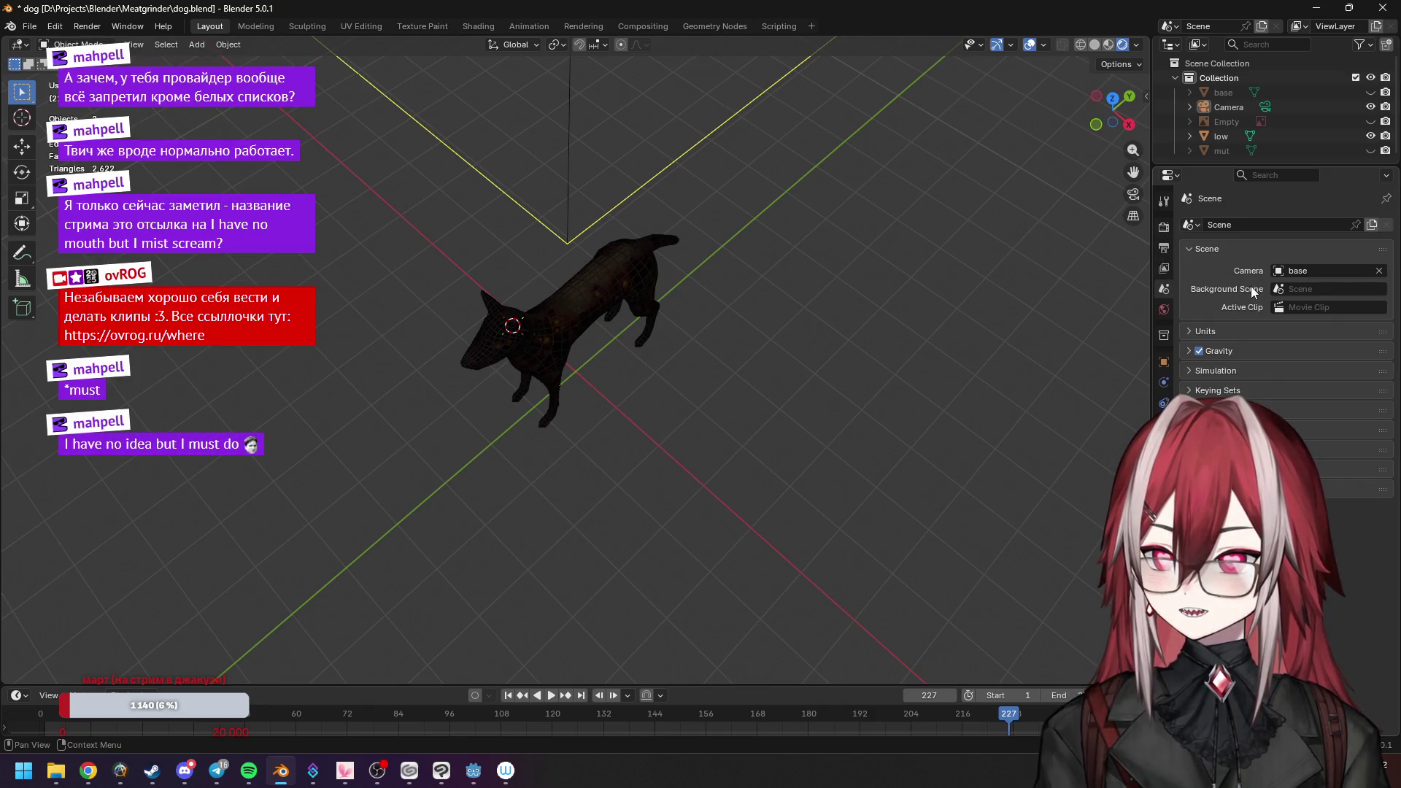
left_click(1277, 273)
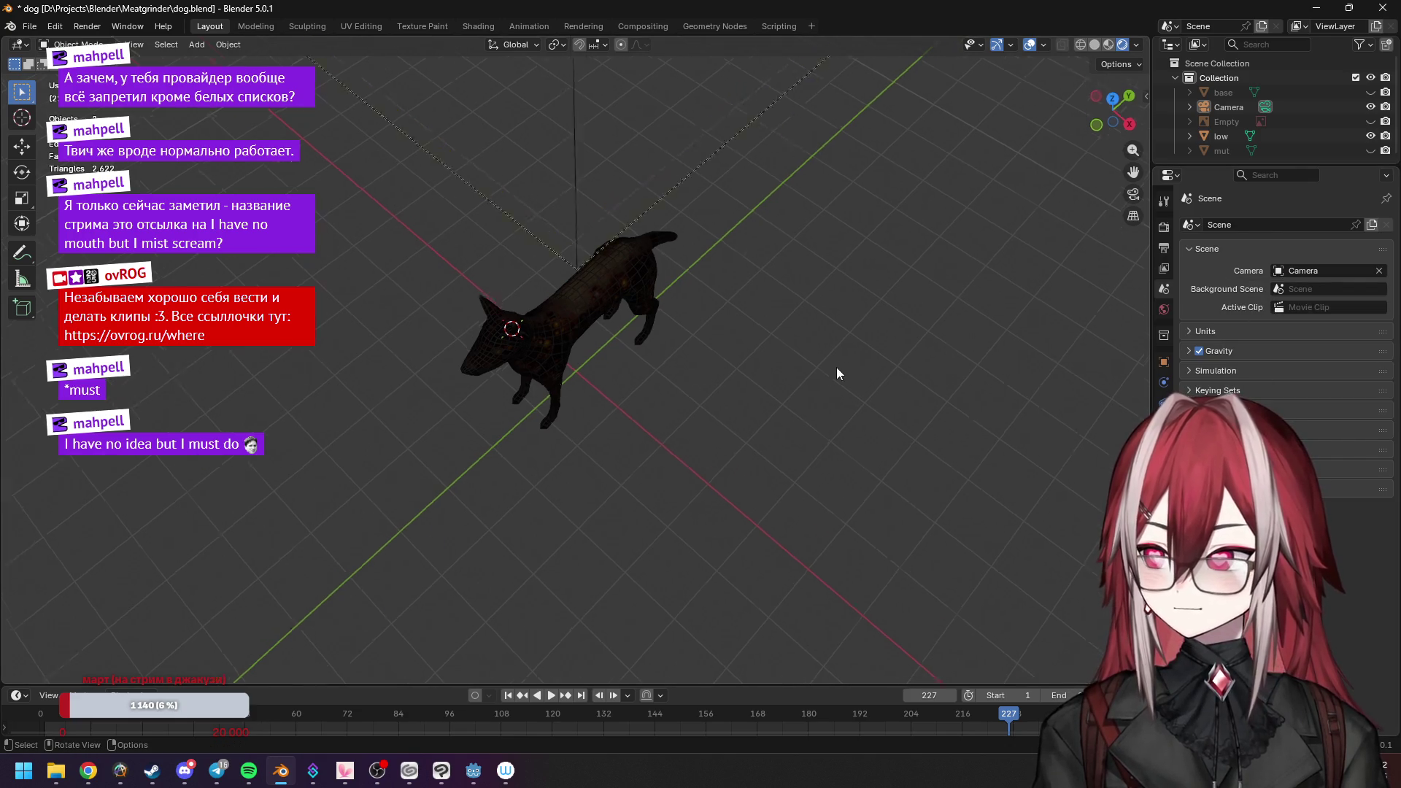
key("KP_0")
In the Shading workspace, look at the dog from above through the scene camera.
middle_click_drag(639, 109, 482, 155)
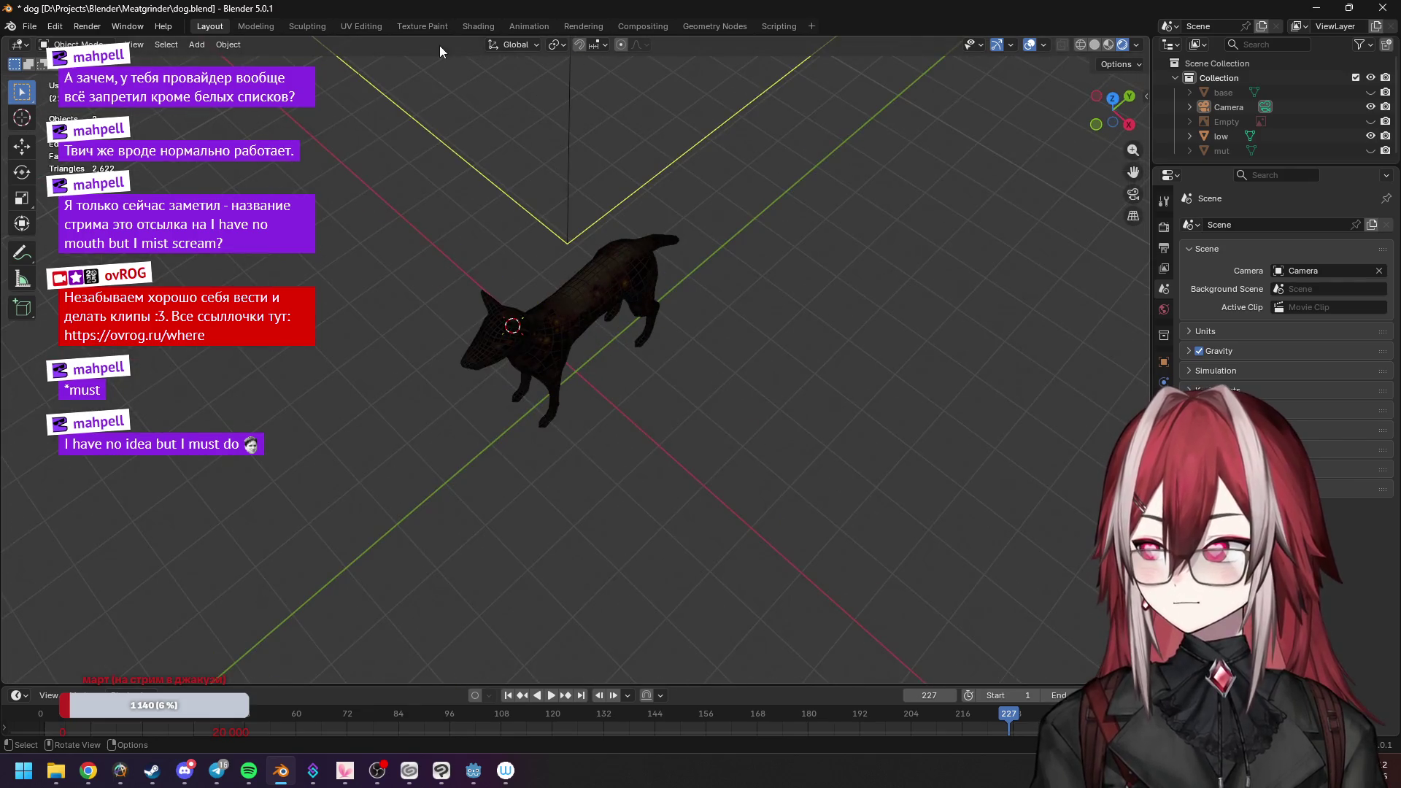
left_click(492, 27)
key("KP_0")
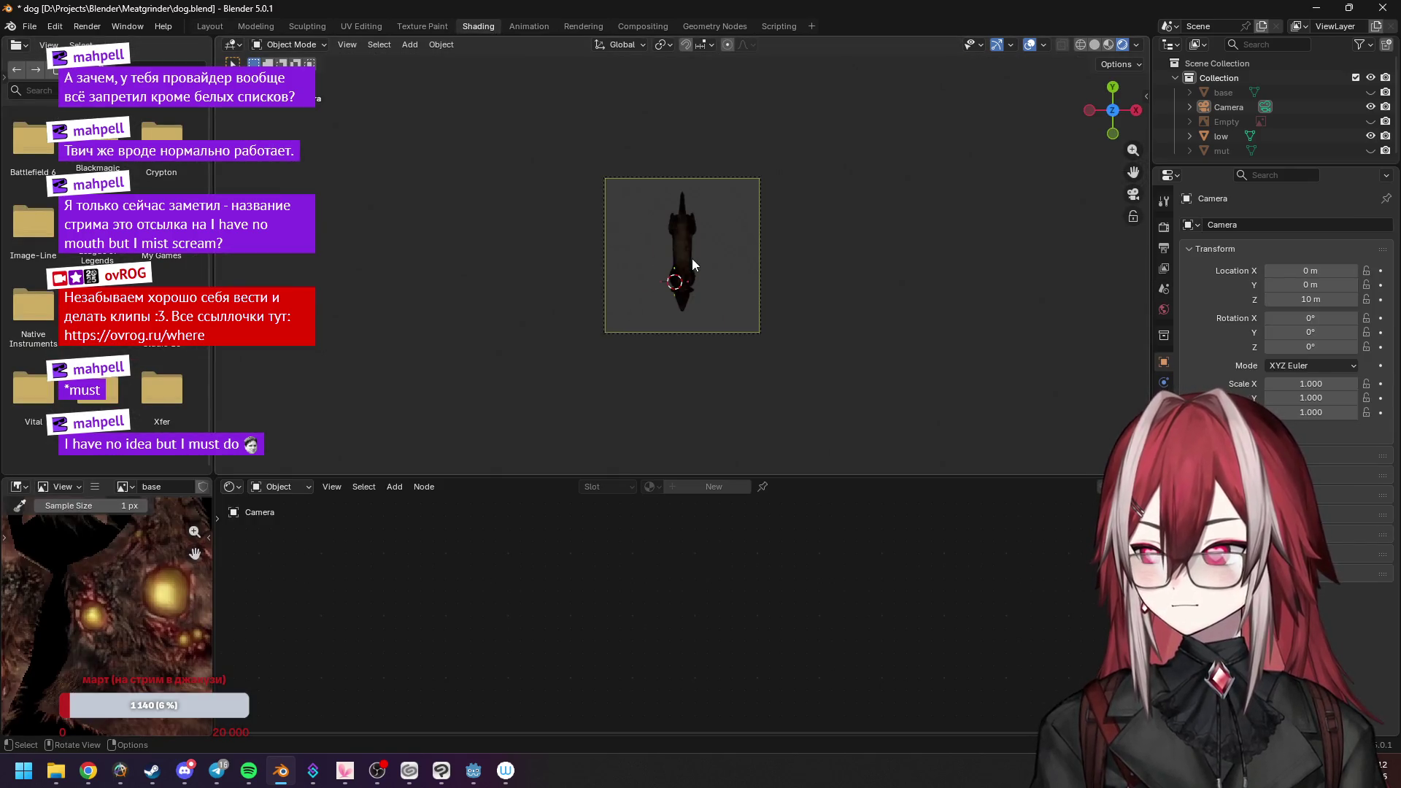
scroll(693, 259, "up", 3)
scroll(780, 256, "up", 2)
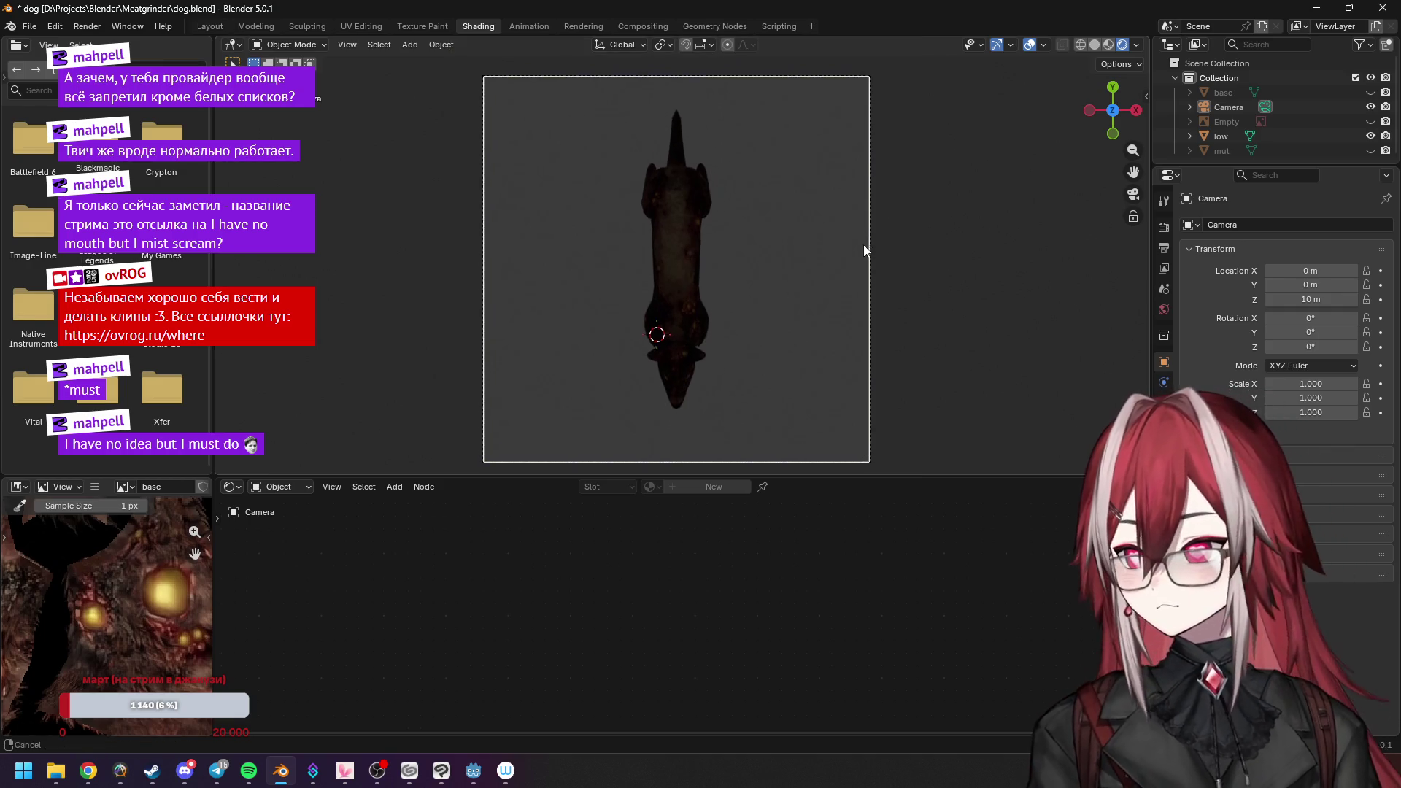
scroll(862, 251, "up", 2)
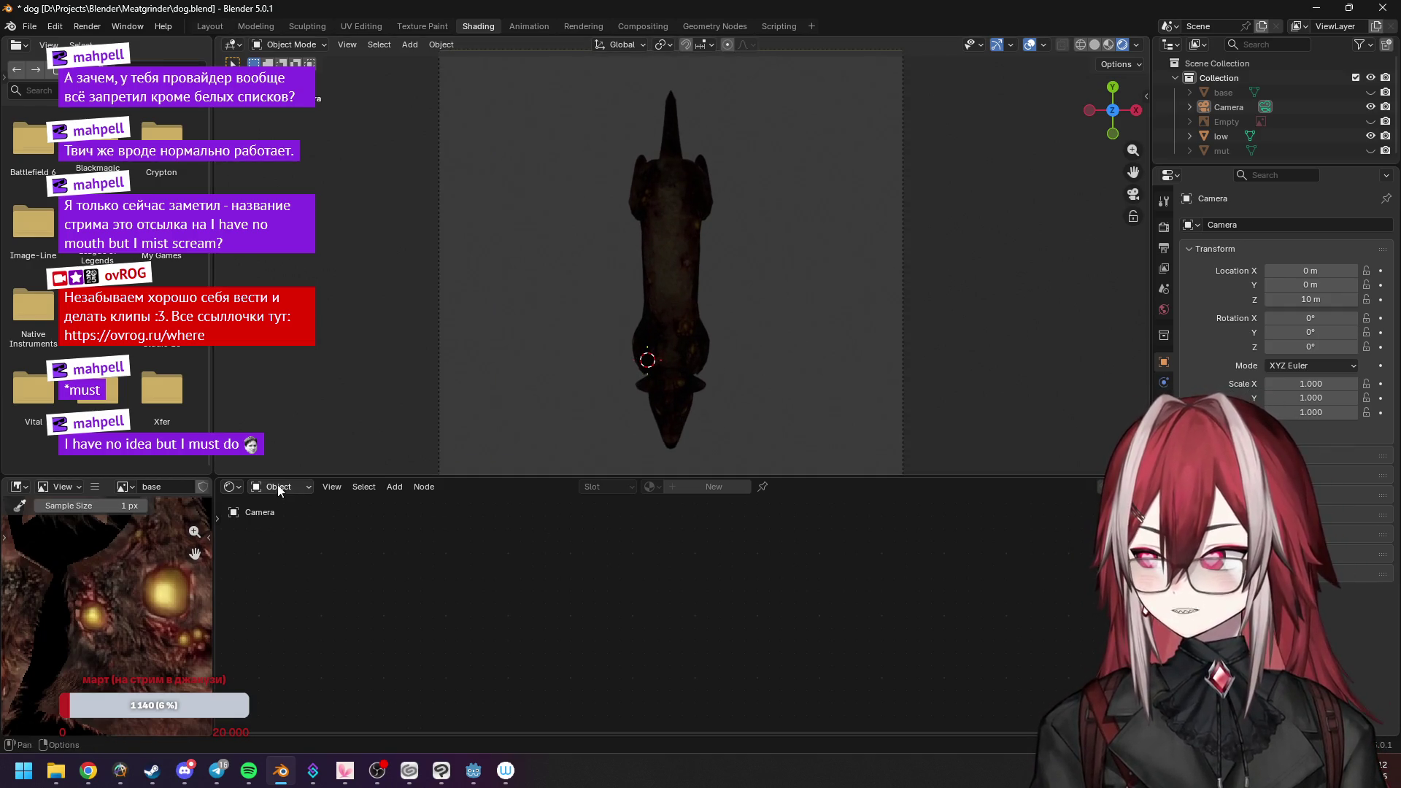
Add a Sky Texture node to the World shader and connect its Color into the Background colour.
left_click(273, 486)
left_click(283, 524)
key("Home")
key("shift+a")
left_click(479, 573)
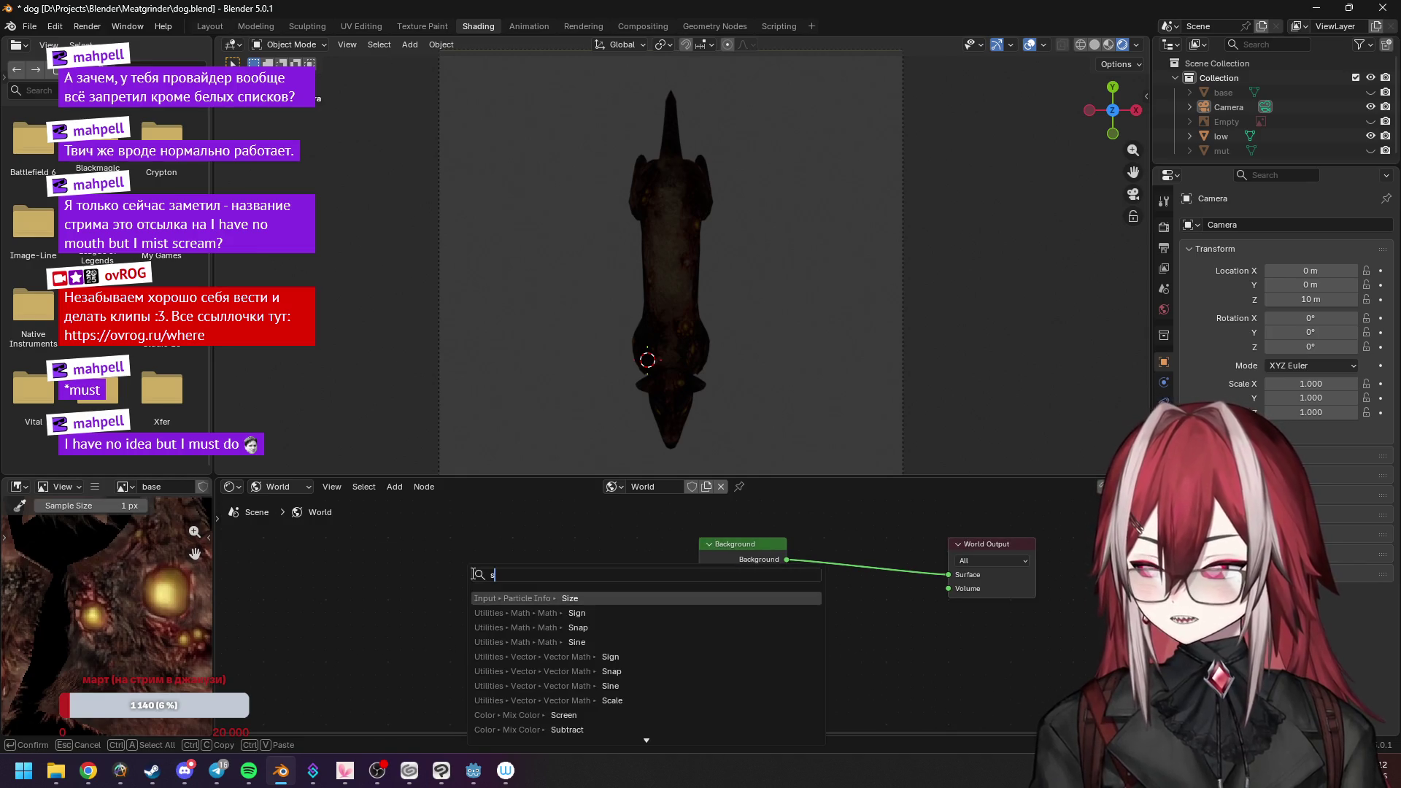
type("sky")
left_click(535, 597)
left_click(459, 559)
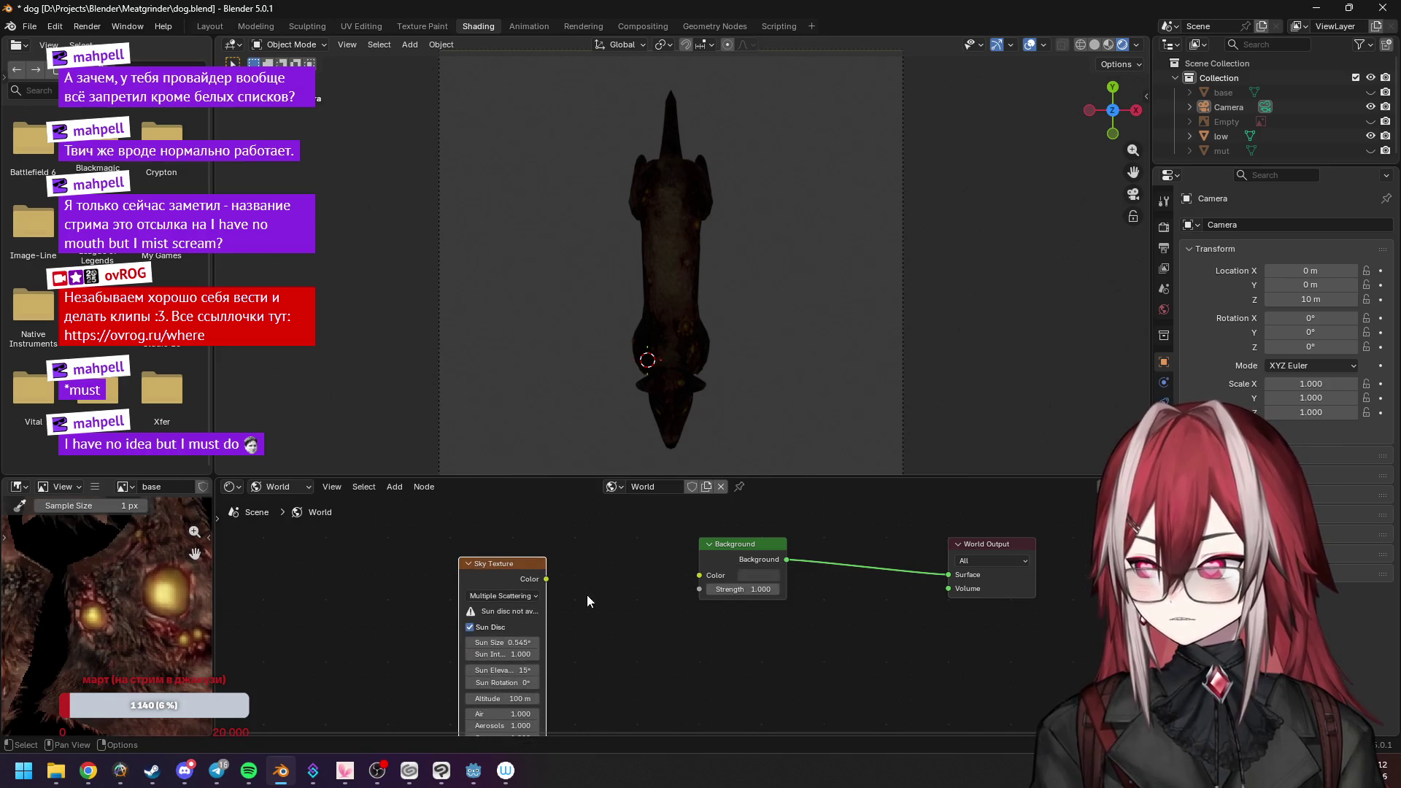
left_click_drag(688, 580, 698, 575)
left_click_drag(520, 560, 507, 538)
scroll(553, 619, "up", 2)
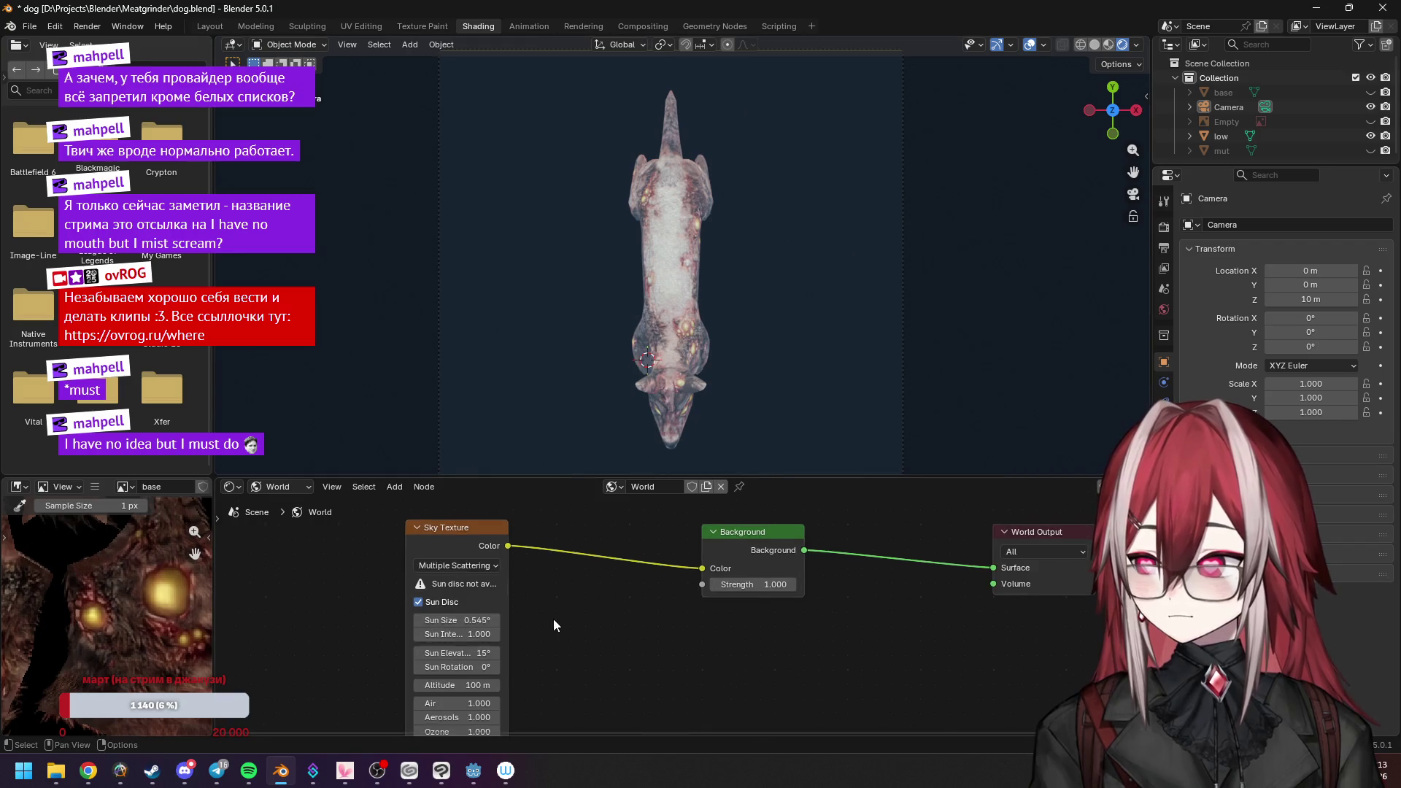
scroll(664, 364, "up", 2)
scroll(664, 365, "down", 1)
scroll(754, 348, "down", 1)
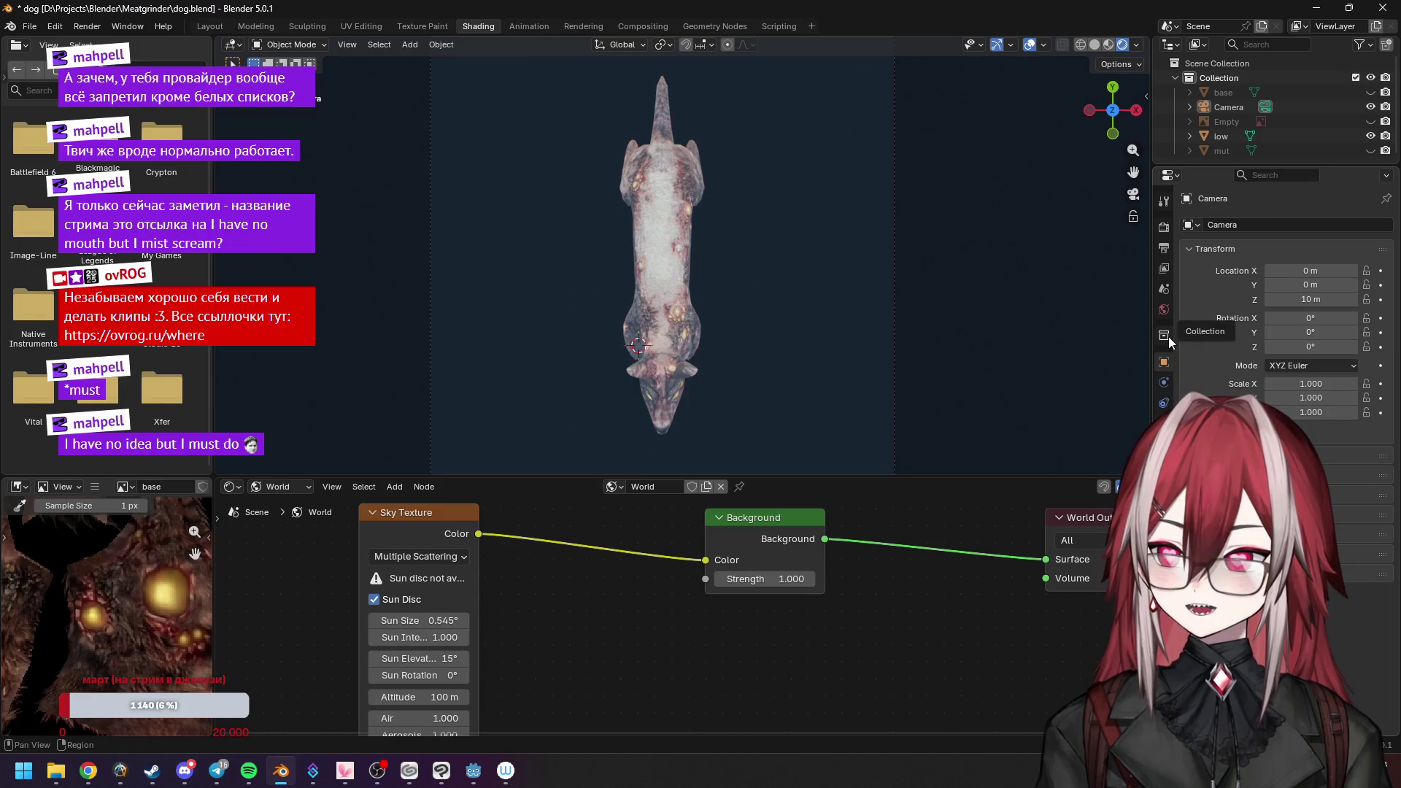
In Render colour management, try a brighter and then a darker, higher-contrast View Transform.
left_click(1168, 269)
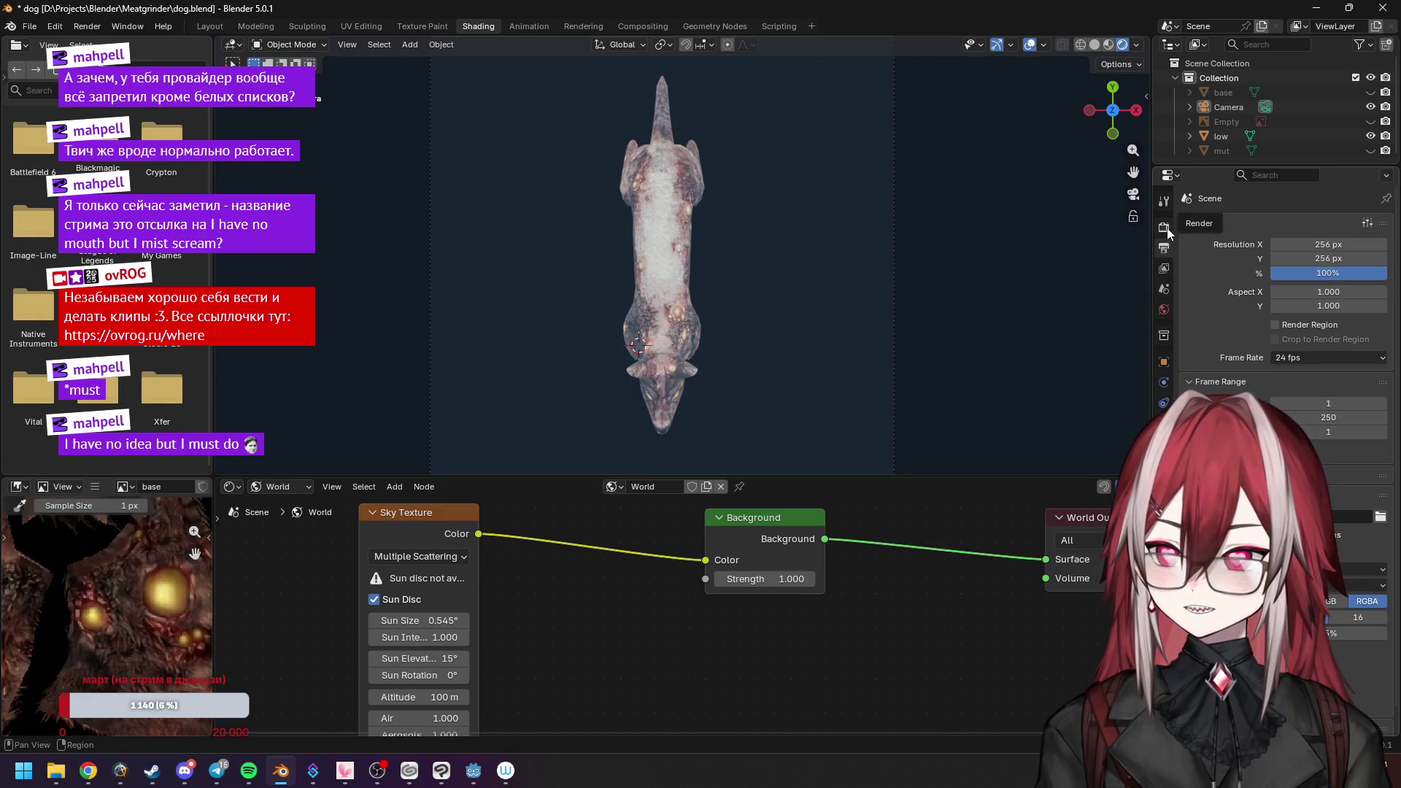
left_click(1195, 222)
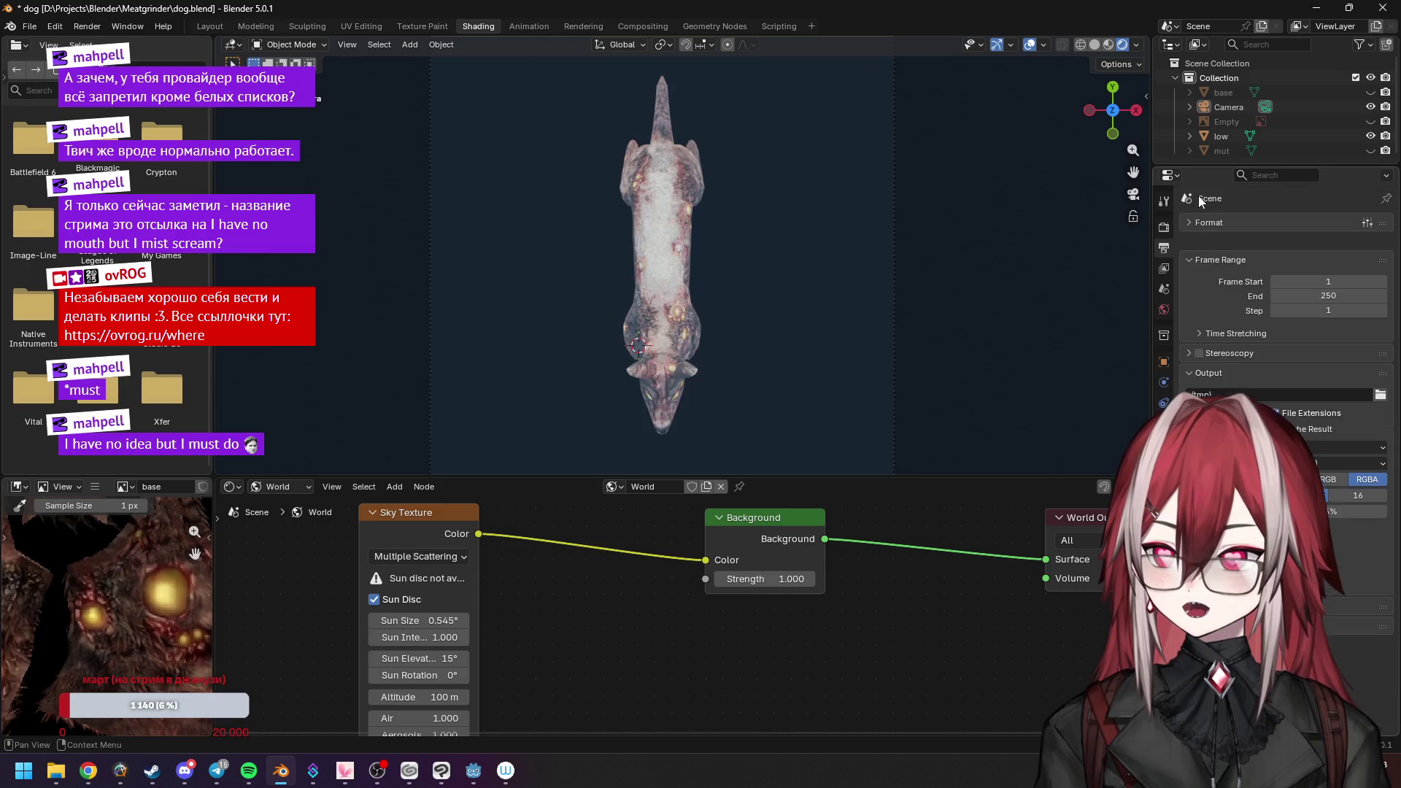
left_click(1205, 608)
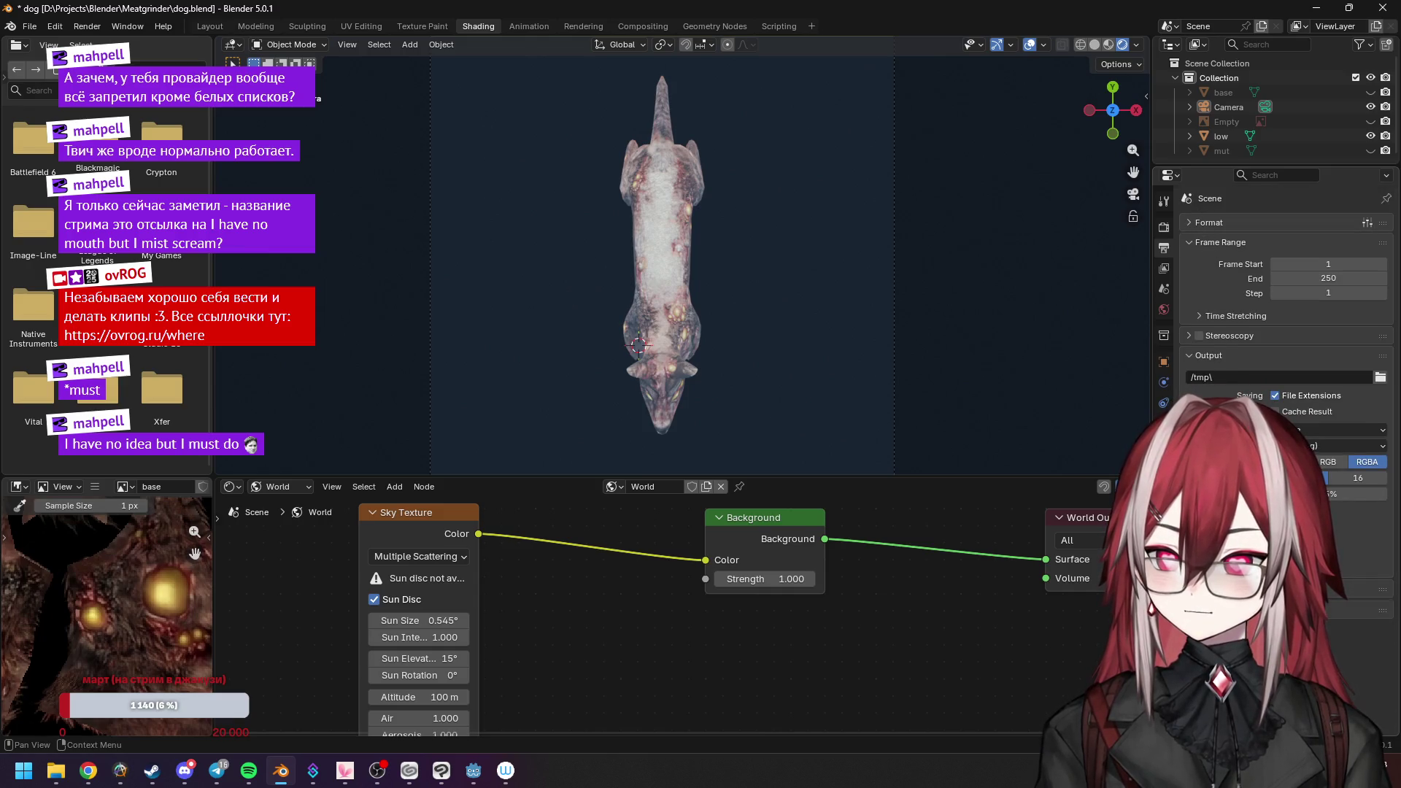
left_click(1164, 228)
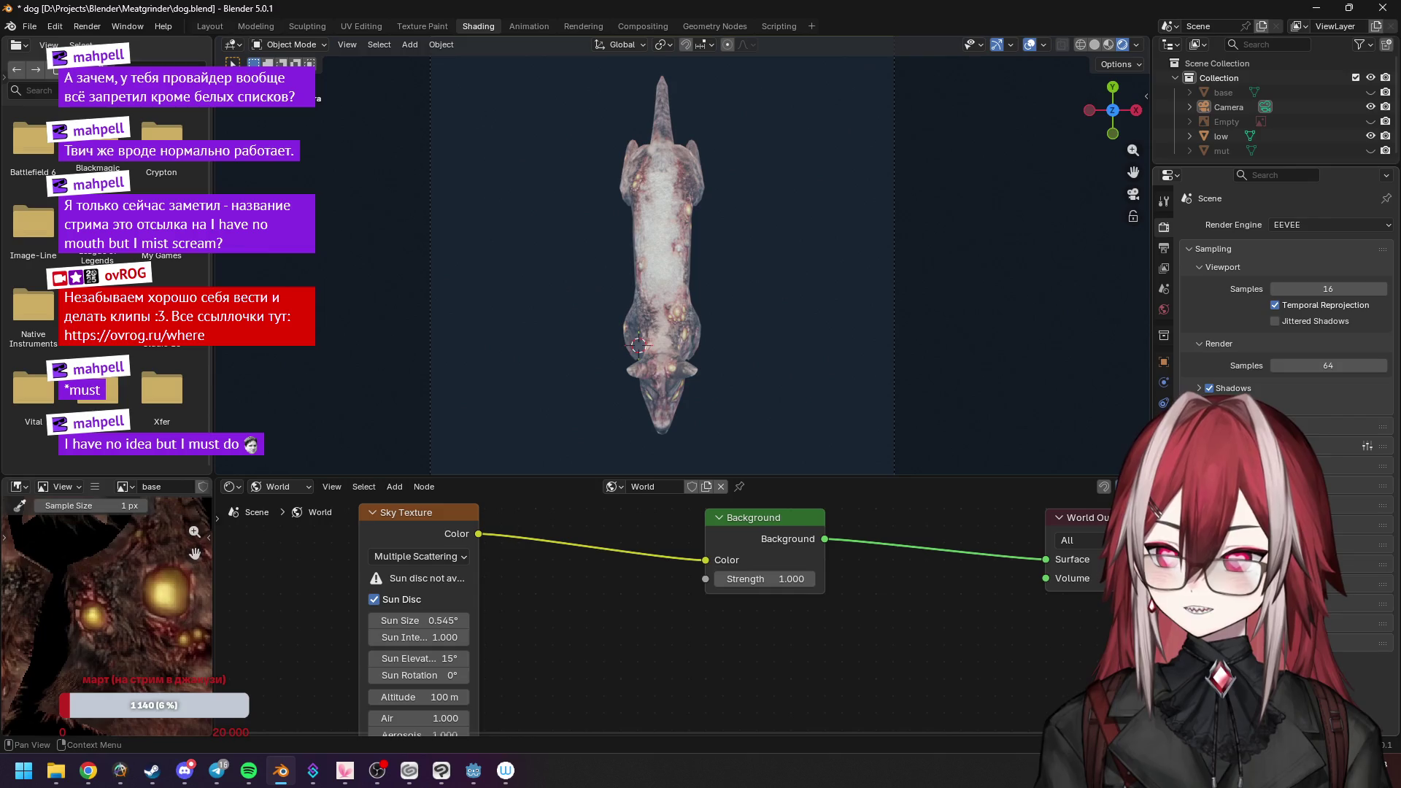
scroll(1282, 329, "down", 3)
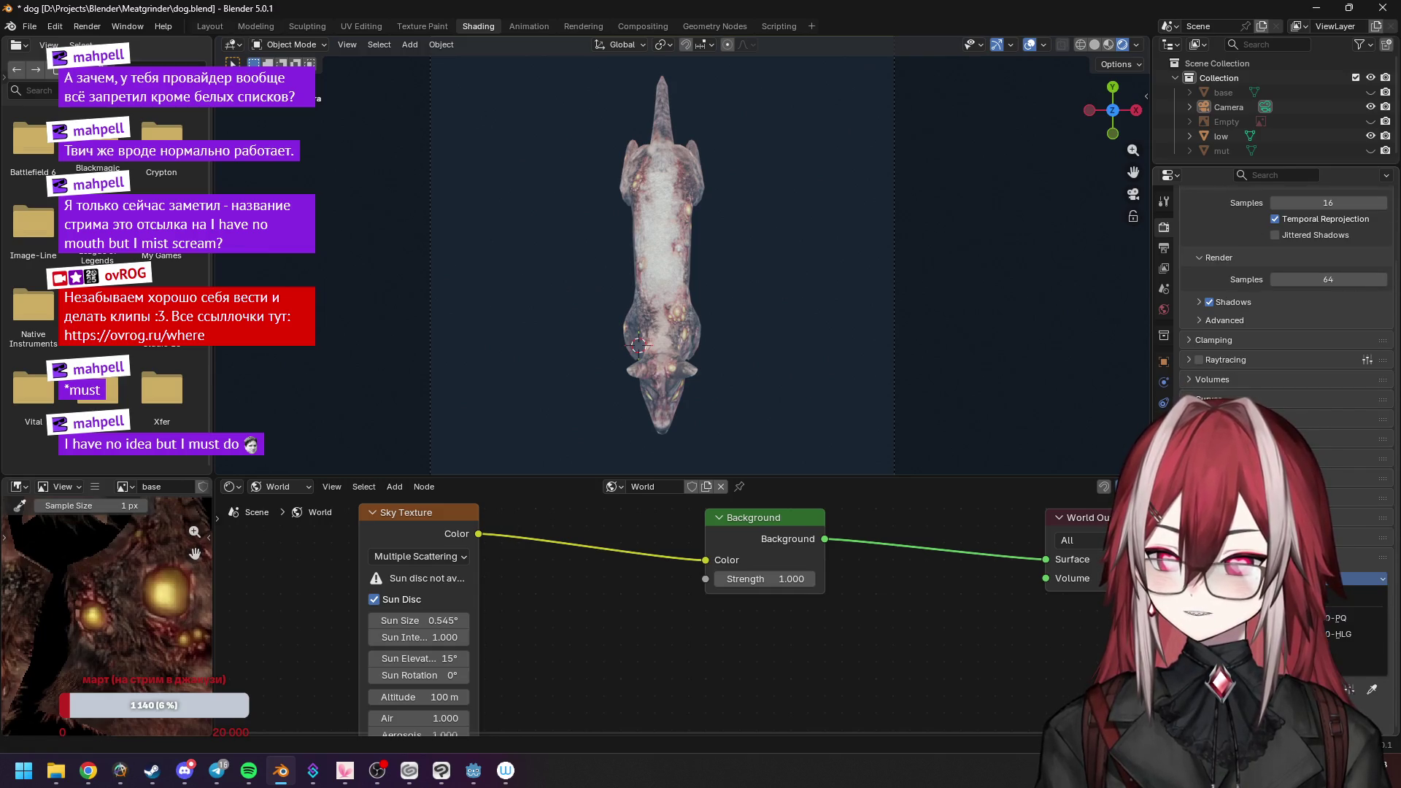
left_click(1357, 600)
left_click(1315, 460)
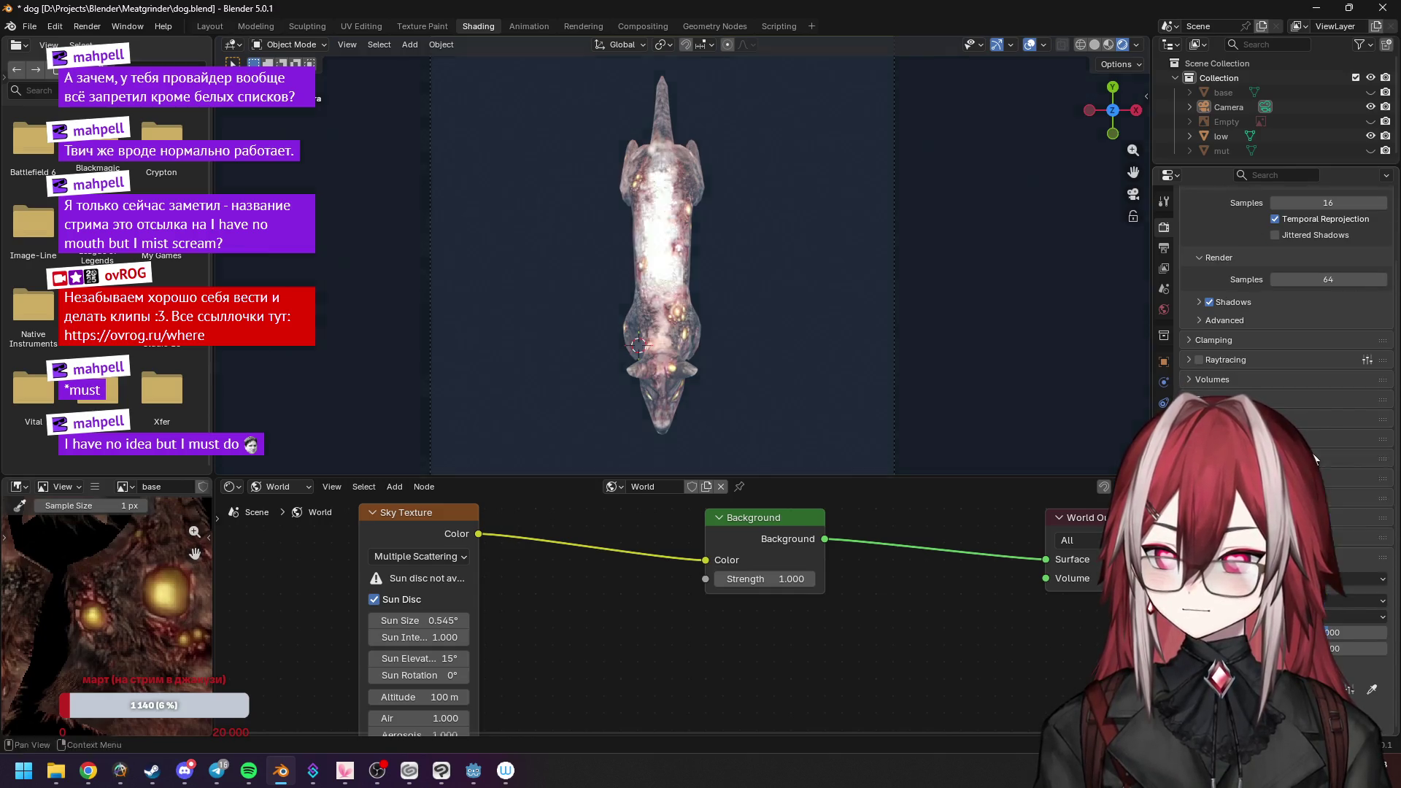
left_click(1347, 600)
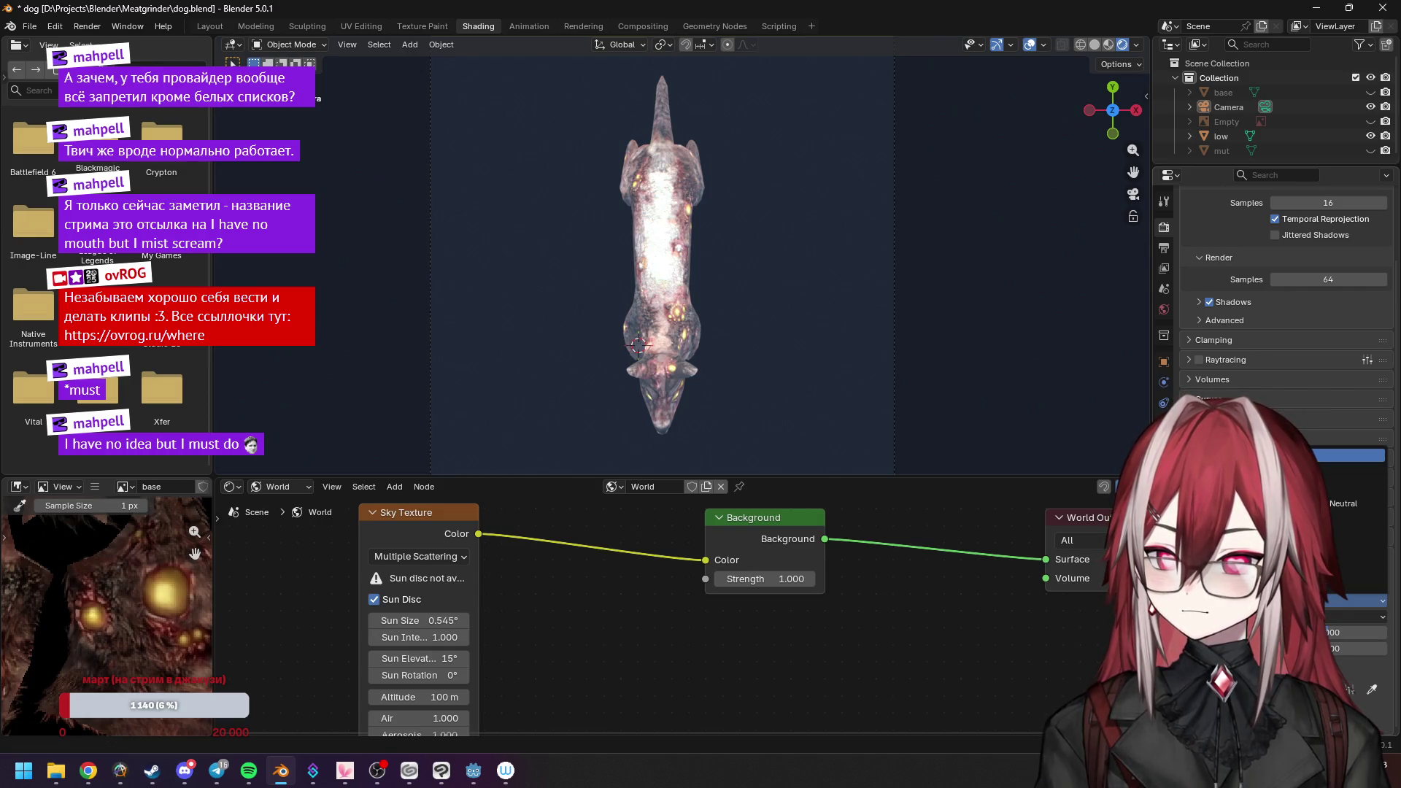
left_click(1347, 454)
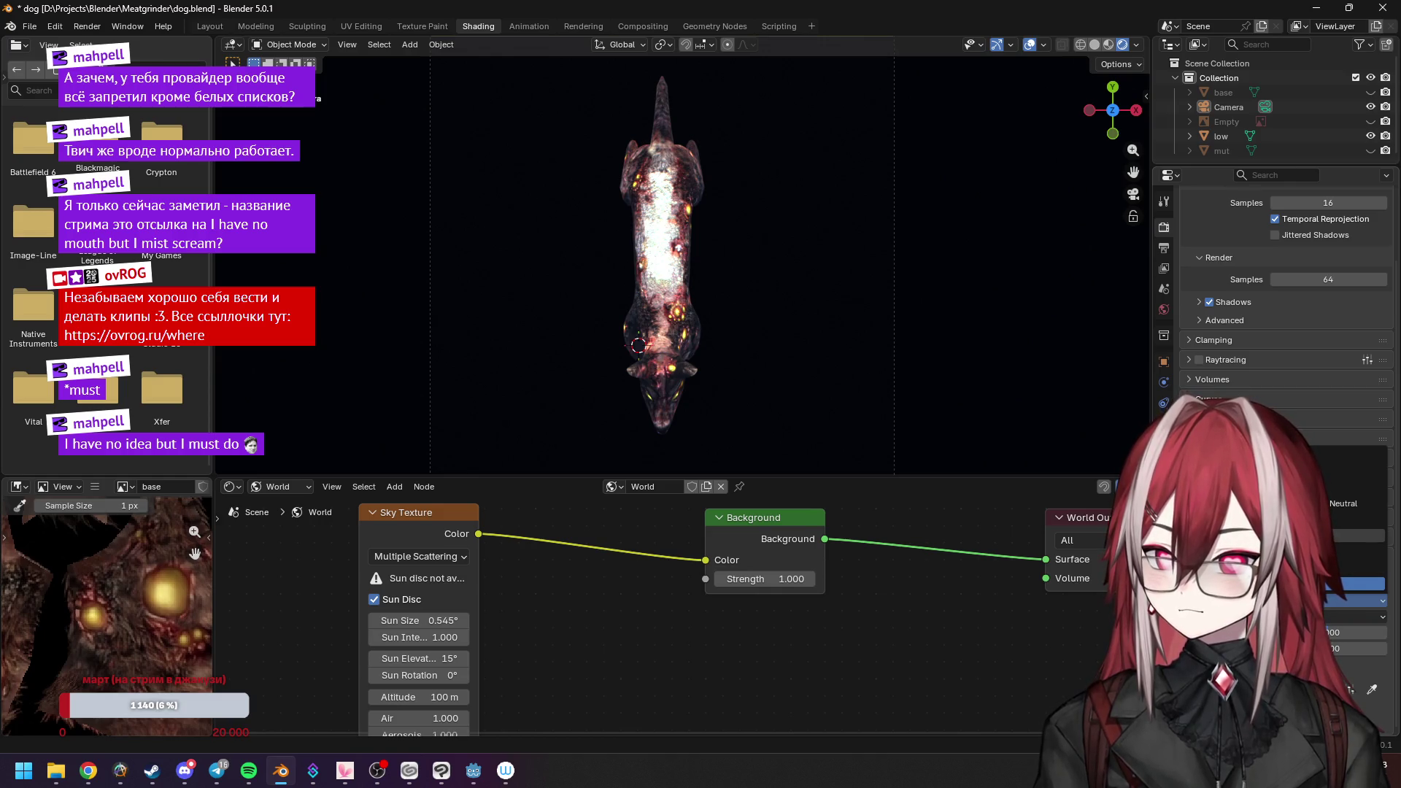
Compare the neutral and brighter view transforms, settling on another transform from the list.
left_click(1358, 585)
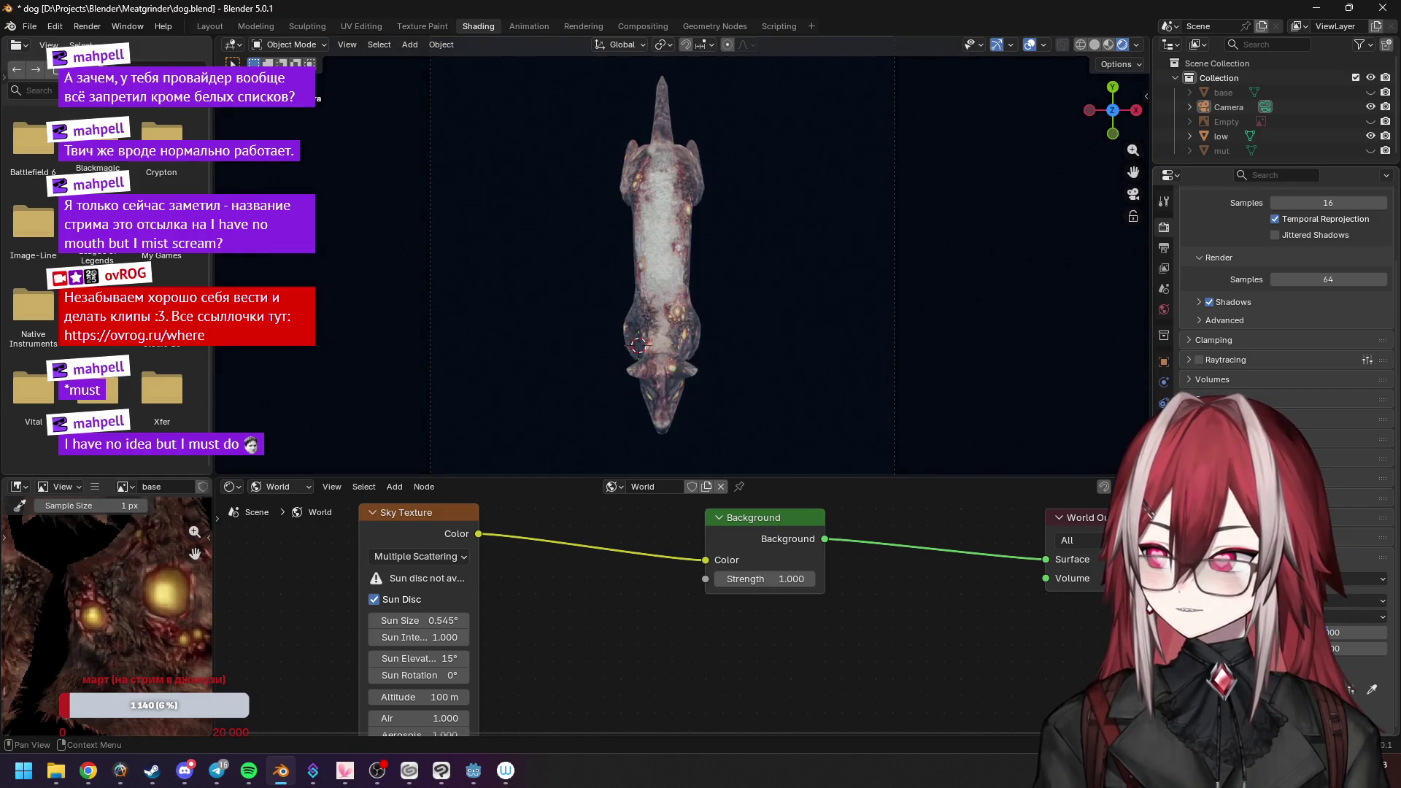
scroll(553, 599, "down", 2)
scroll(553, 599, "up", 2)
middle_click_drag(563, 610, 645, 580)
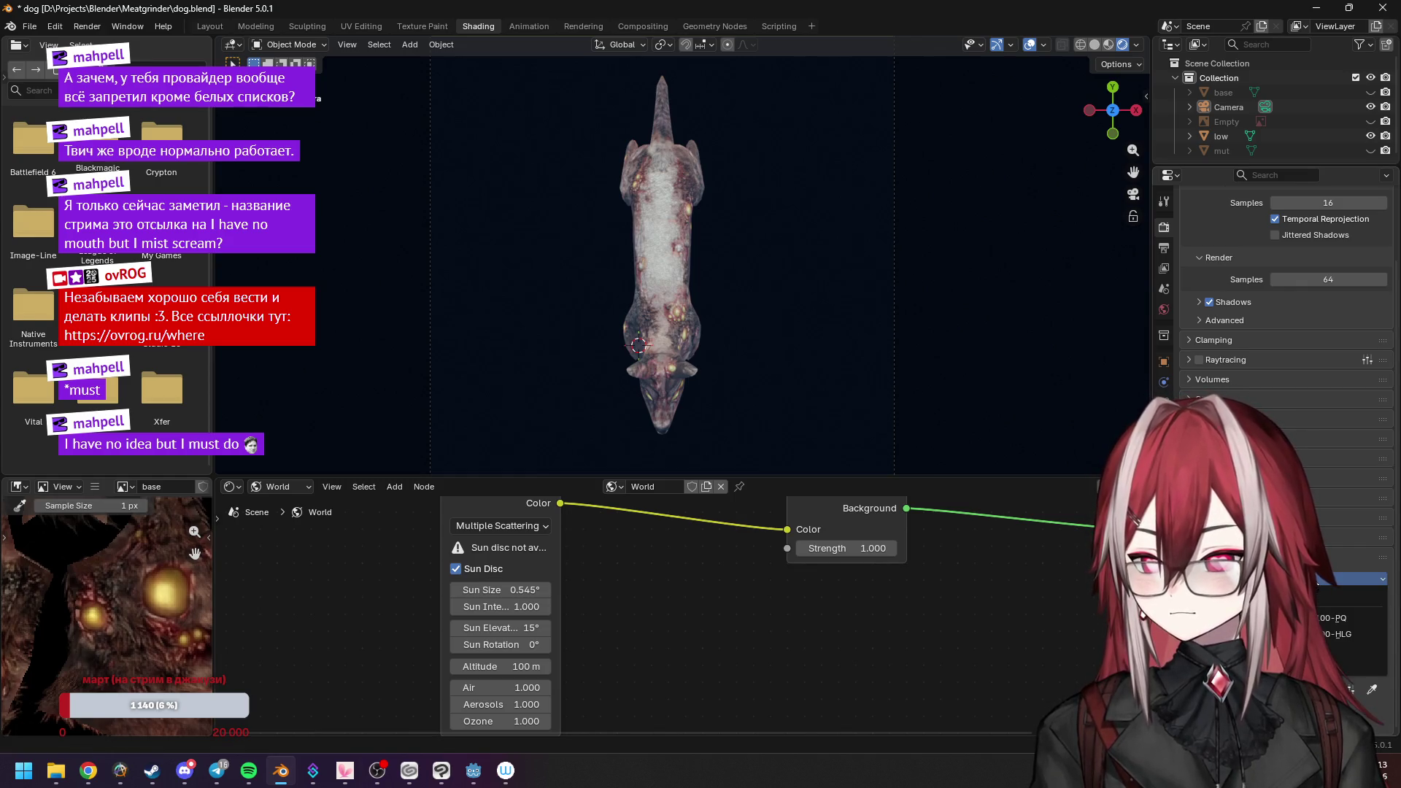
left_click(1324, 600)
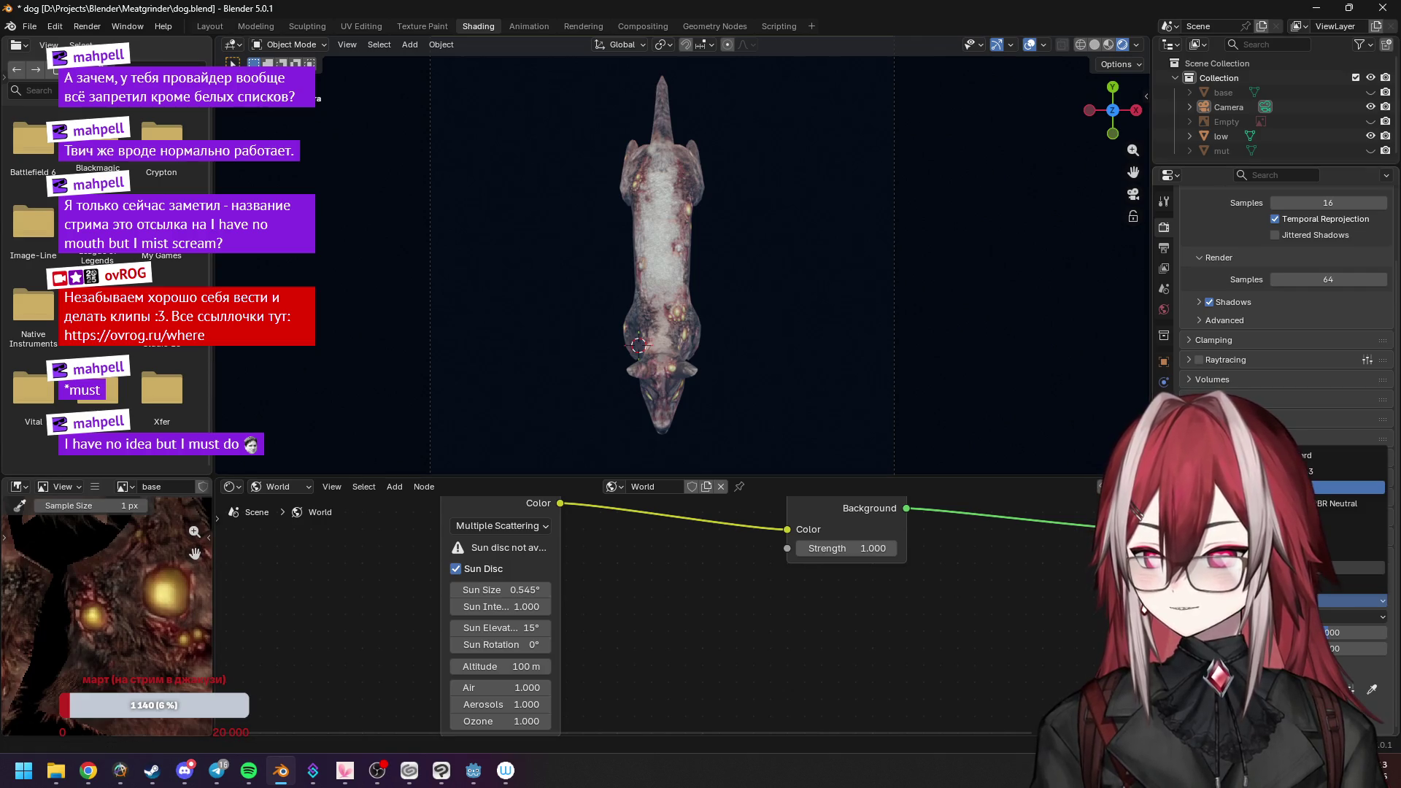
left_click(1318, 460)
left_click(1324, 599)
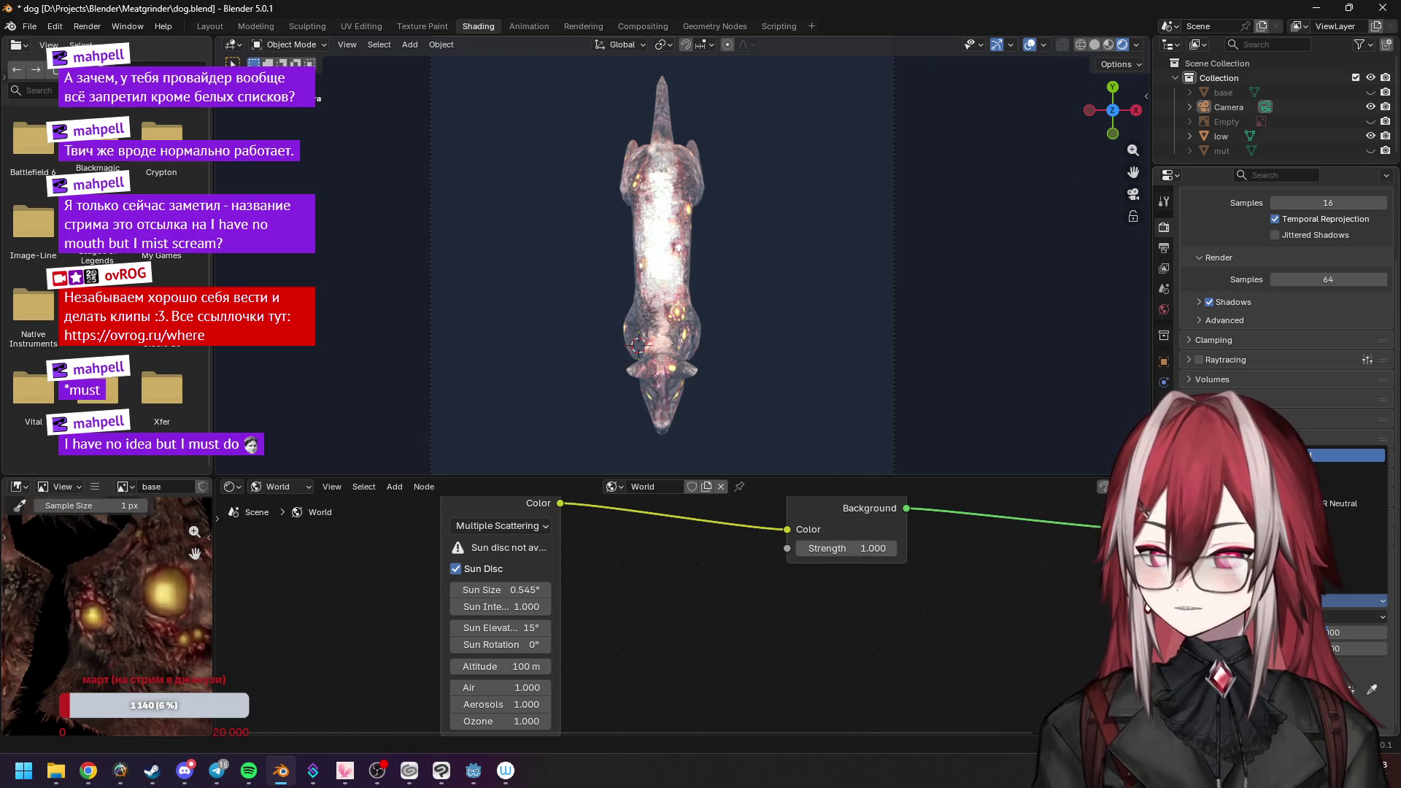
left_click(1325, 503)
scroll(541, 575, "up", 2)
scroll(671, 625, "down", 2)
scroll(670, 625, "down", 1)
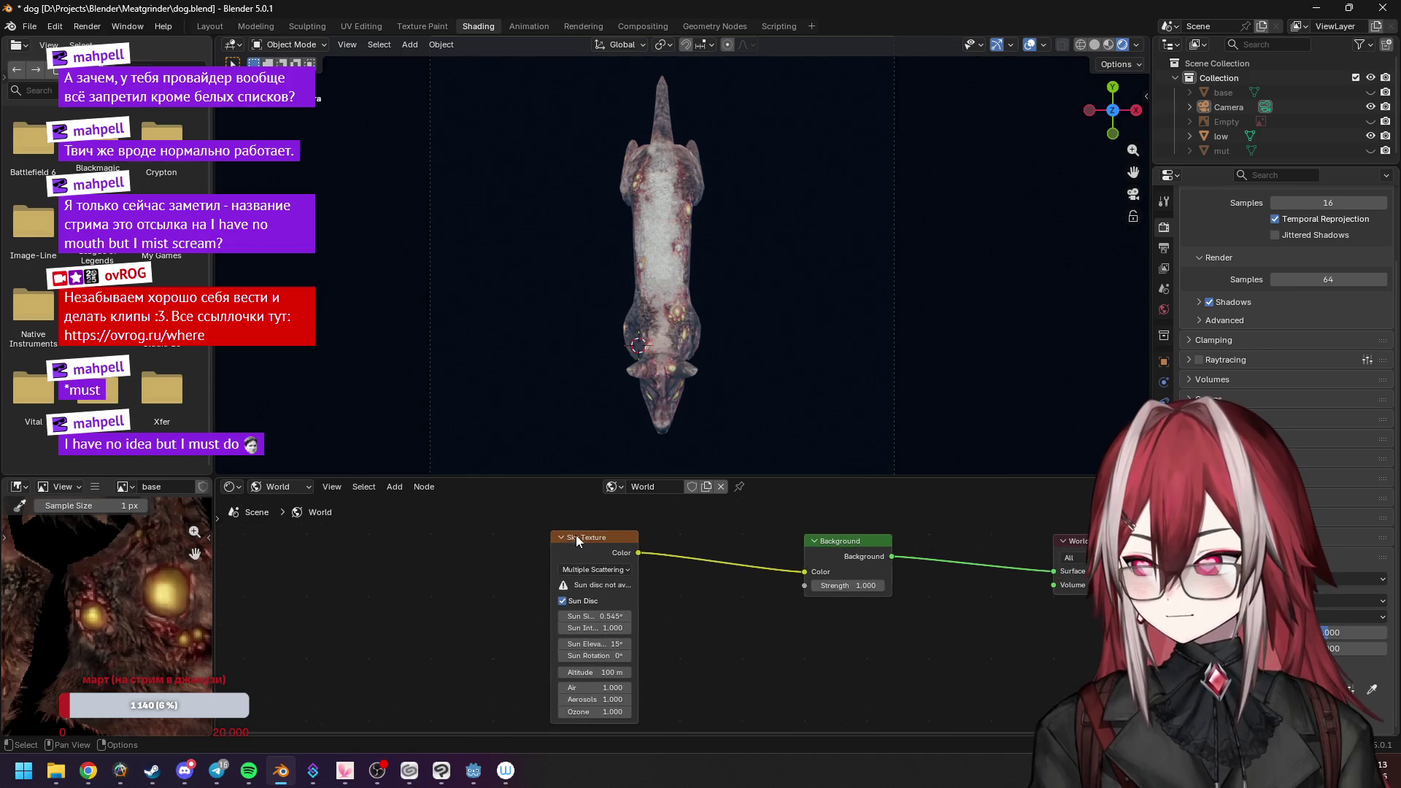
scroll(629, 585, "up", 2)
scroll(644, 627, "up", 1)
scroll(664, 614, "up", 1)
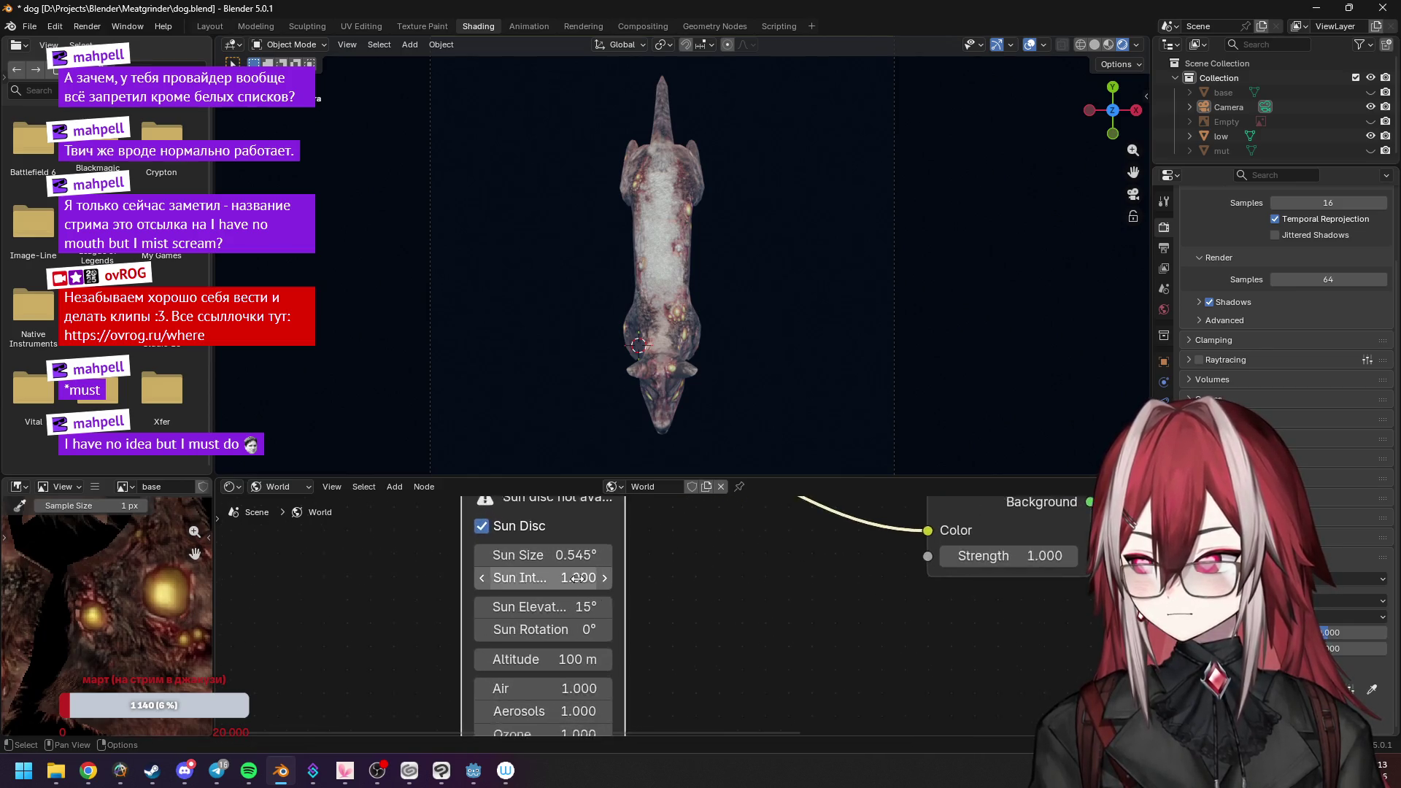
scroll(664, 613, "up", 1)
Keep sun intensity at 1.000 and altitude at 100 m, and set the sky's Sun Size to 0°.
mouse_move(537, 575)
left_mouse_down()
mouse_move(515, 575)
mouse_move(580, 584)
mouse_move(547, 551)
mouse_move(567, 551)
left_mouse_up()
left_click(579, 584)
key("Return")
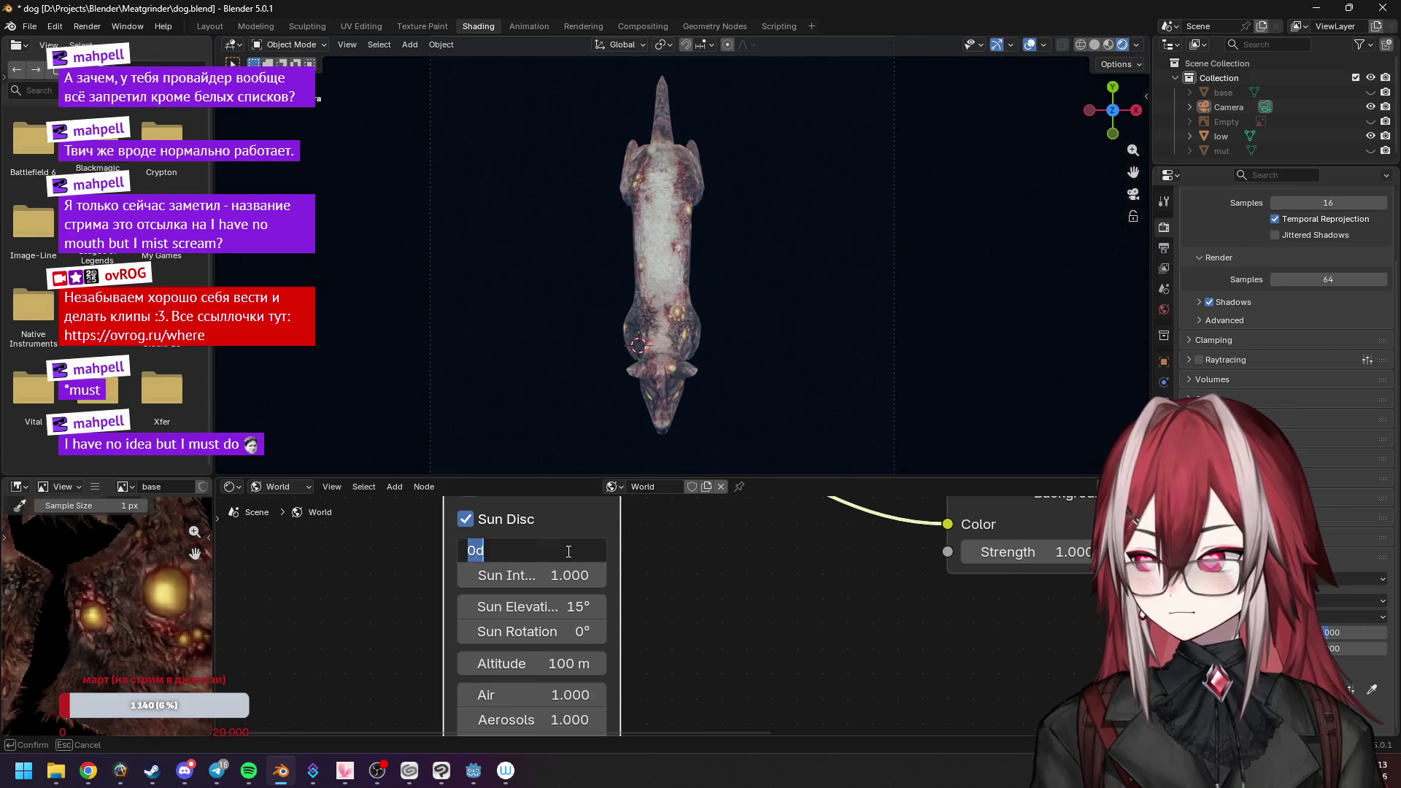
key("Return")
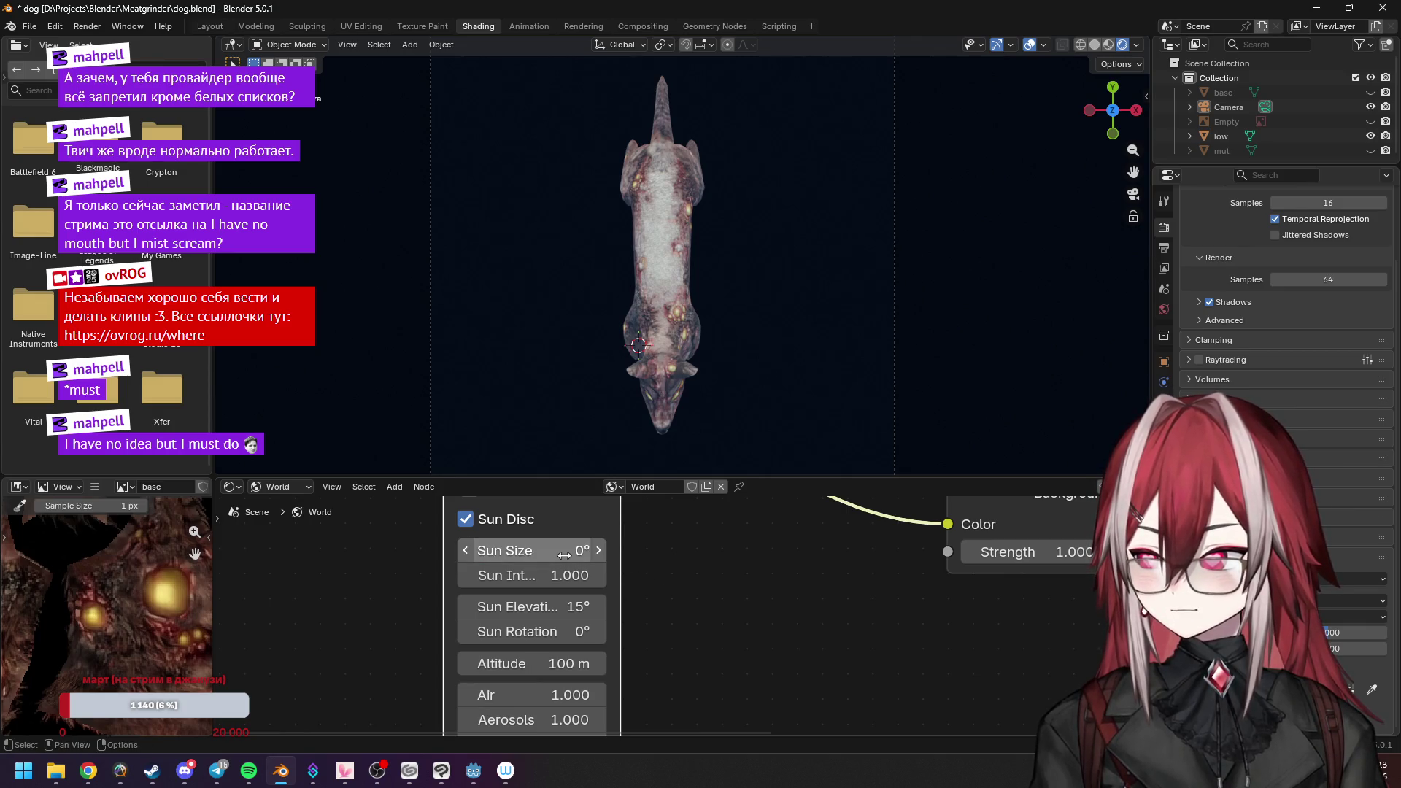
scroll(547, 613, "down", 2)
left_click_drag(553, 656, 576, 662)
key("Return")
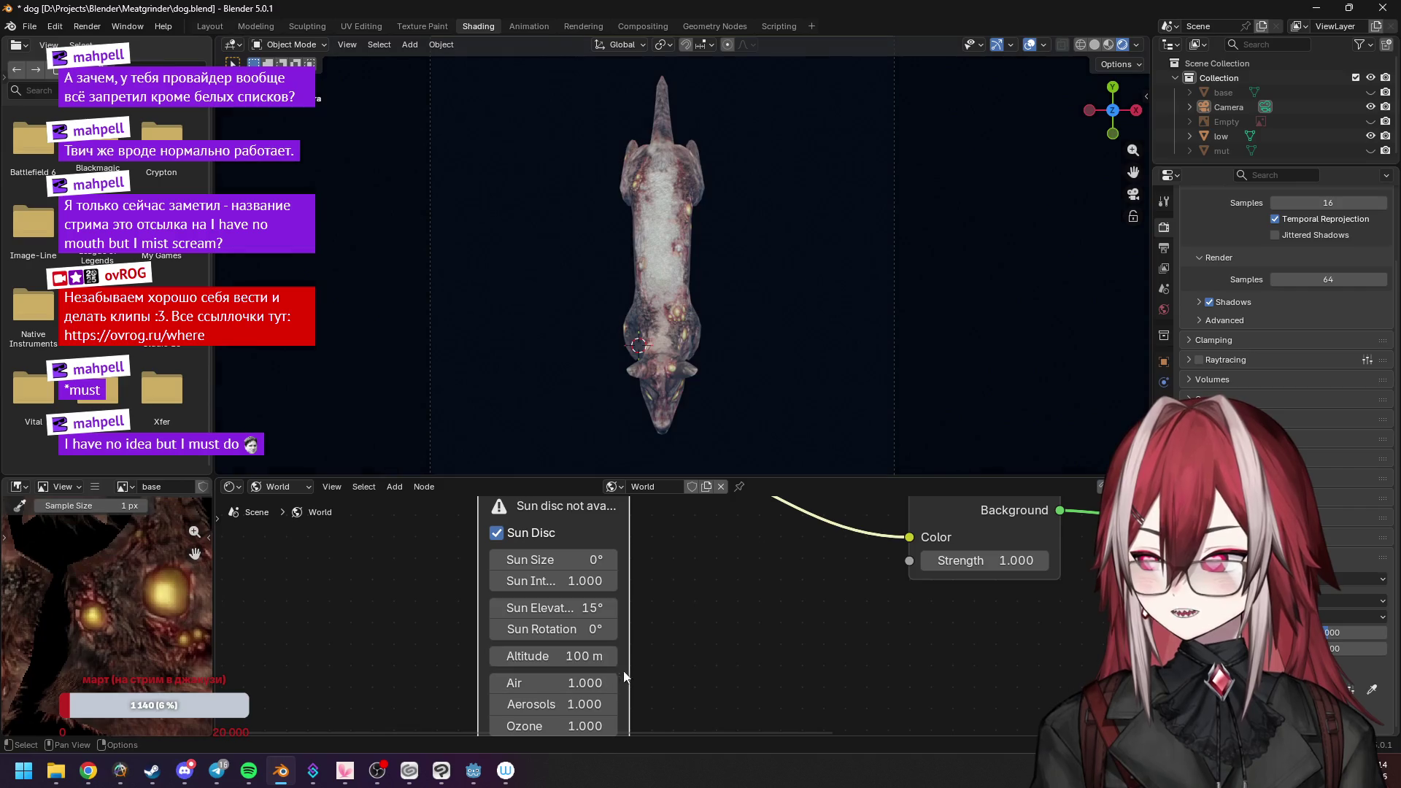
Lower the sky's Sun Elevation toward the horizon, settling at 4.5°.
mouse_move(565, 607)
left_mouse_down()
mouse_move(591, 607)
mouse_move(543, 608)
mouse_move(581, 607)
mouse_move(563, 607)
left_mouse_up()
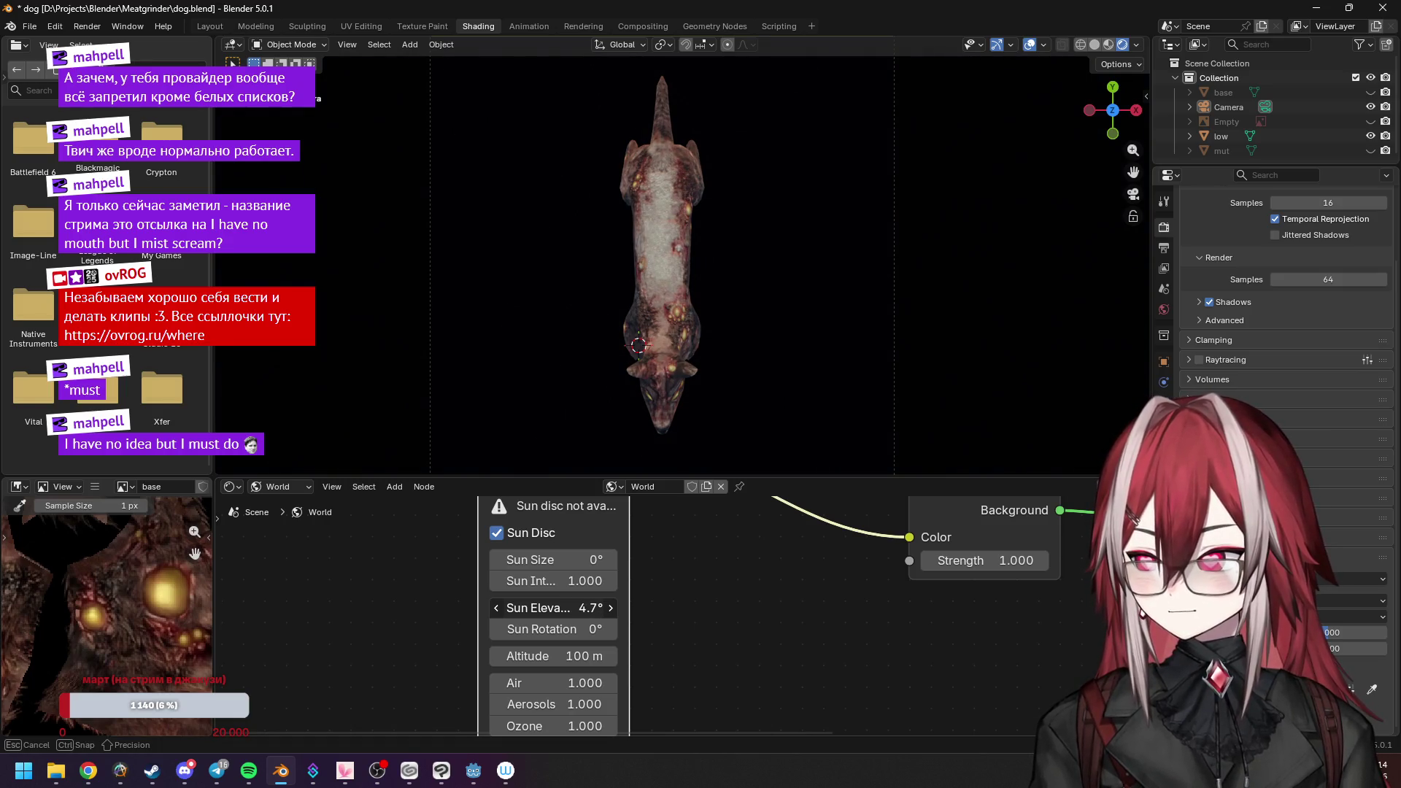
left_click_drag(565, 607, 562, 608)
scroll(723, 267, "up", 5)
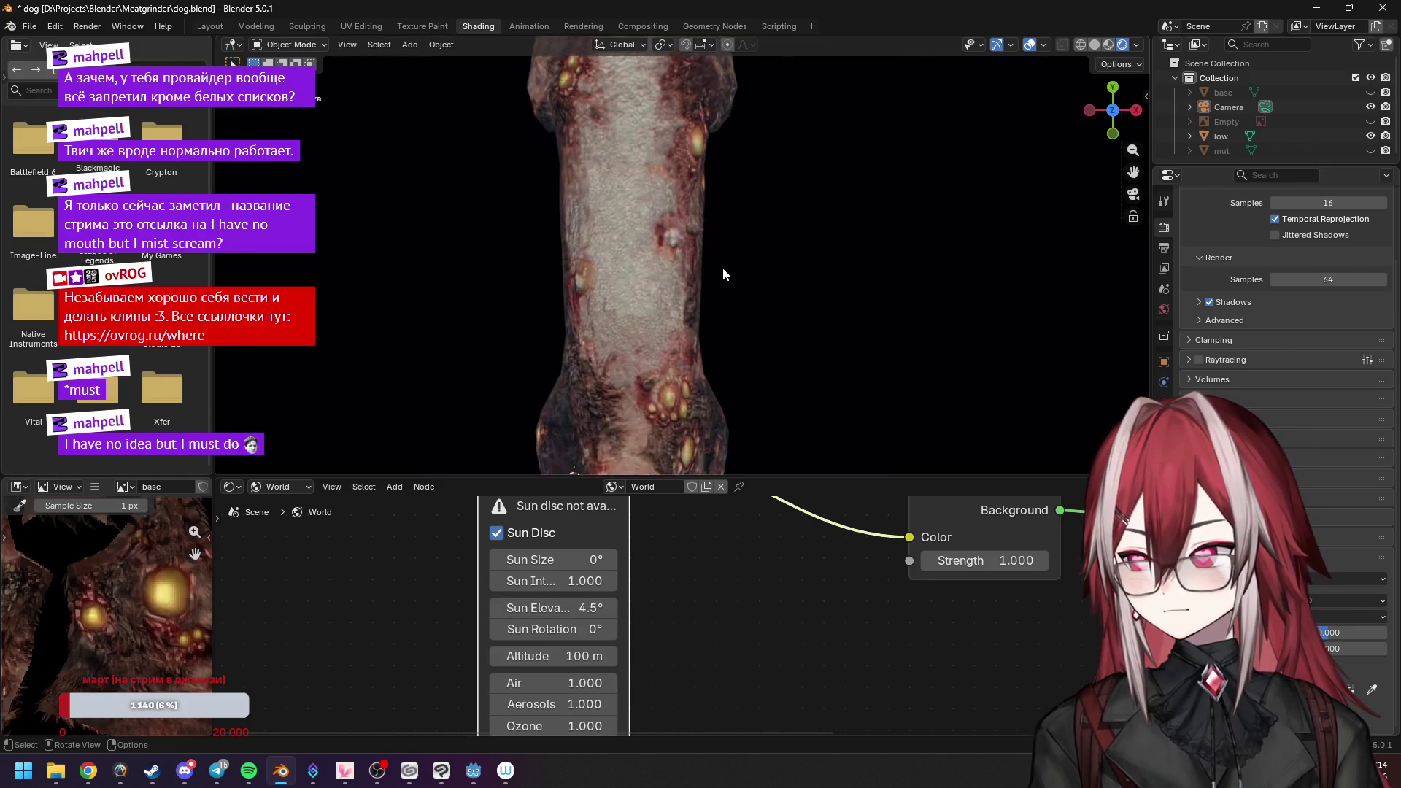
scroll(723, 274, "down", 4)
scroll(728, 271, "down", 2)
scroll(728, 264, "up", 1)
scroll(730, 264, "up", 3)
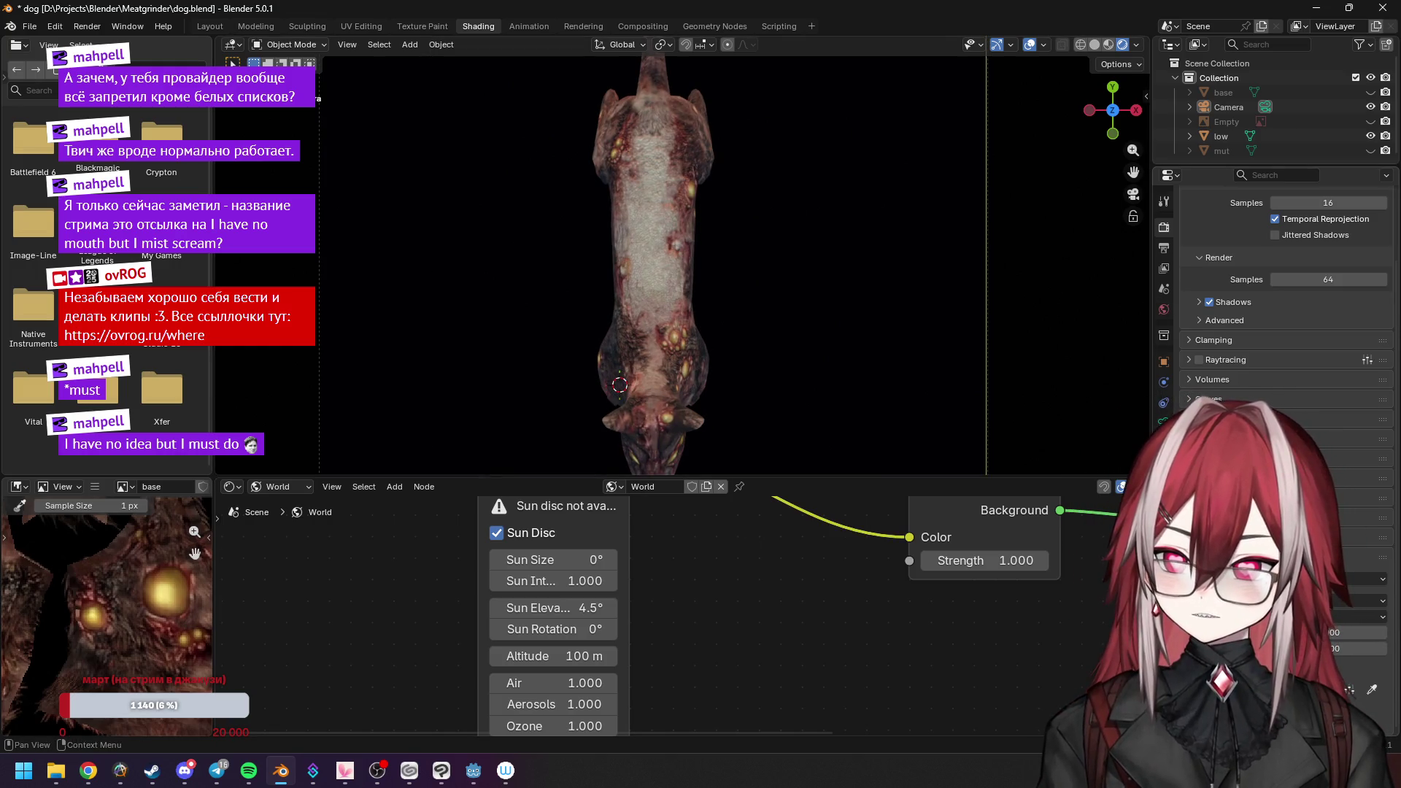
scroll(1270, 328, "up", 3)
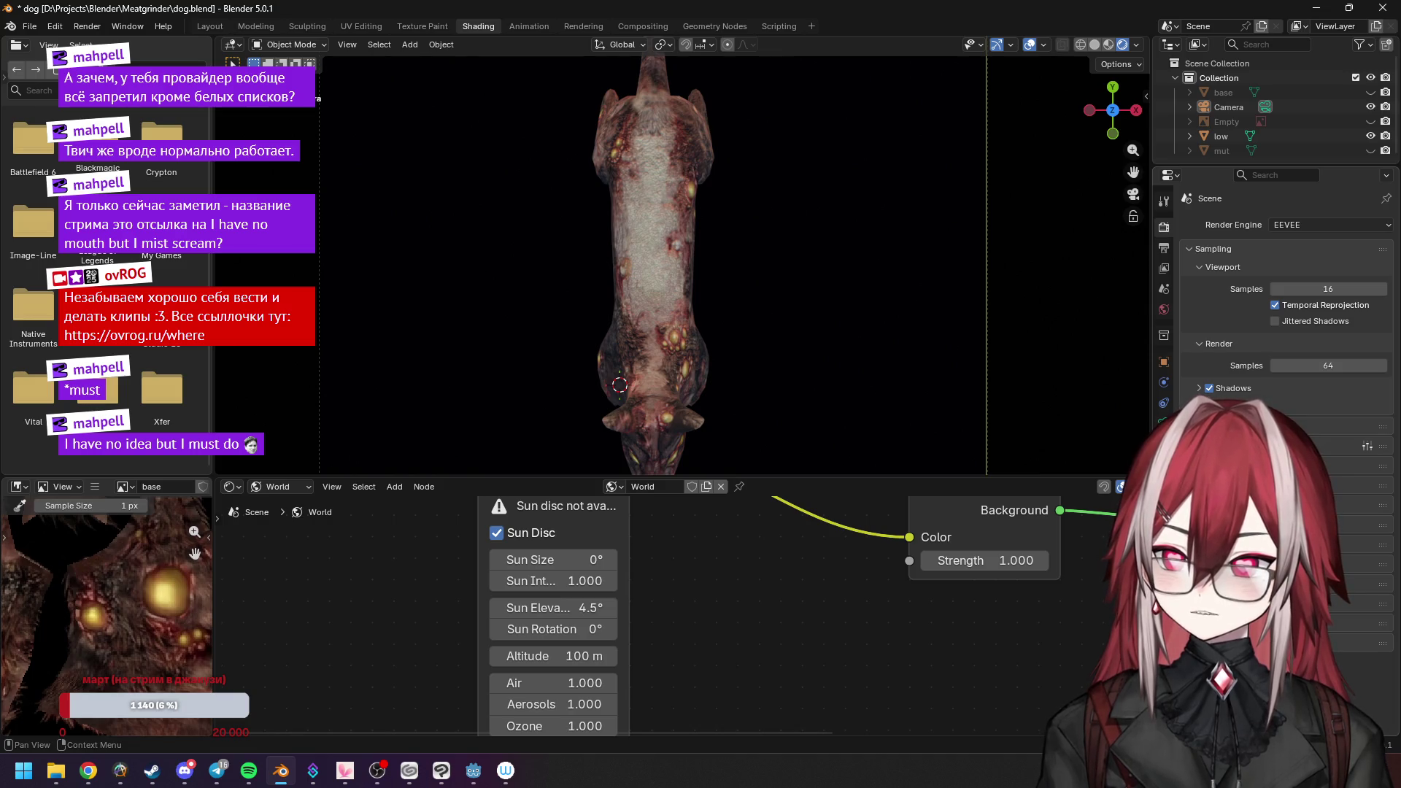
Set the Sky Texture's Sun Elevation to 0° to see the dog unlit.
left_click(1164, 247)
left_click(1164, 248)
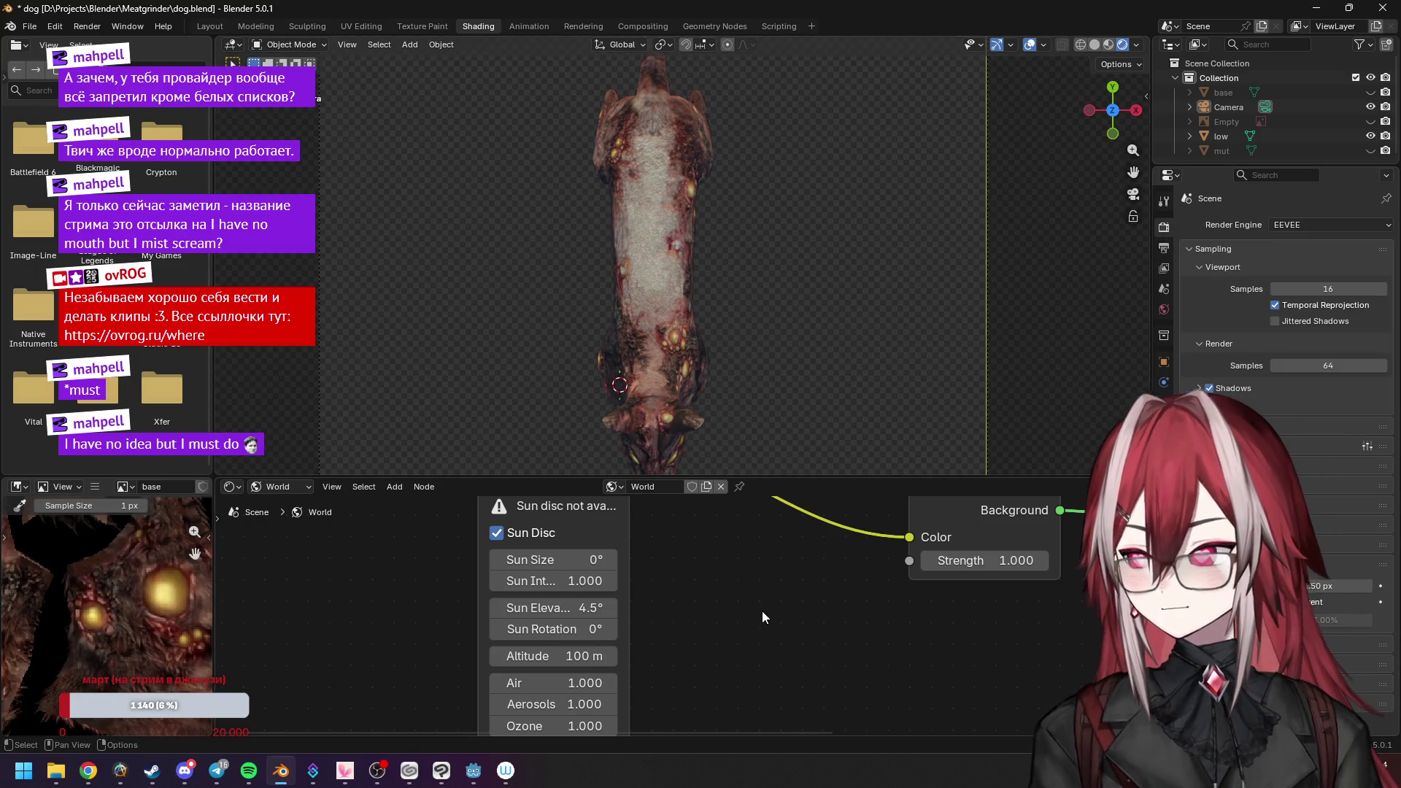
scroll(761, 307, "down", 3)
scroll(760, 306, "up", 3)
scroll(760, 306, "up", 2)
left_click(570, 608)
type("0")
key("Return")
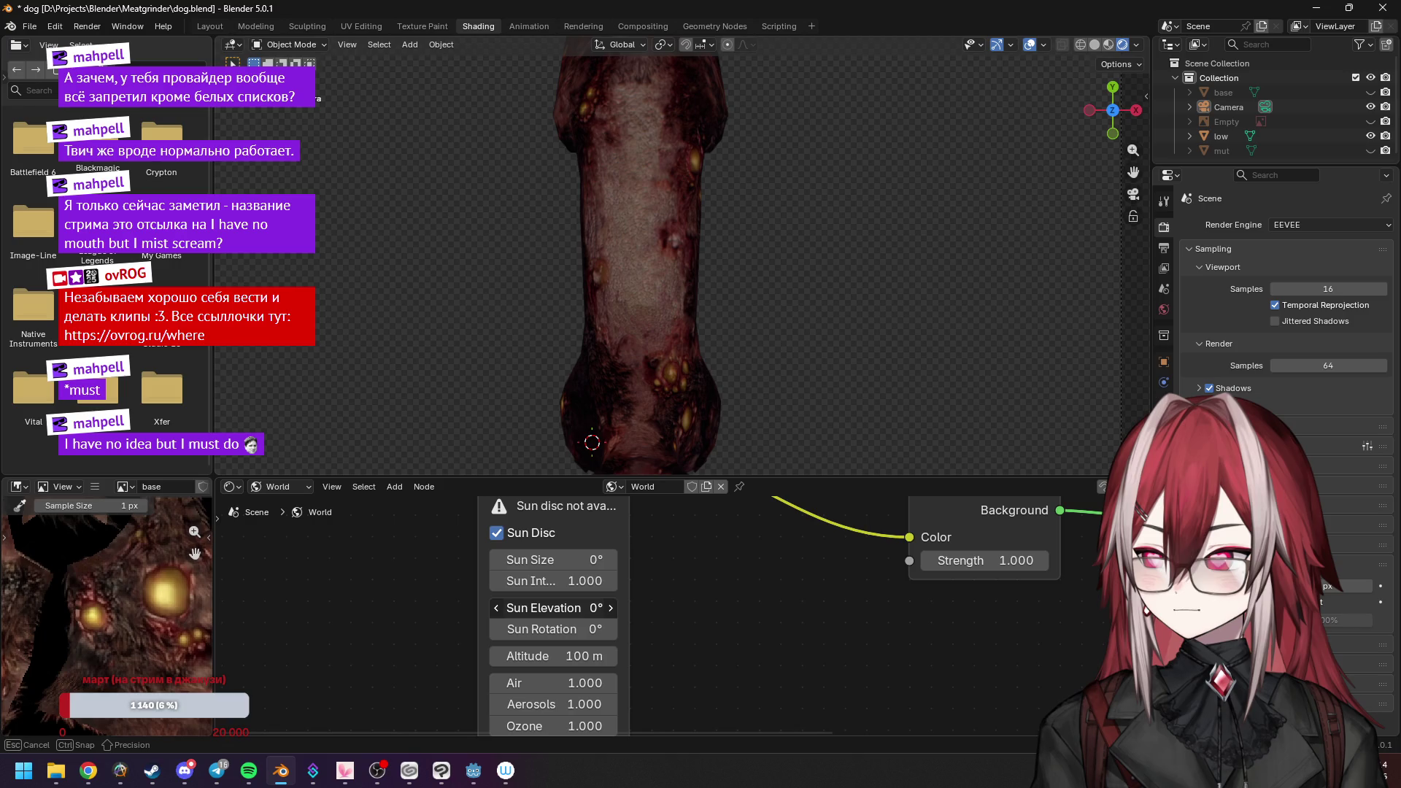
Scrub the Sun Elevation up and down, then fix it at 4° for low side lighting.
left_click_drag(595, 607, 716, 607)
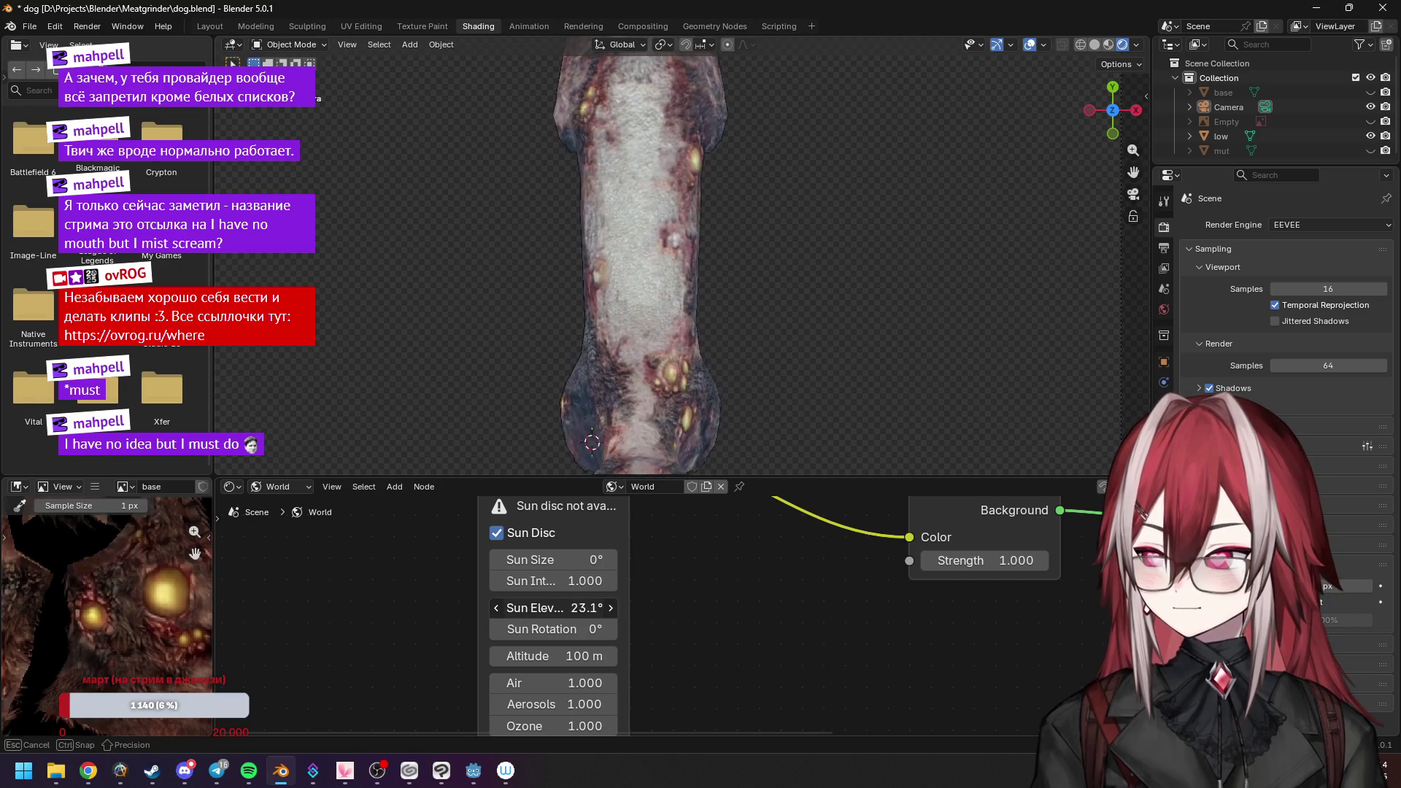
left_click_drag(594, 607, 553, 605)
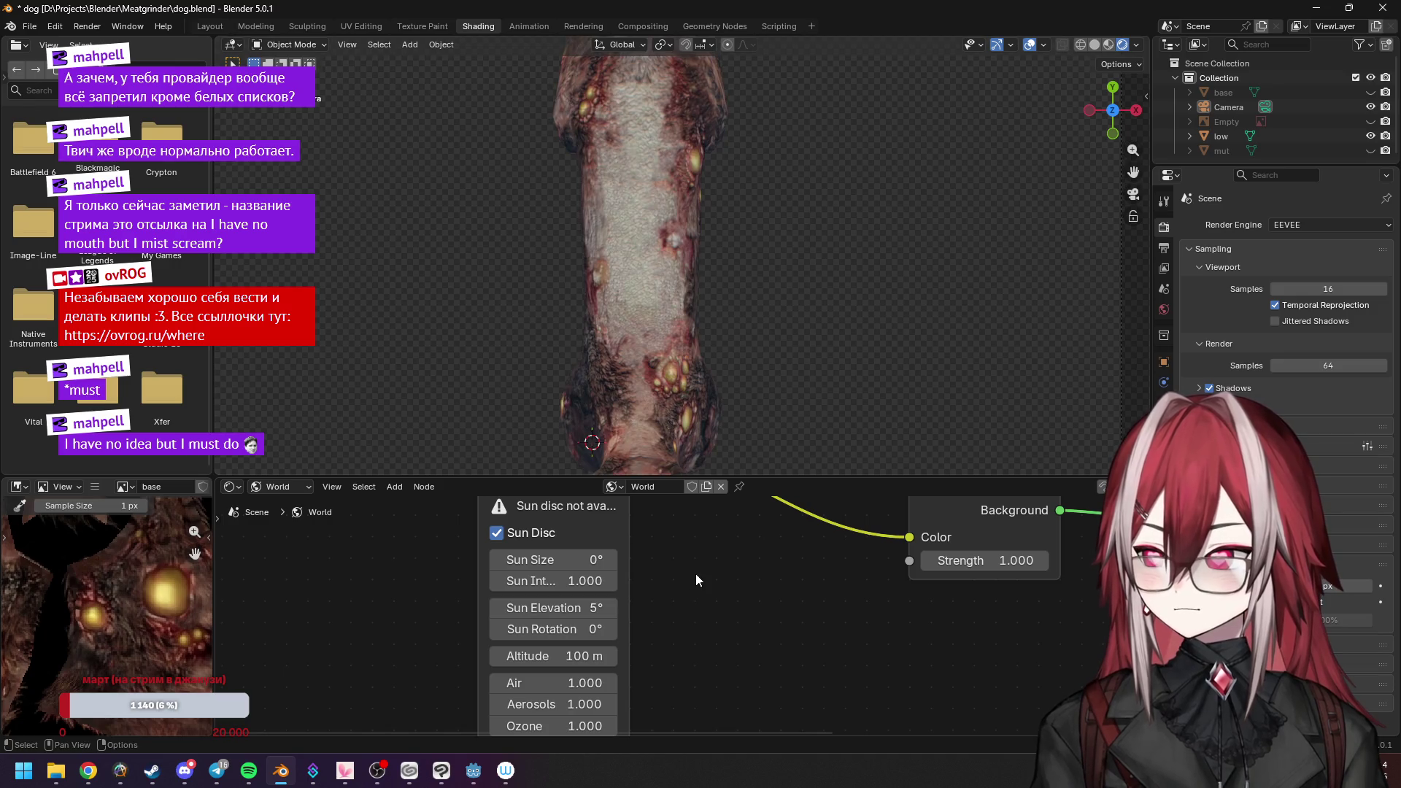
left_click(574, 606)
type("5d4")
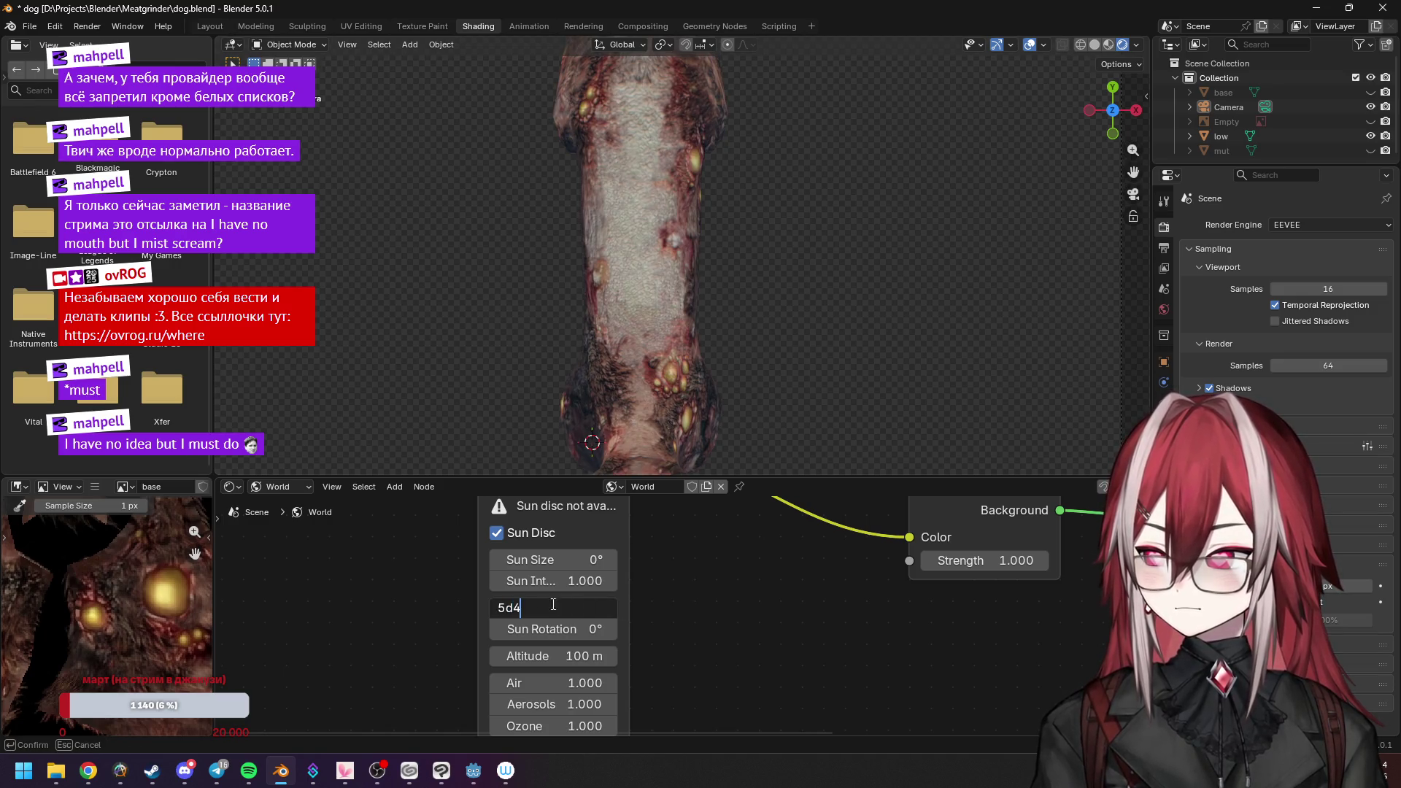
key("Return")
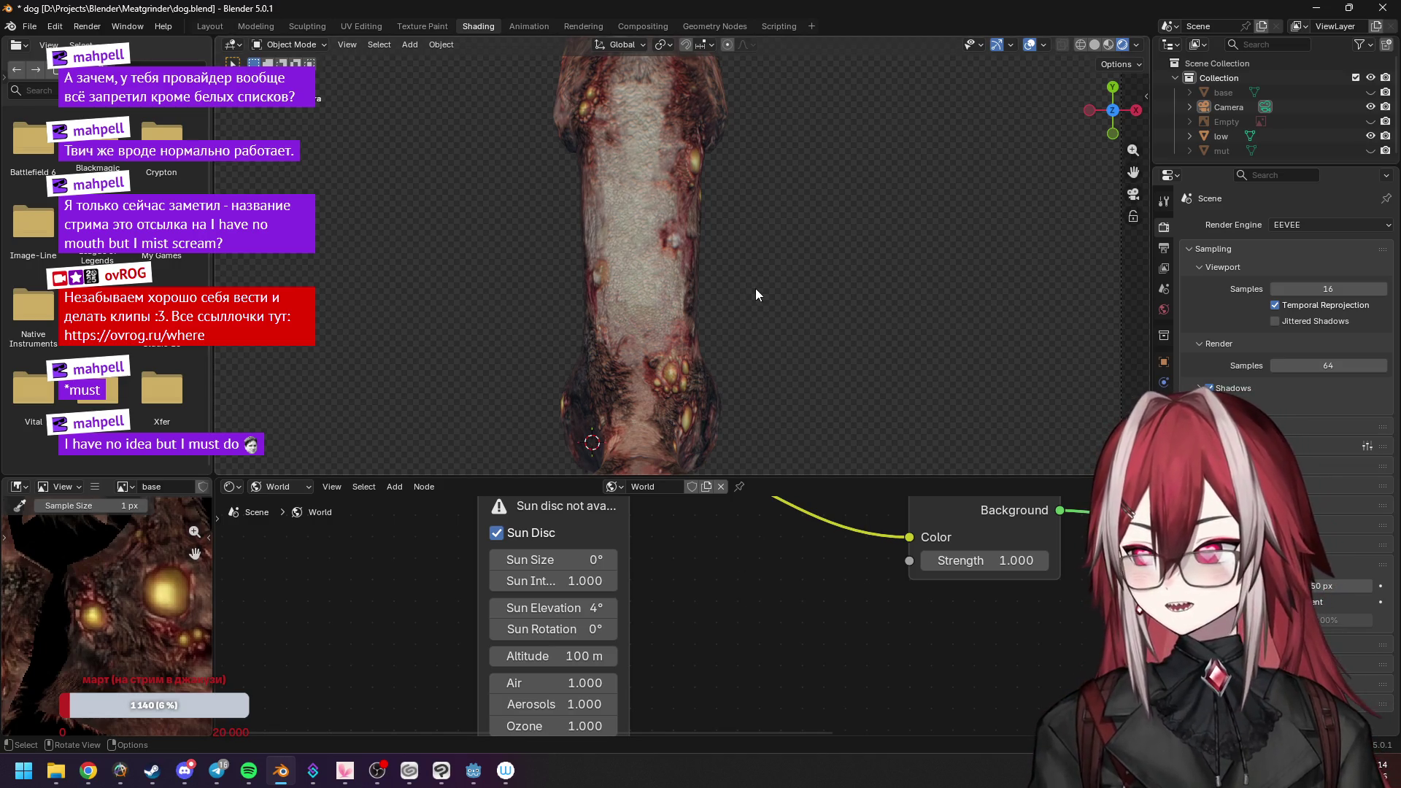
scroll(755, 288, "down", 3)
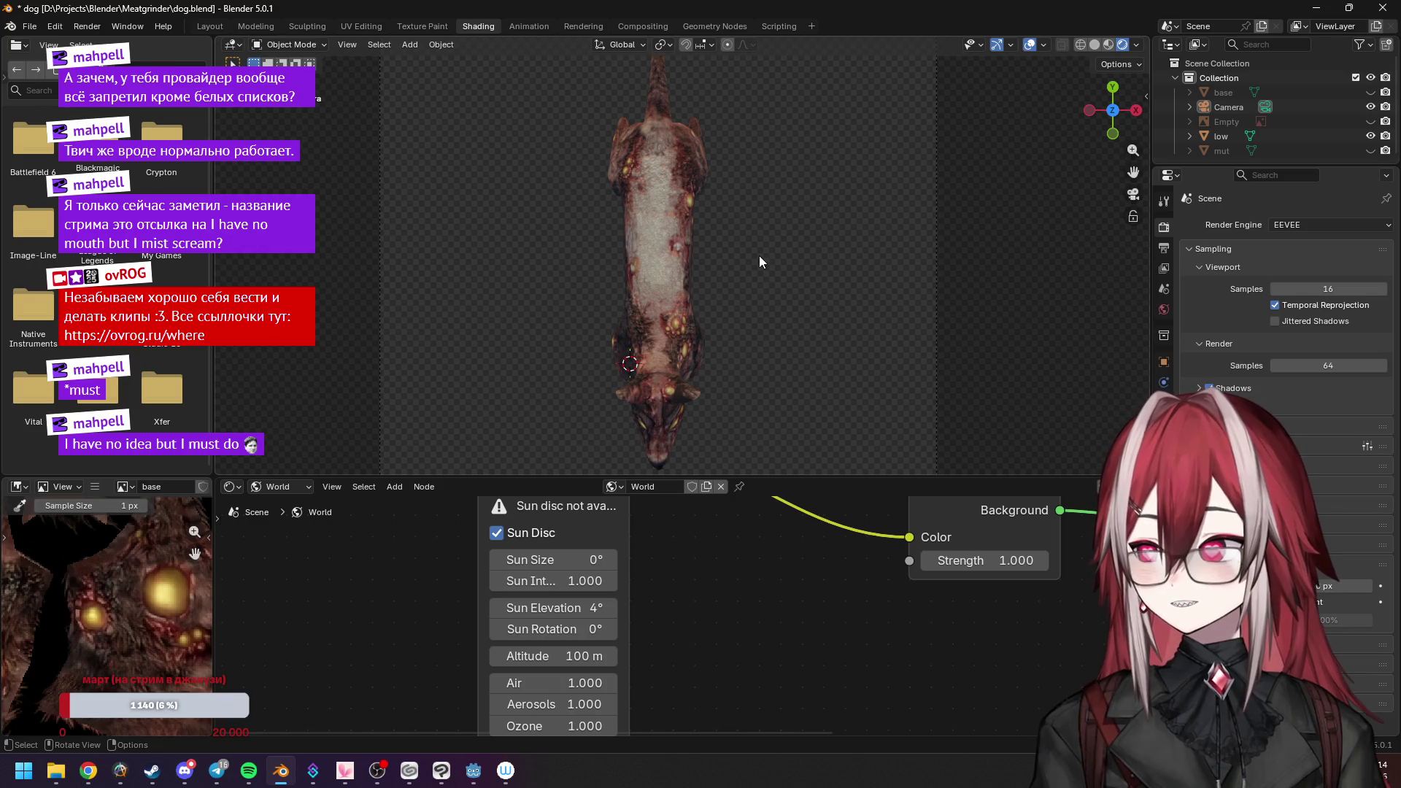
Orbit the viewport and front view to inspect the lit dog, then switch to the browser.
middle_click_drag(746, 267, 726, 233)
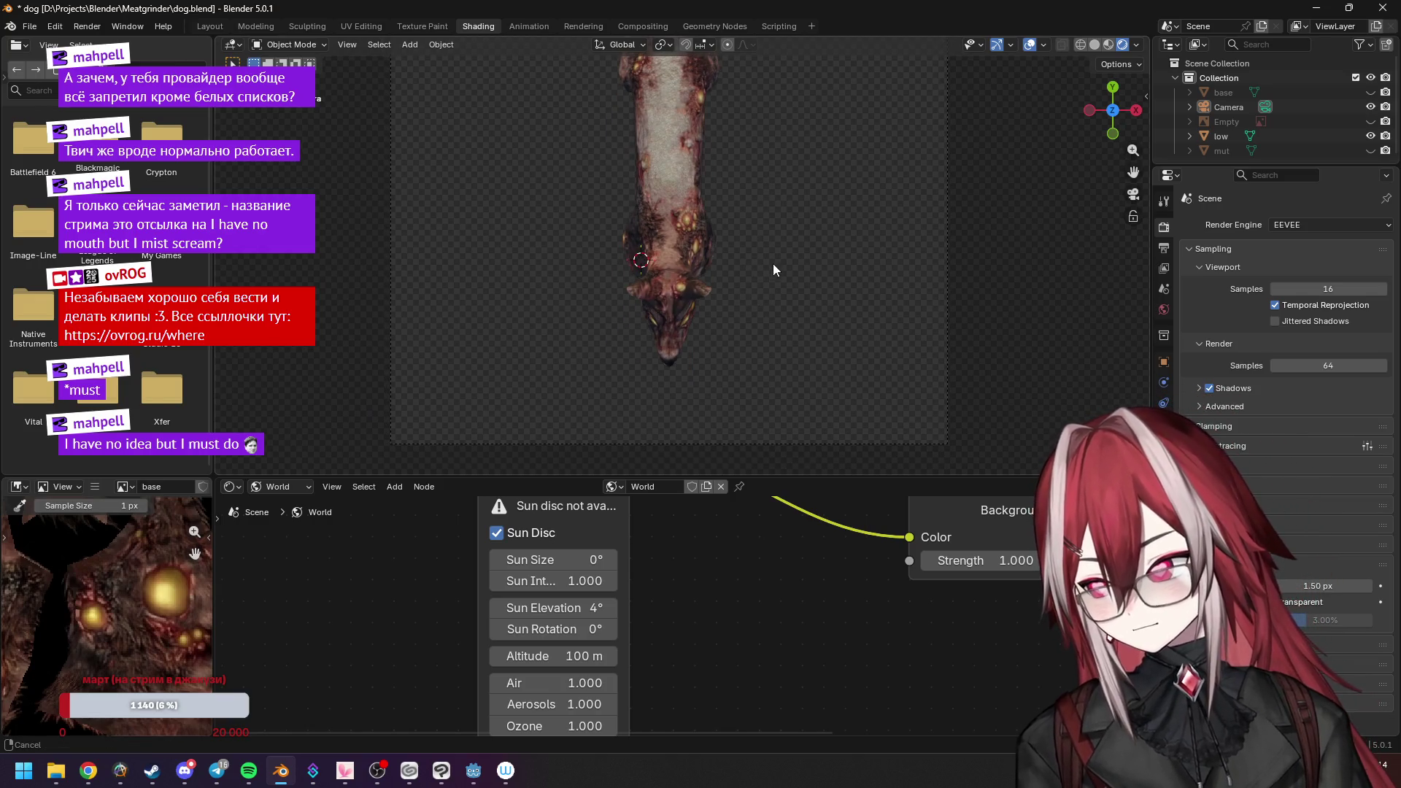
mouse_move(725, 233)
middle_mouse_down()
mouse_move(711, 184)
mouse_move(842, 160)
middle_mouse_up()
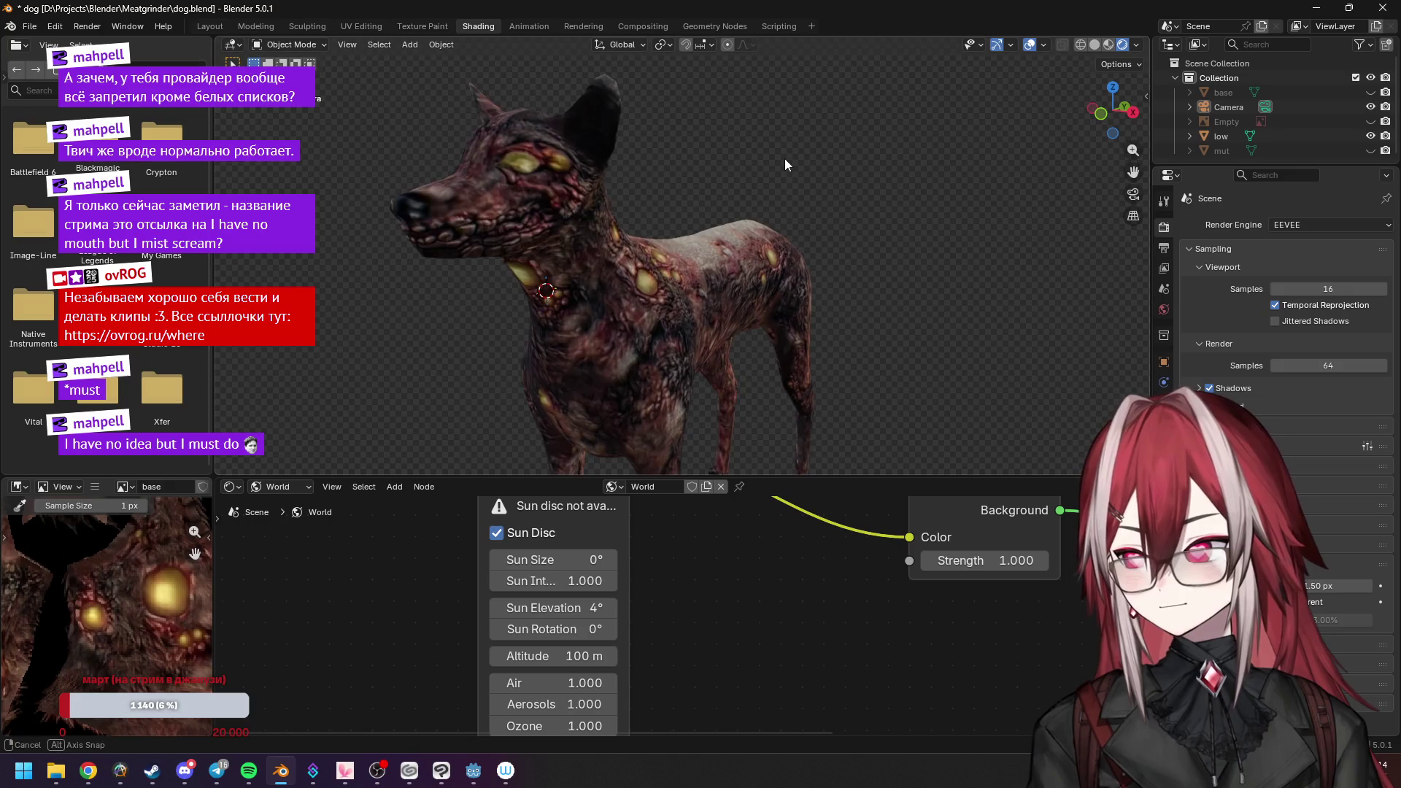
key("KP_1")
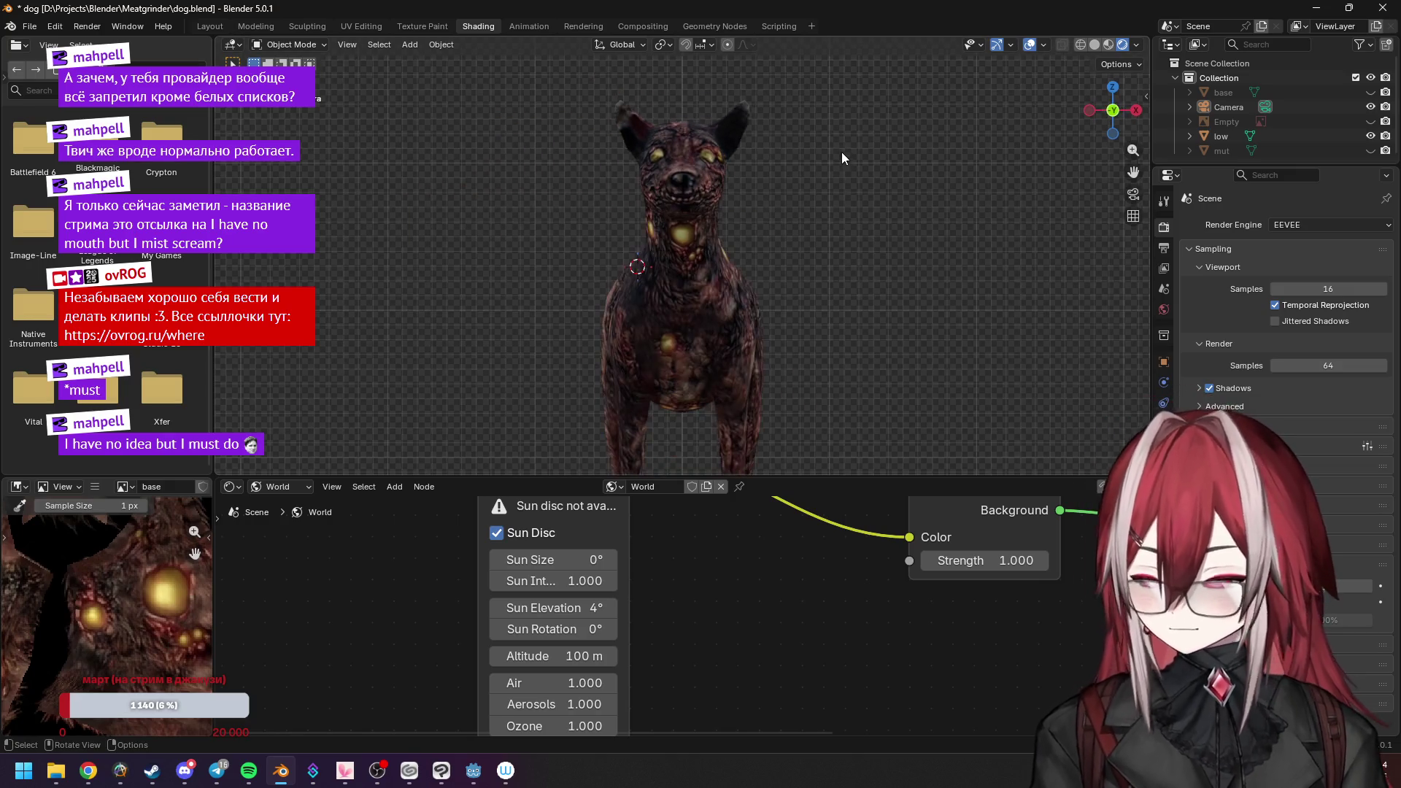
scroll(787, 148, "down", 1)
scroll(761, 164, "down", 1)
scroll(754, 172, "up", 2)
scroll(754, 172, "down", 3)
mouse_move(754, 172)
middle_mouse_down()
mouse_move(673, 195)
mouse_move(743, 197)
mouse_move(694, 204)
middle_mouse_up()
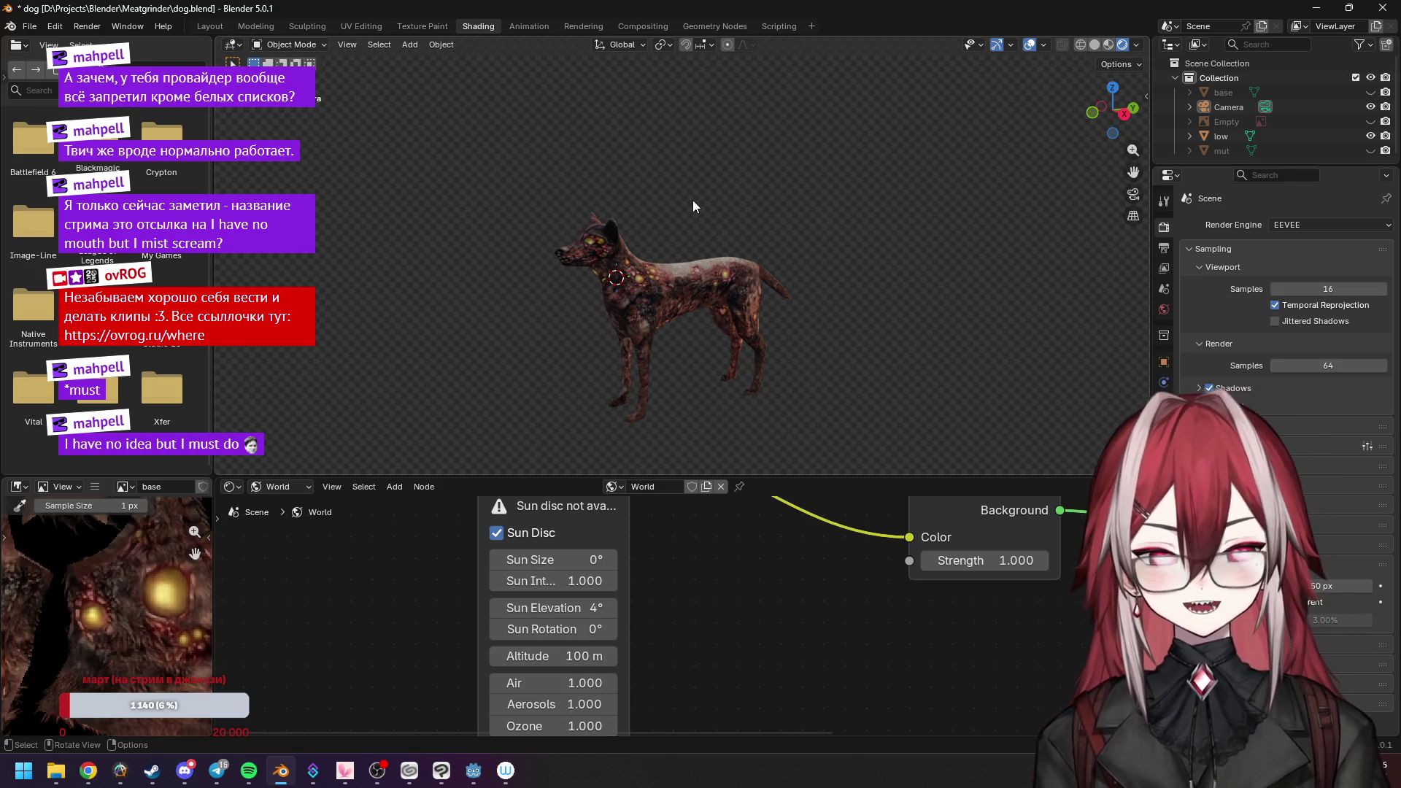
mouse_move(693, 205)
middle_mouse_down()
mouse_move(825, 207)
mouse_move(811, 206)
middle_mouse_up()
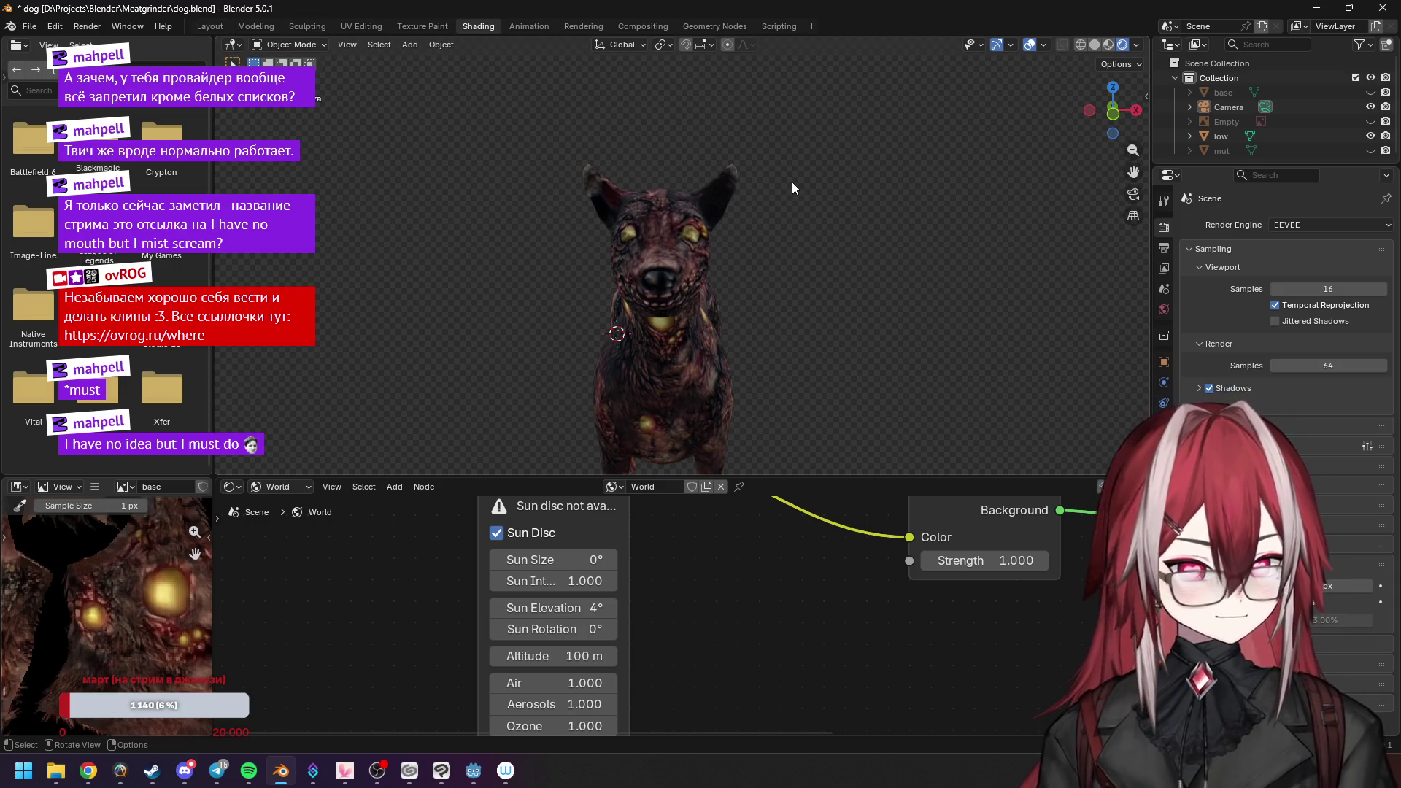
left_click(88, 771)
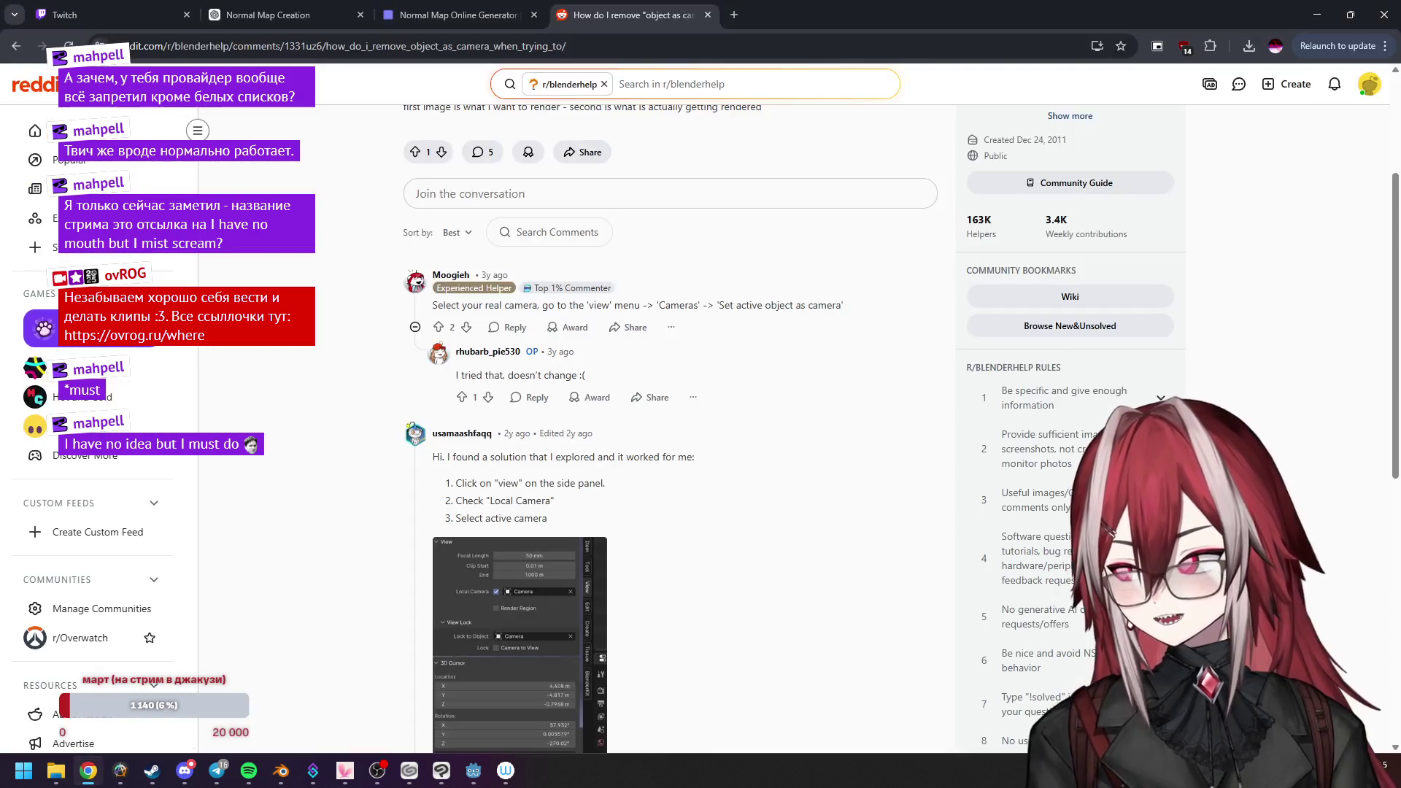
Check the Twitch Stream Manager tab, then load the Twitch home page in a new tab.
left_click(66, 14)
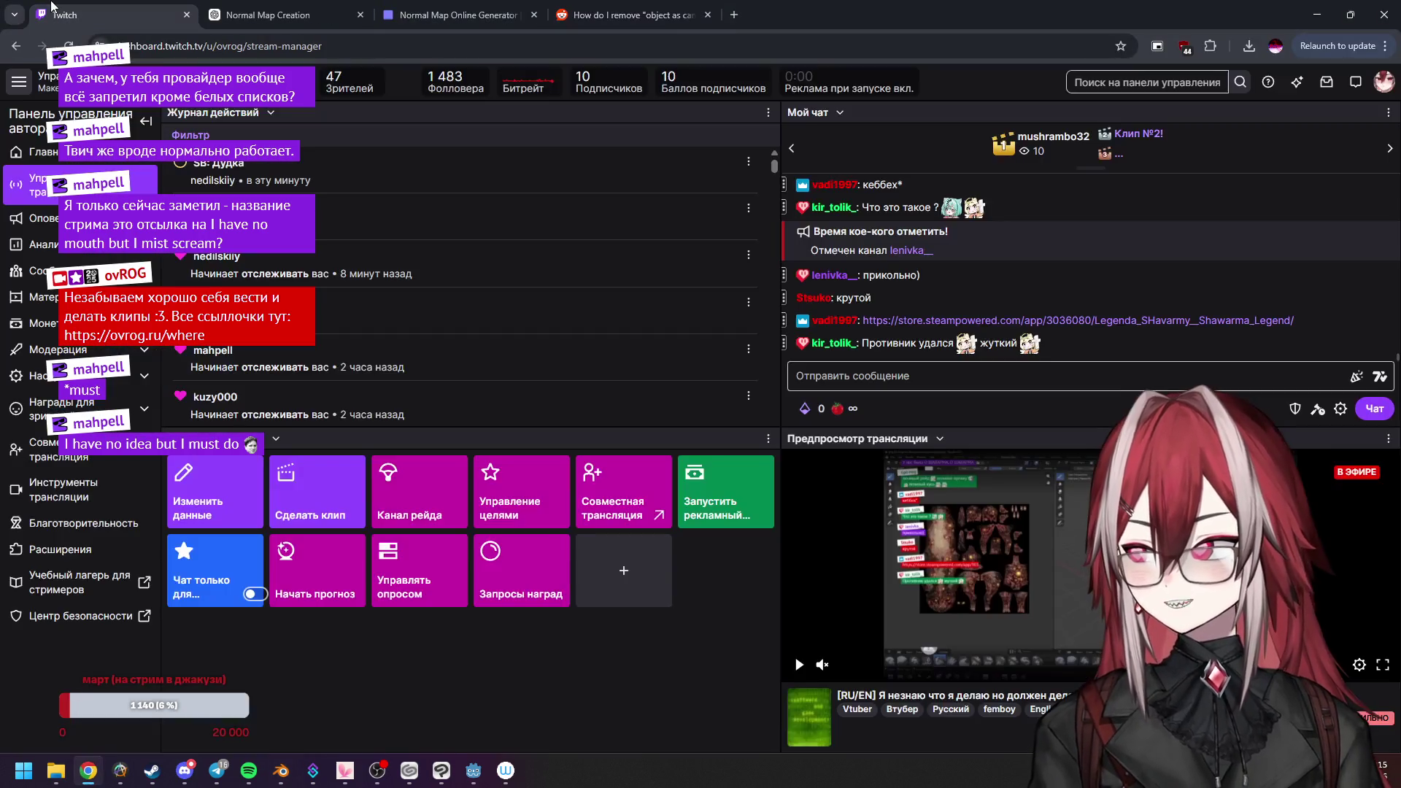
left_click(735, 14)
left_click(660, 367)
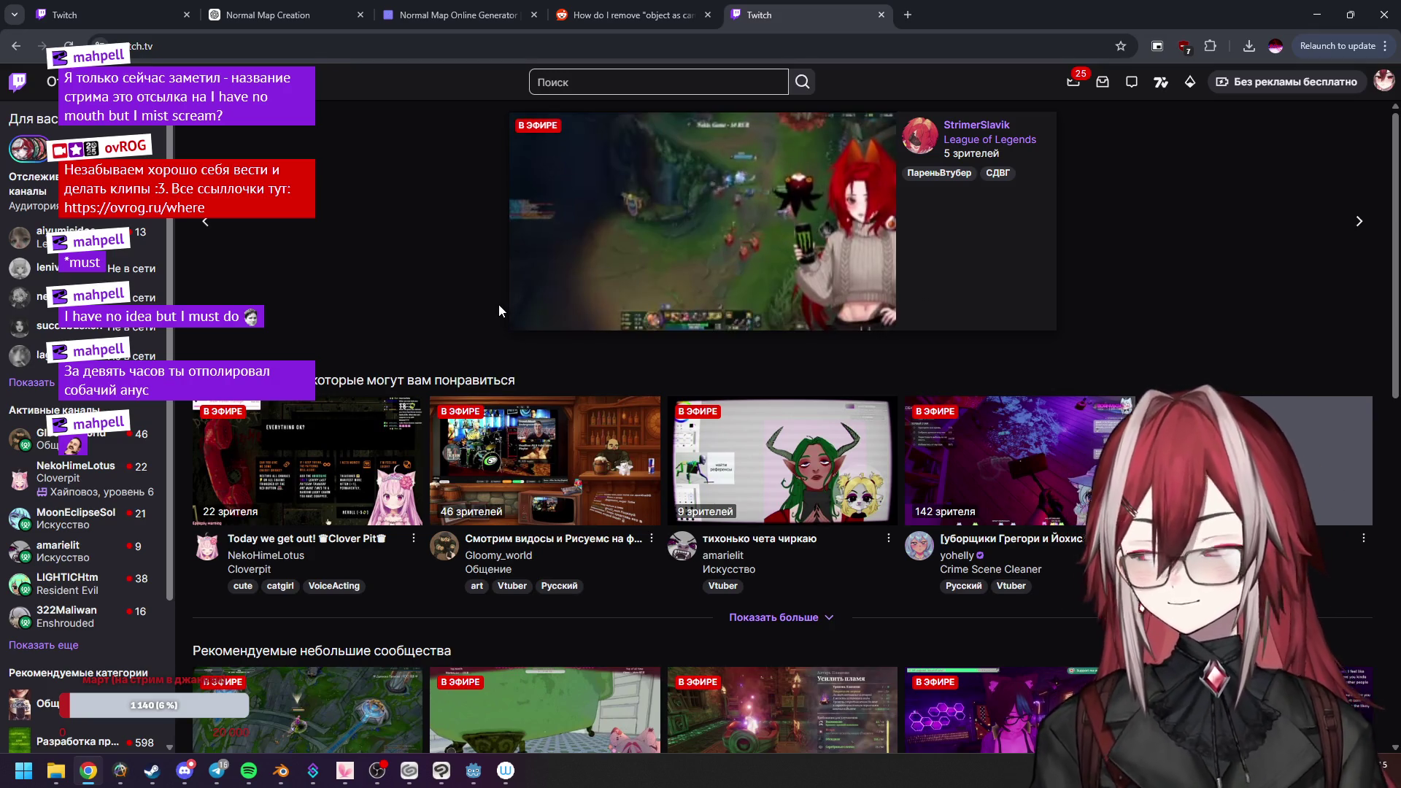
Expand the recommended live channels on Twitch, browse them, then open a blank new tab.
left_click(774, 619)
scroll(834, 530, "down", 2)
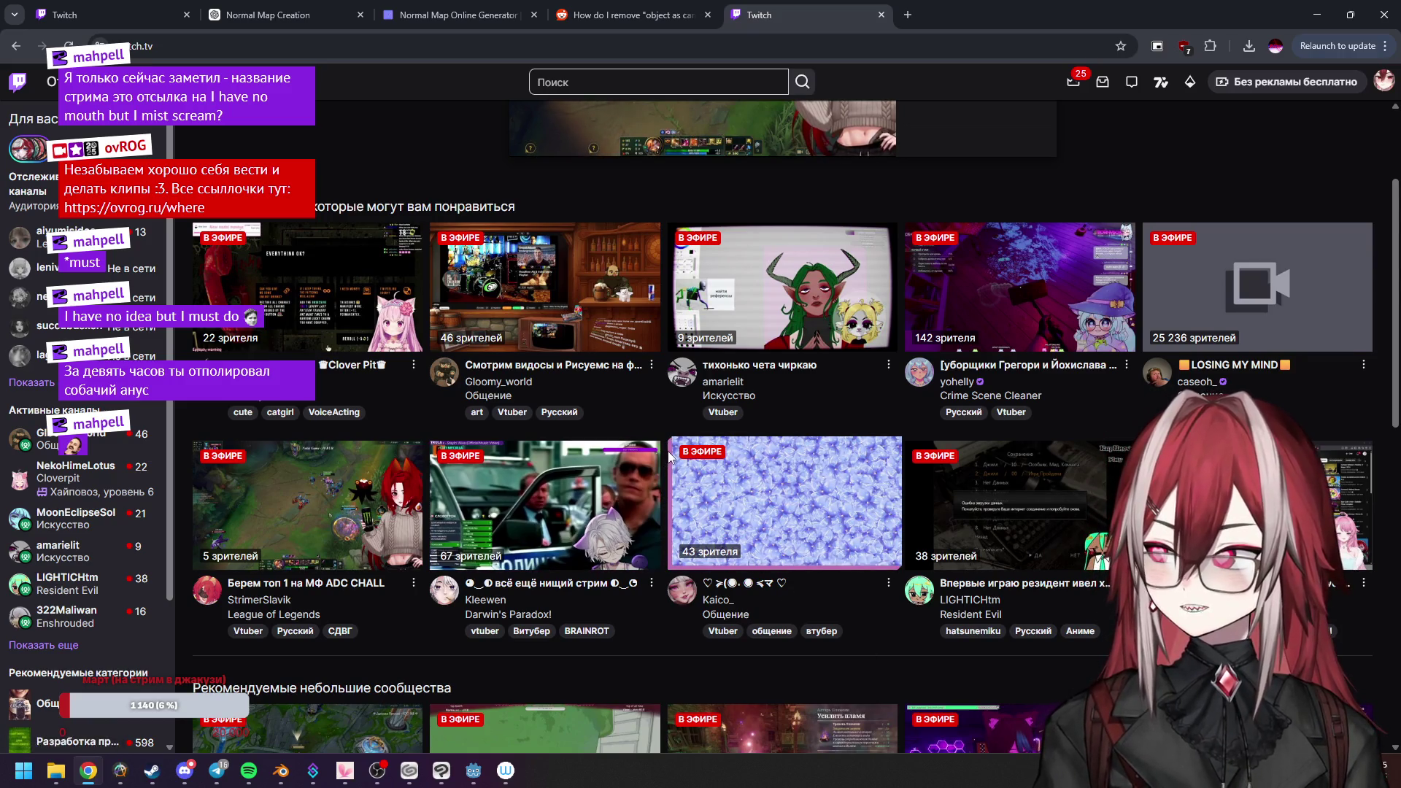
scroll(785, 421, "down", 2)
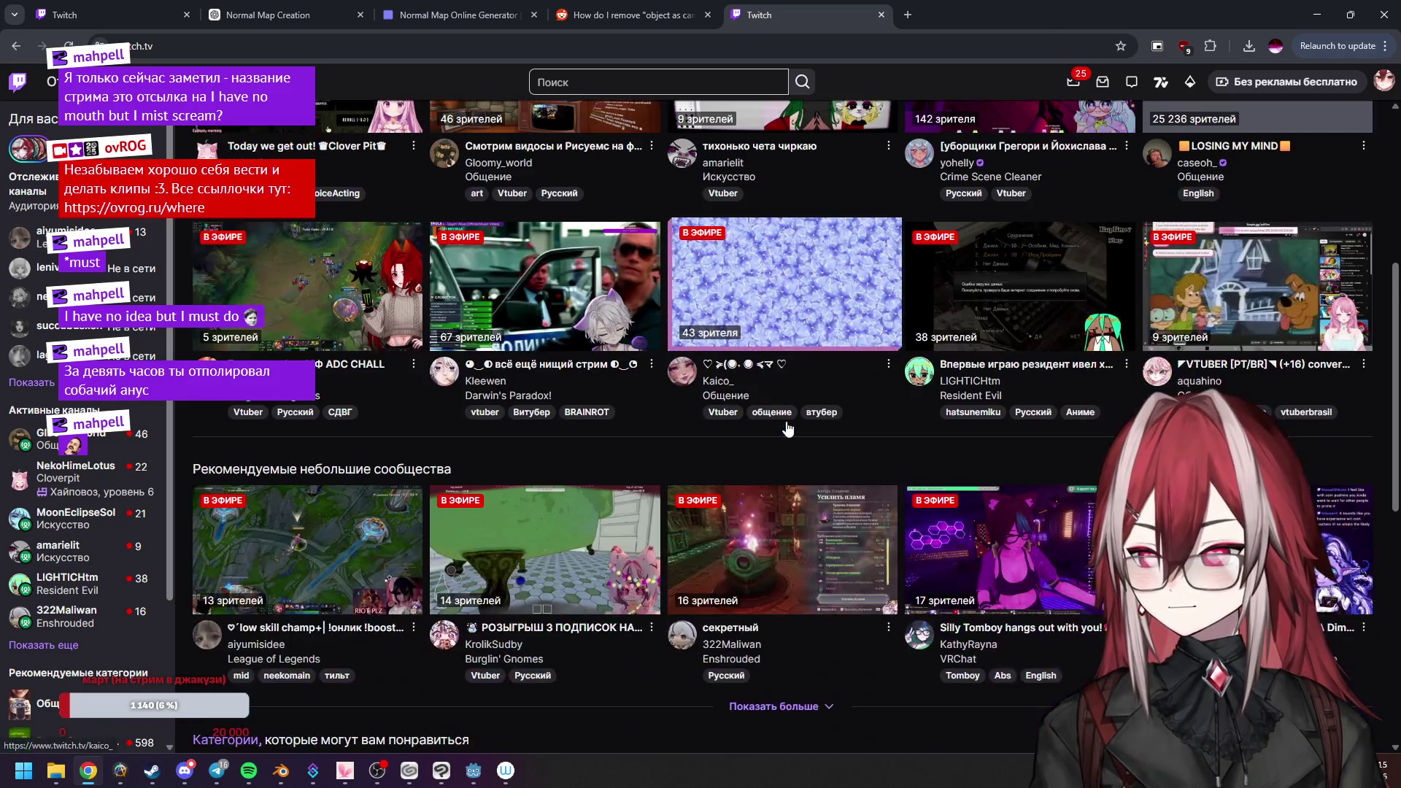
scroll(645, 455, "up", 2)
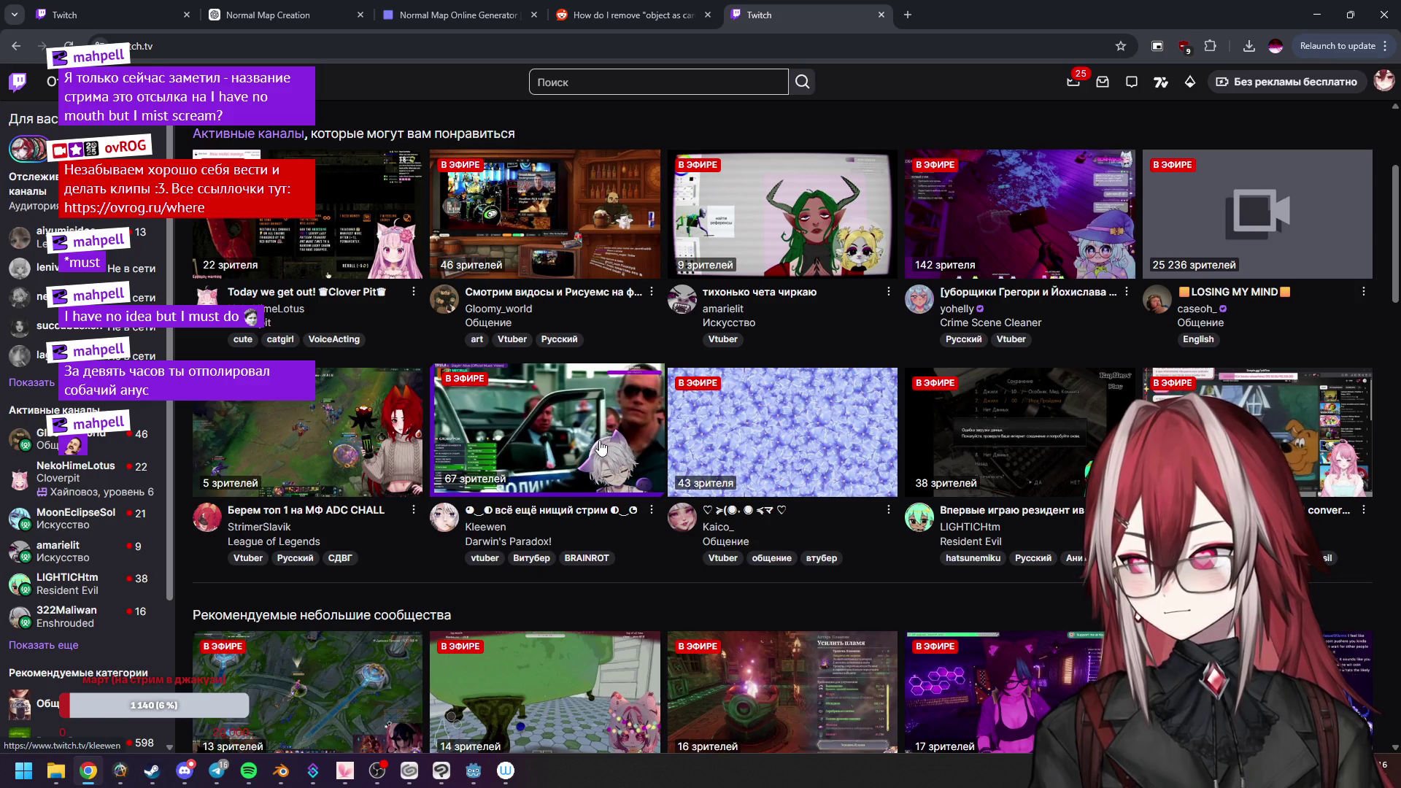
scroll(656, 410, "down", 2)
scroll(647, 424, "down", 1)
scroll(643, 419, "up", 1)
scroll(642, 413, "up", 2)
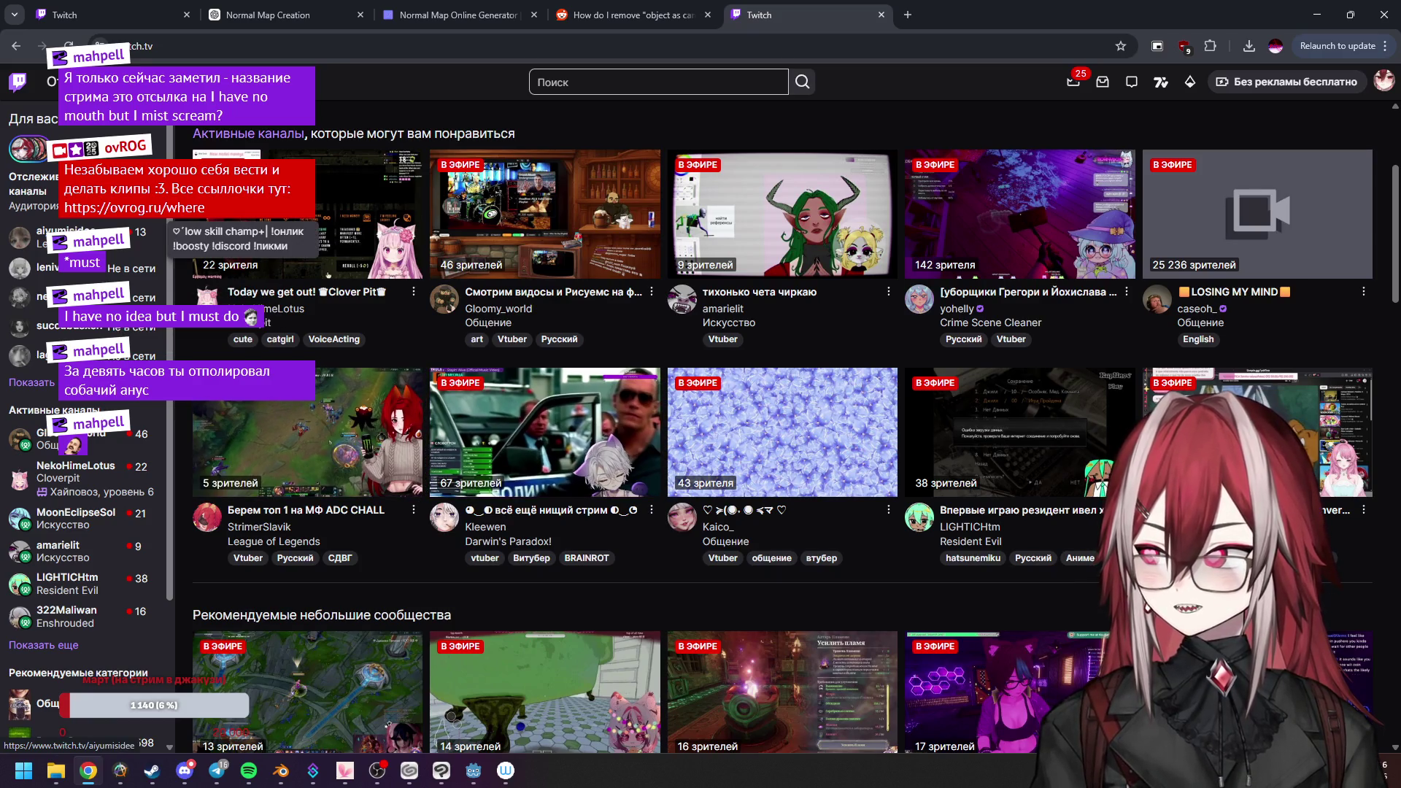
scroll(438, 367, "up", 1)
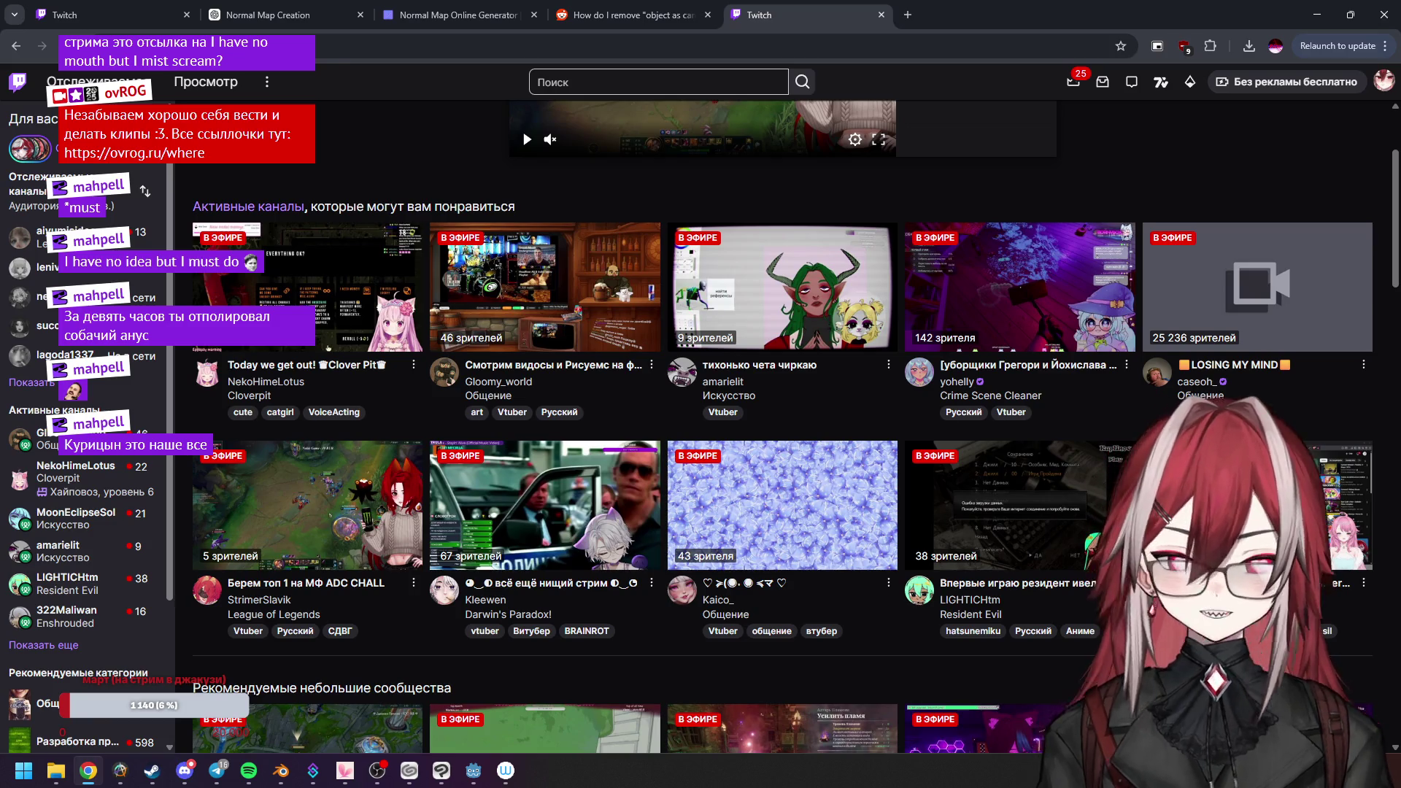
key("alt+Tab")
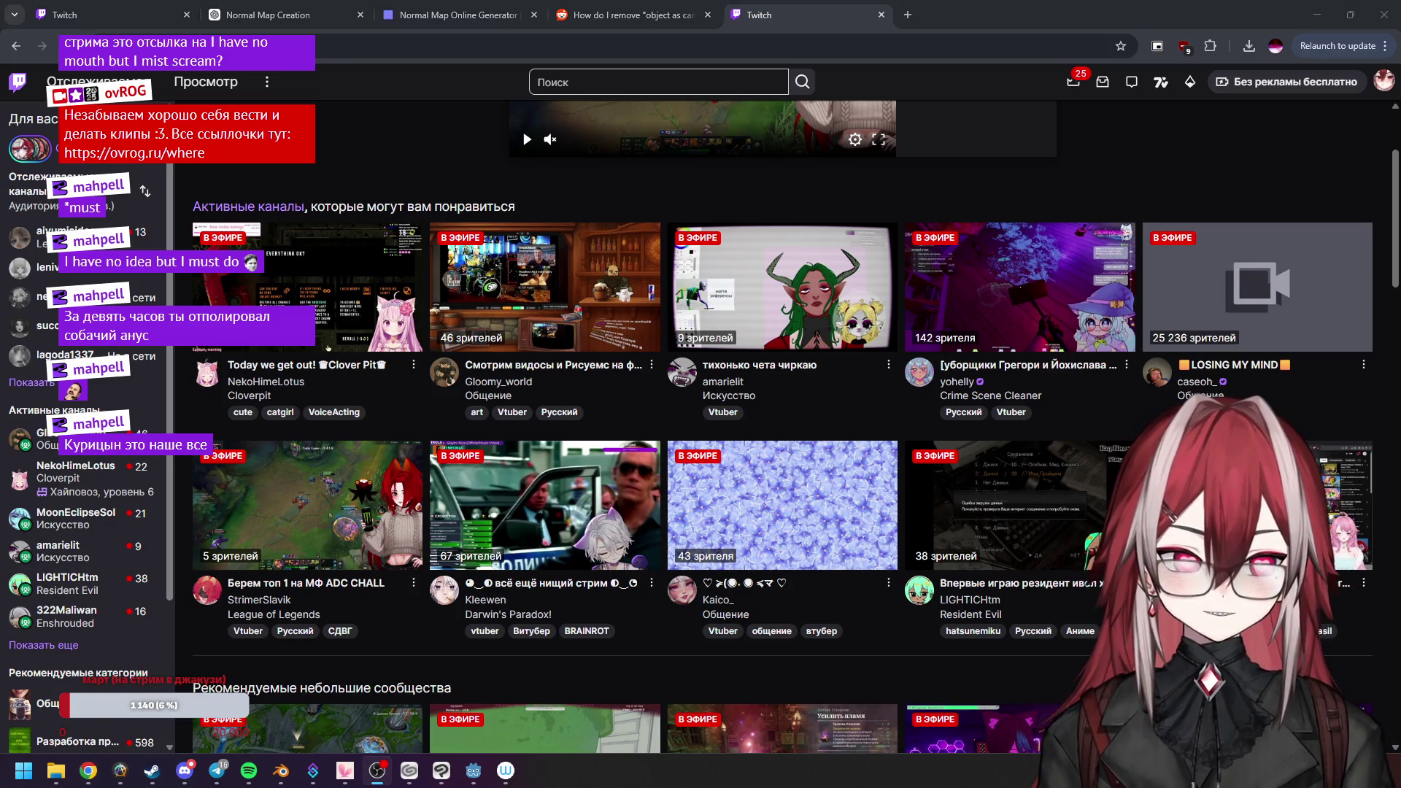
left_click(906, 14)
type("Курицын")
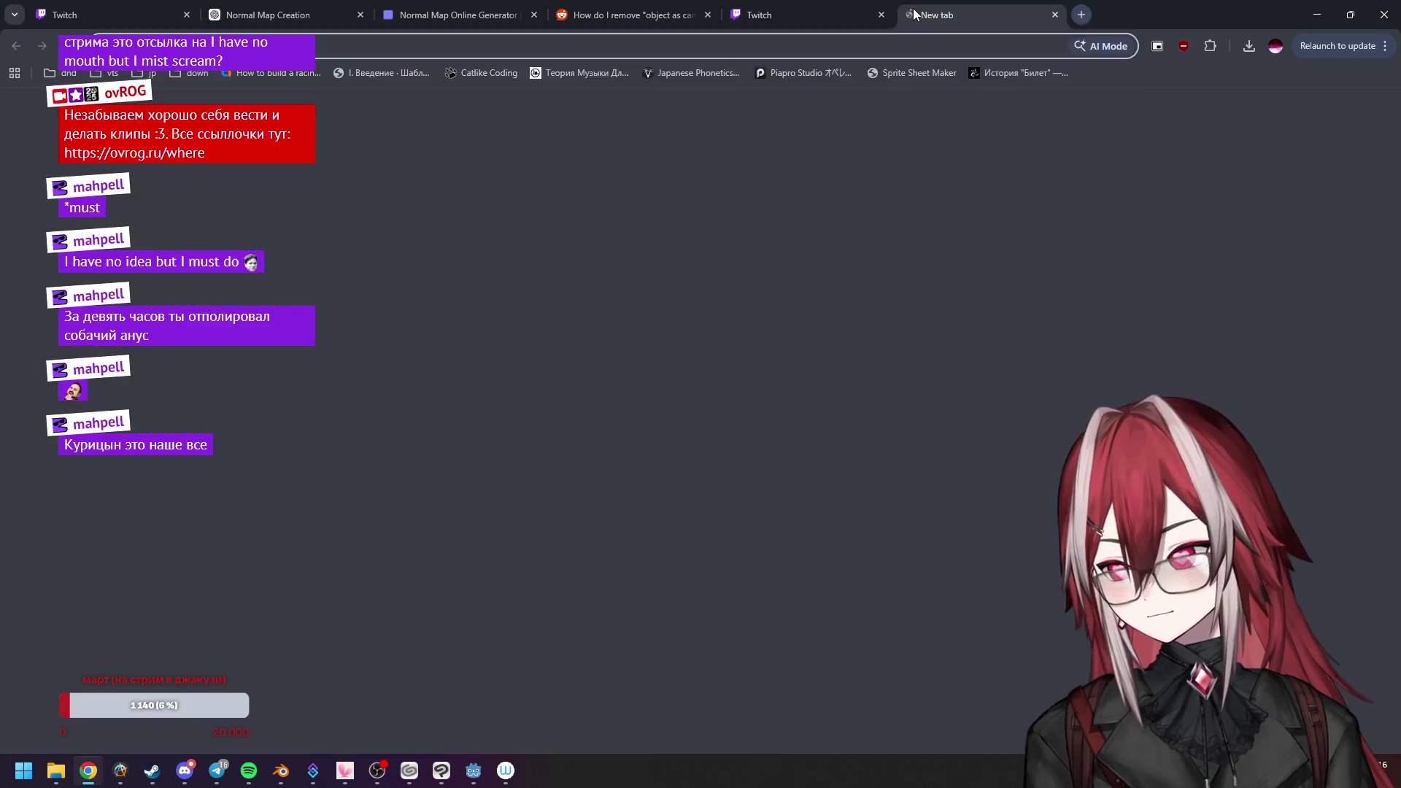
Search Google for Курицын, then close the results tab to return to Twitch.
key("Return")
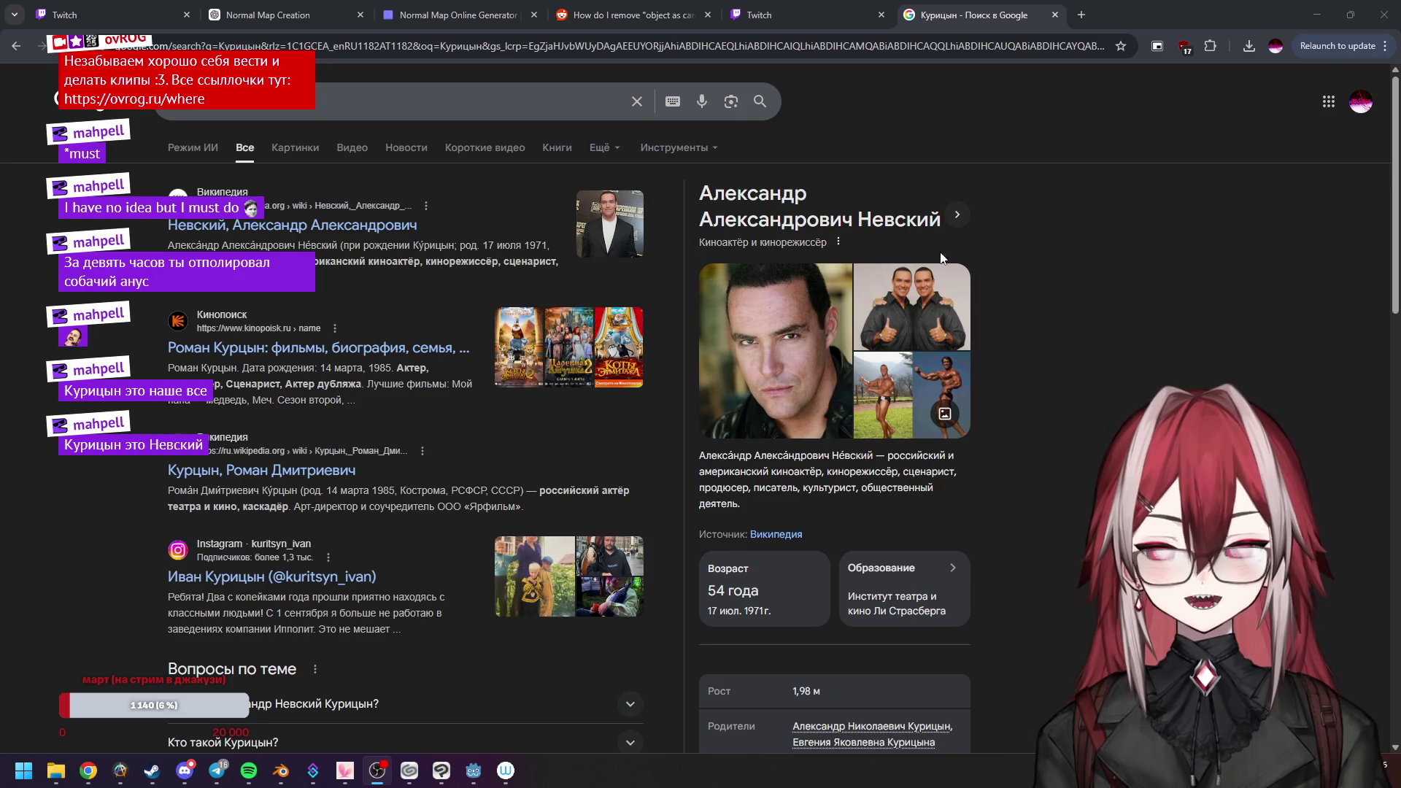
middle_click(1000, 6)
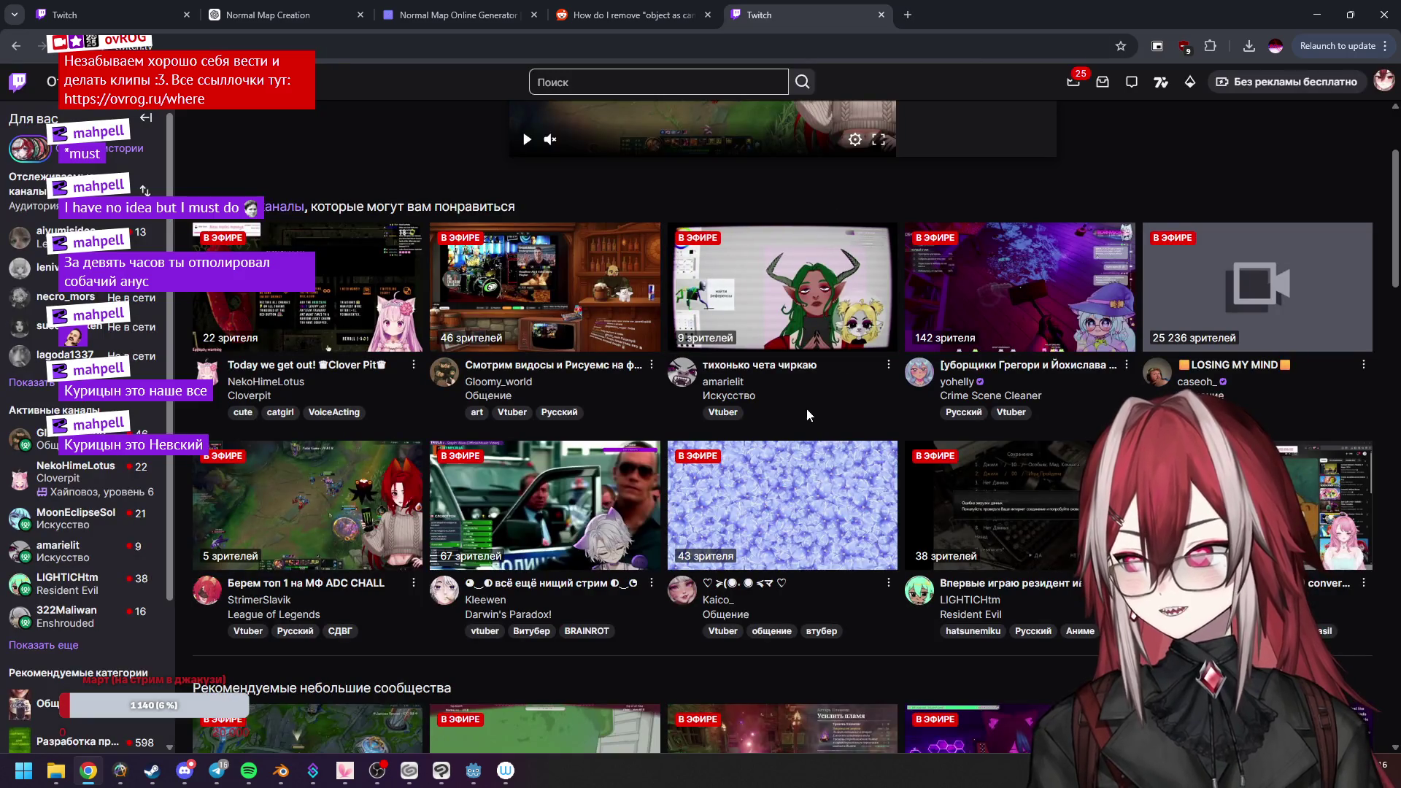